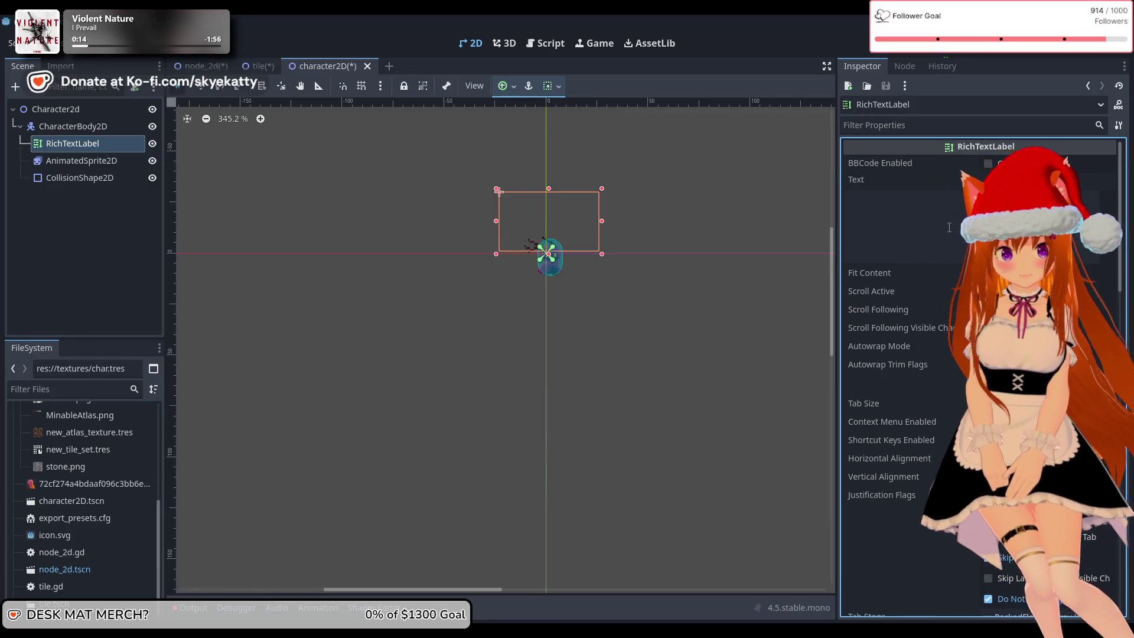
# Review the RichTextLabel's layout, transform and container sizing properties, then deselect it
pyautogui.scroll(-5, 955, 234)
pyautogui.scroll(-5, 954, 233)
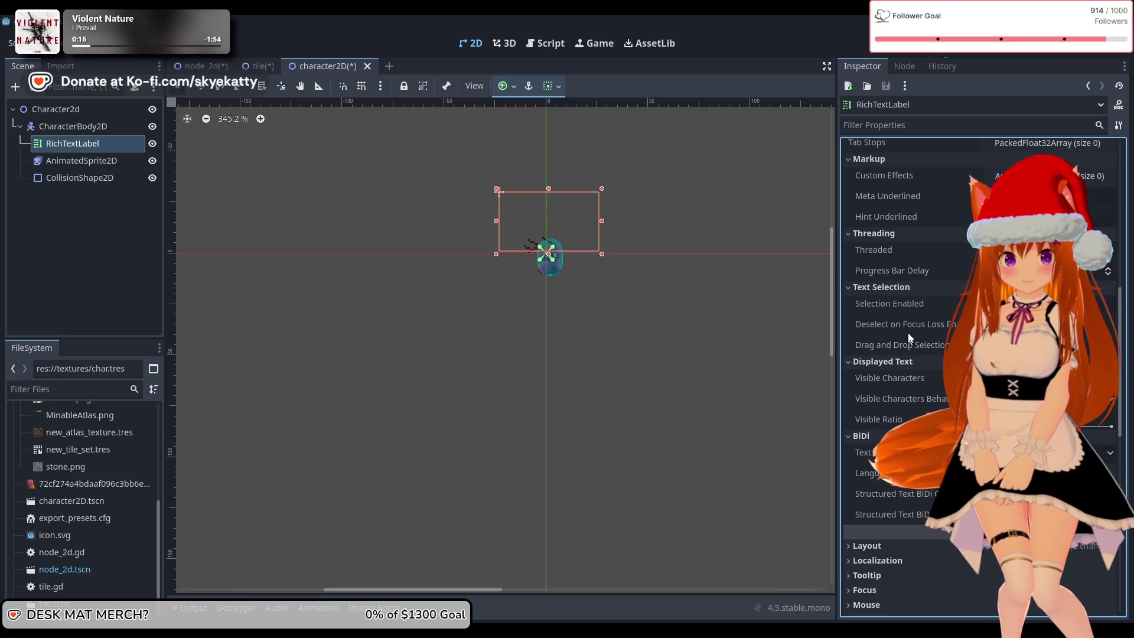
pyautogui.scroll(-5, 909, 331)
pyautogui.scroll(-5, 909, 333)
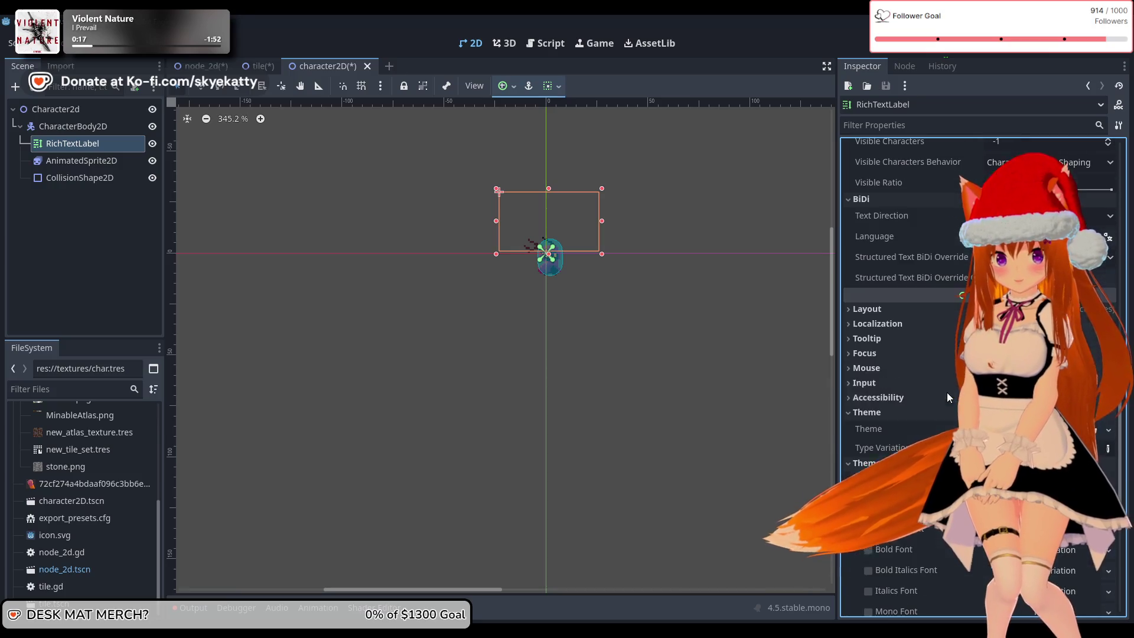
pyautogui.click(899, 309)
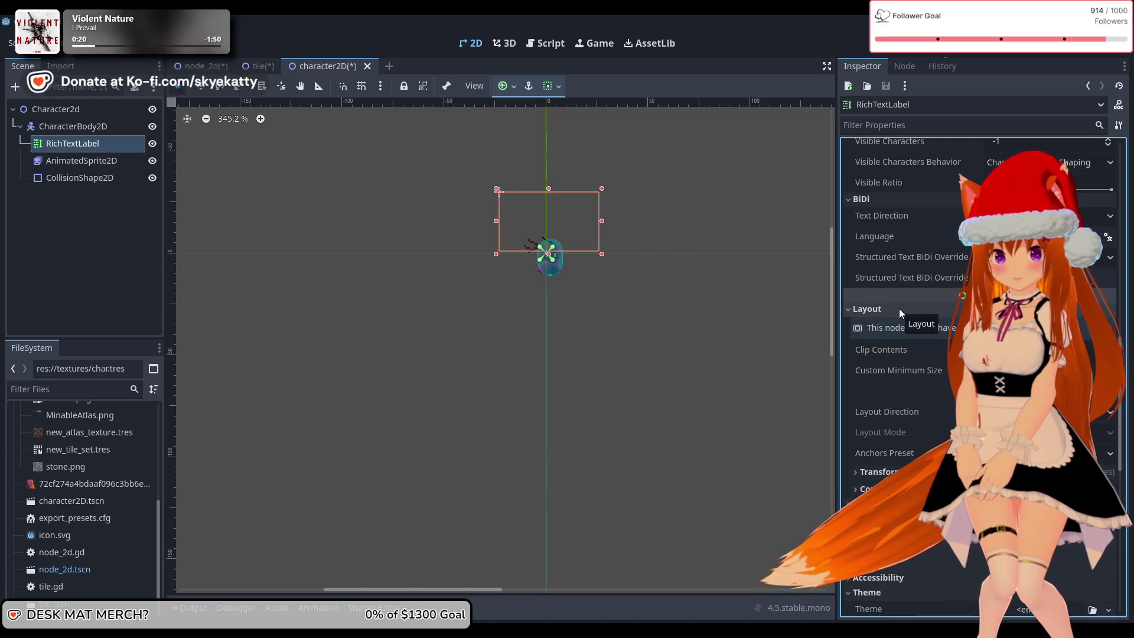
pyautogui.scroll(-5, 942, 356)
pyautogui.scroll(2, 945, 360)
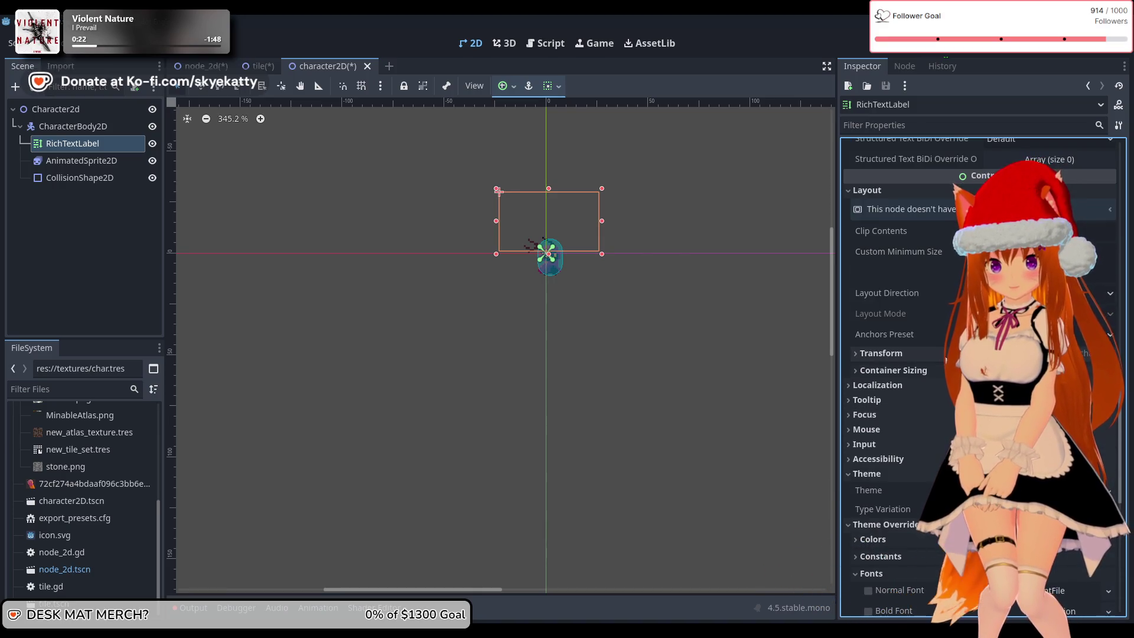
pyautogui.click(944, 355)
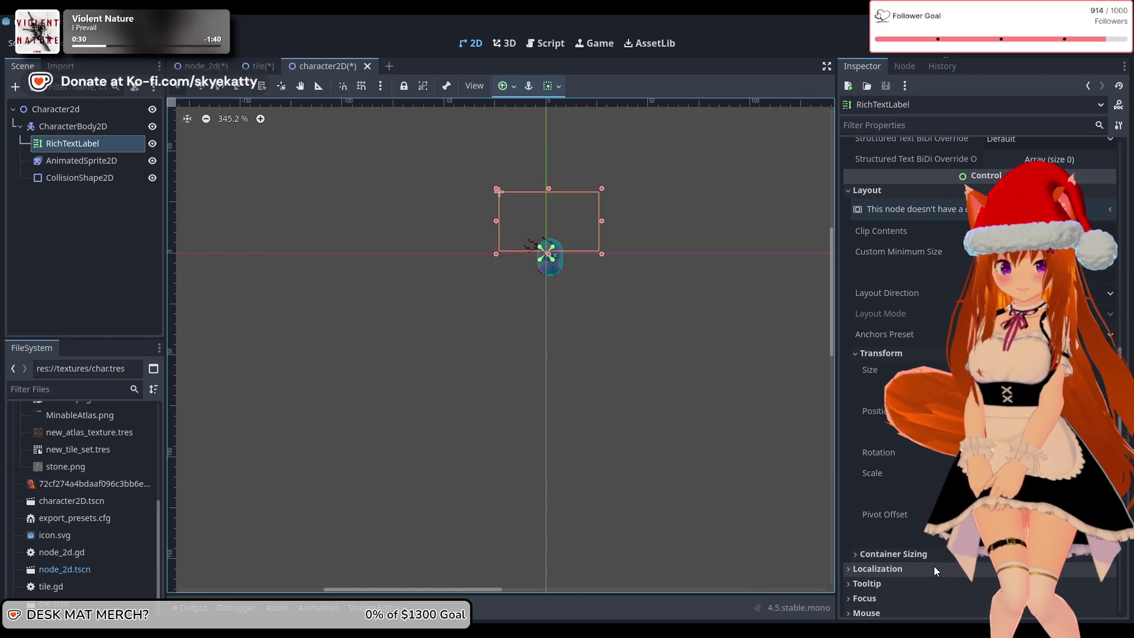
pyautogui.click(935, 558)
pyautogui.scroll(-3, 935, 560)
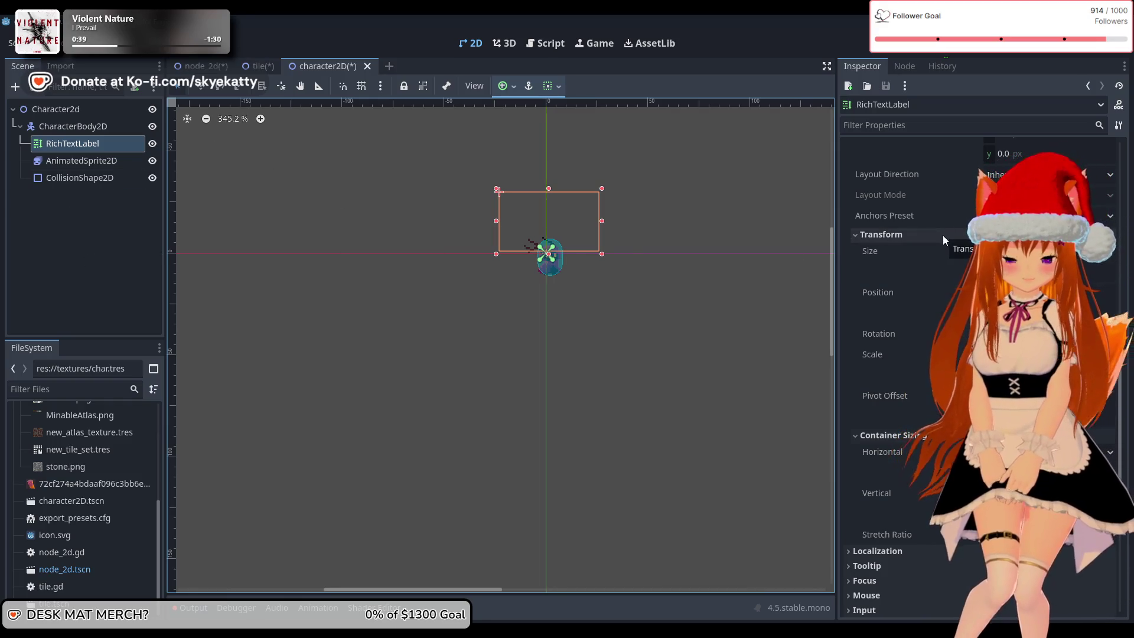
pyautogui.click(104, 251)
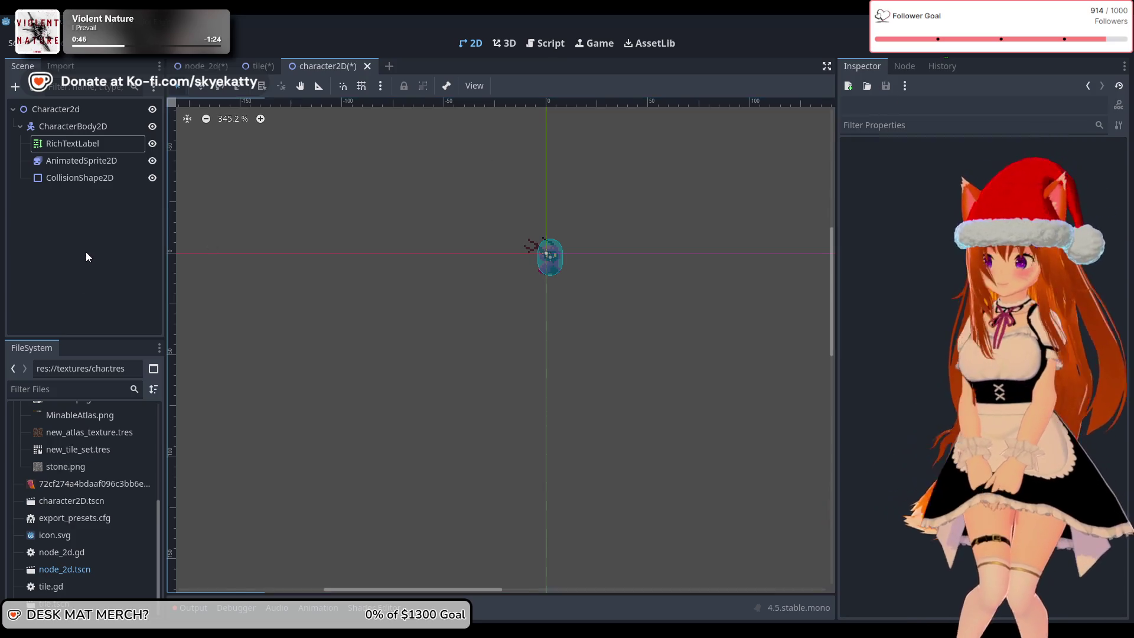
# Open Add Child Node from the Scene dock and clear the node search
pyautogui.rightClick(105, 239)
pyautogui.click(110, 255)
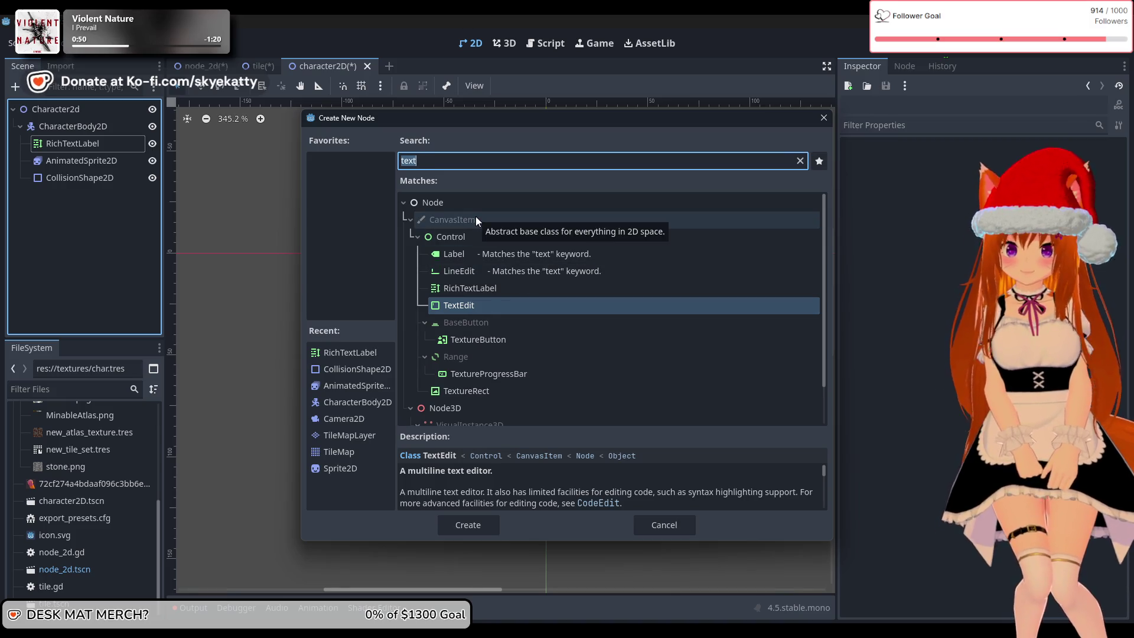
pyautogui.click(479, 232)
pyautogui.click(449, 164)
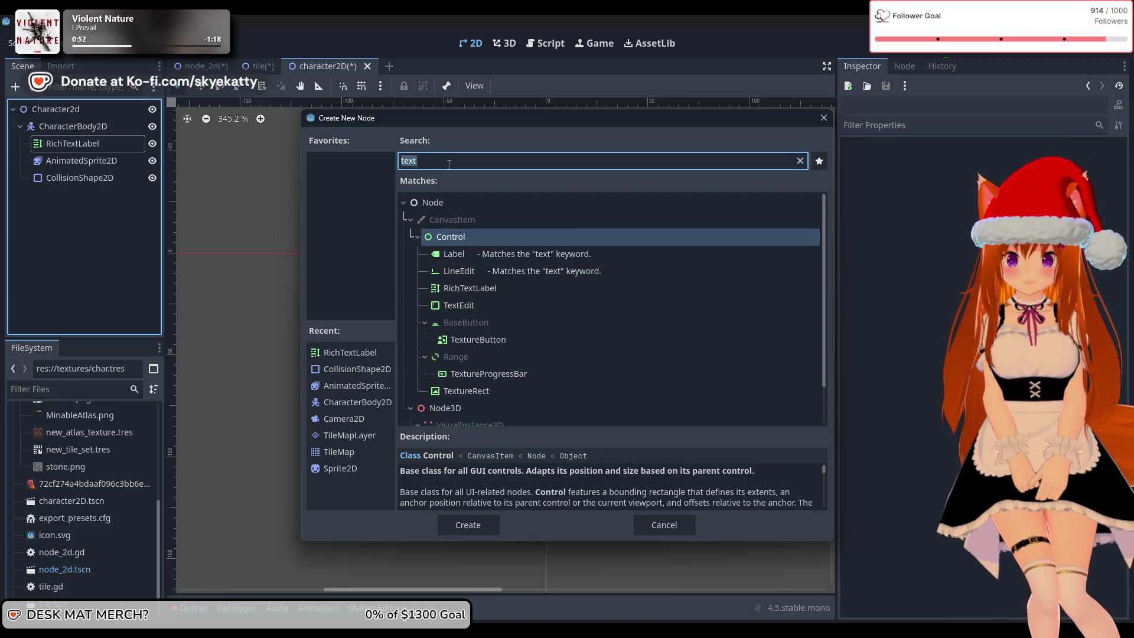
pyautogui.press('BackSpace')
pyautogui.scroll(-5, 482, 296)
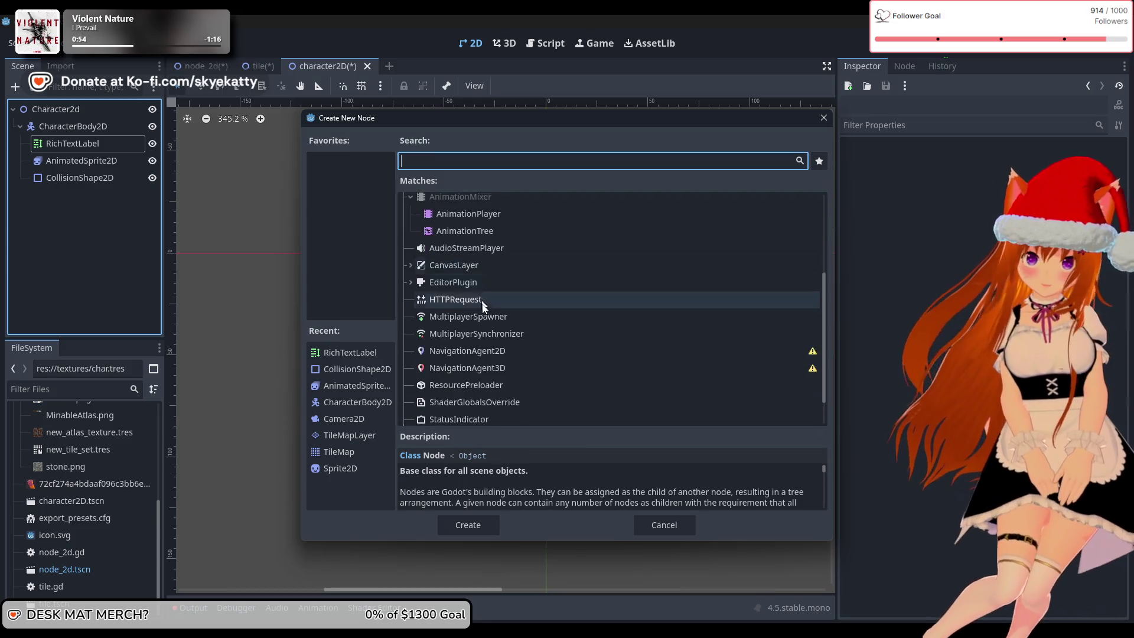
pyautogui.scroll(5, 483, 304)
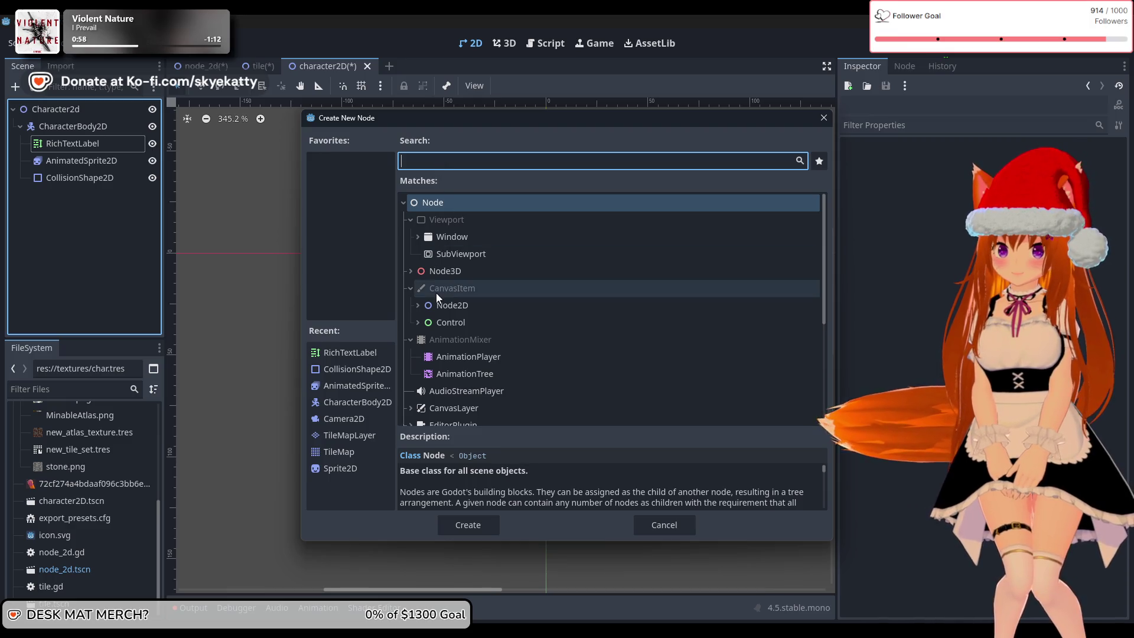
# Browse Control > Container node types and select CenterContainer
pyautogui.click(418, 322)
pyautogui.scroll(-3, 520, 337)
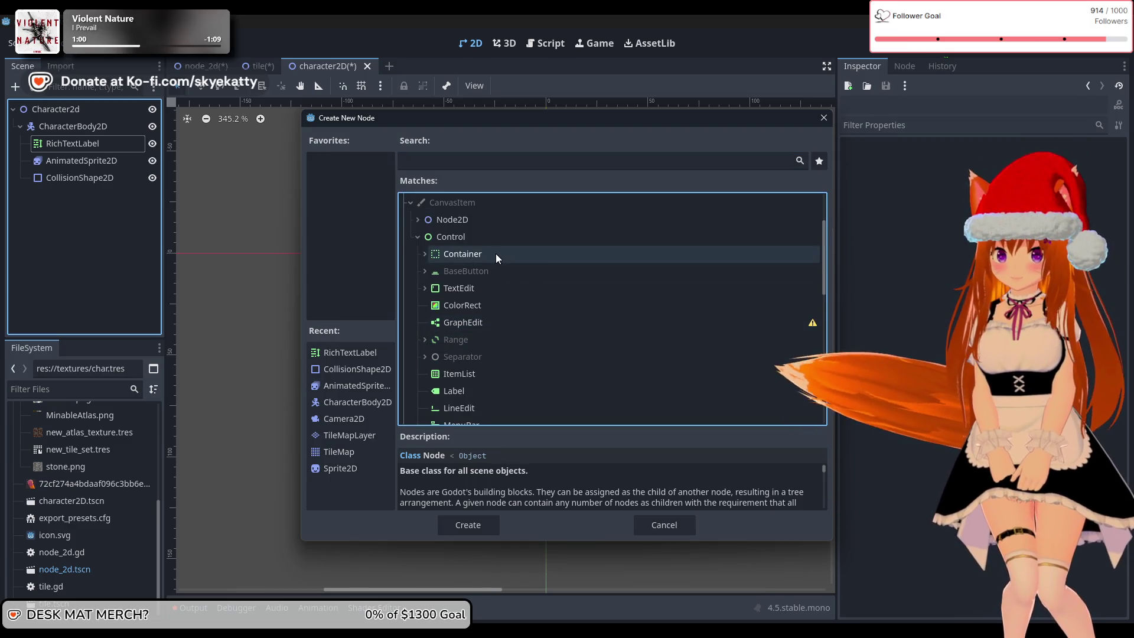
pyautogui.scroll(-3, 494, 276)
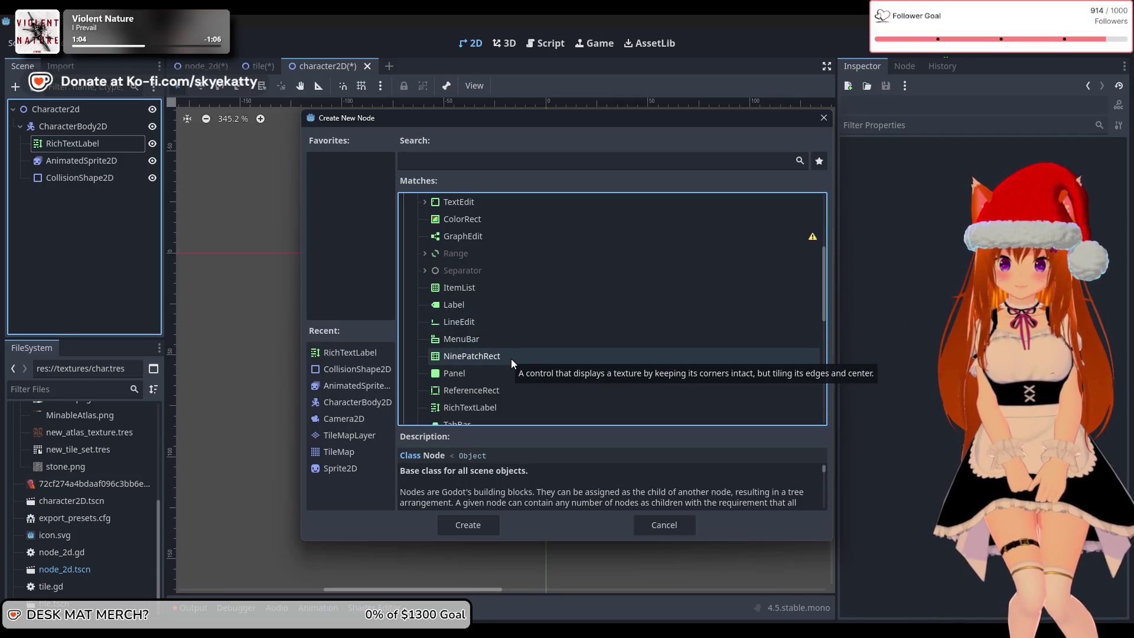
pyautogui.scroll(-1, 511, 359)
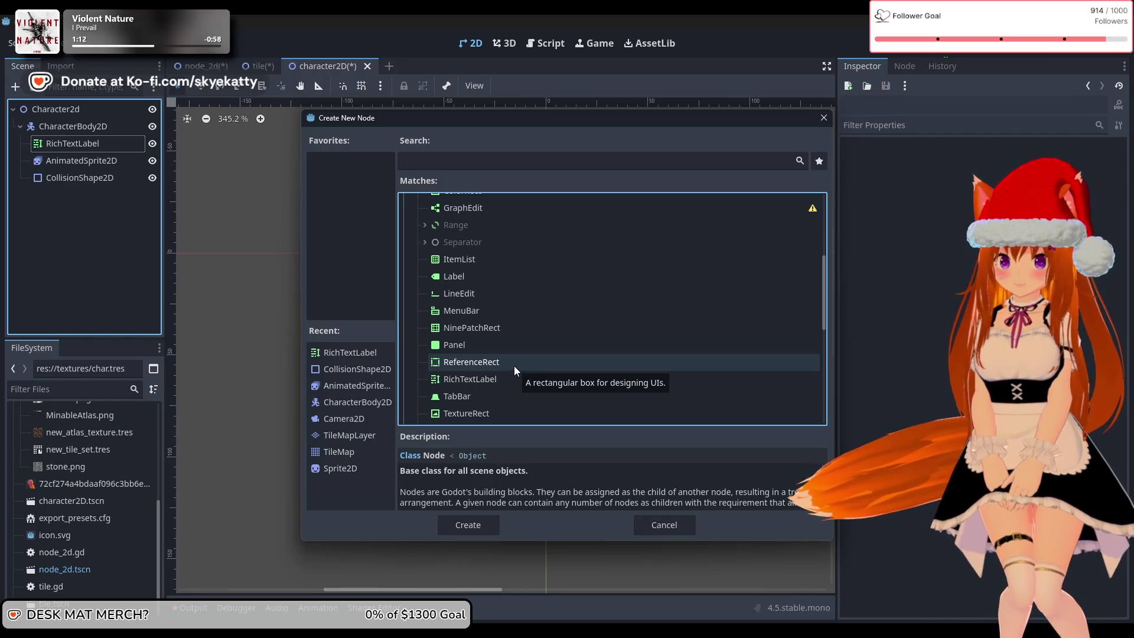
pyautogui.scroll(-2, 515, 364)
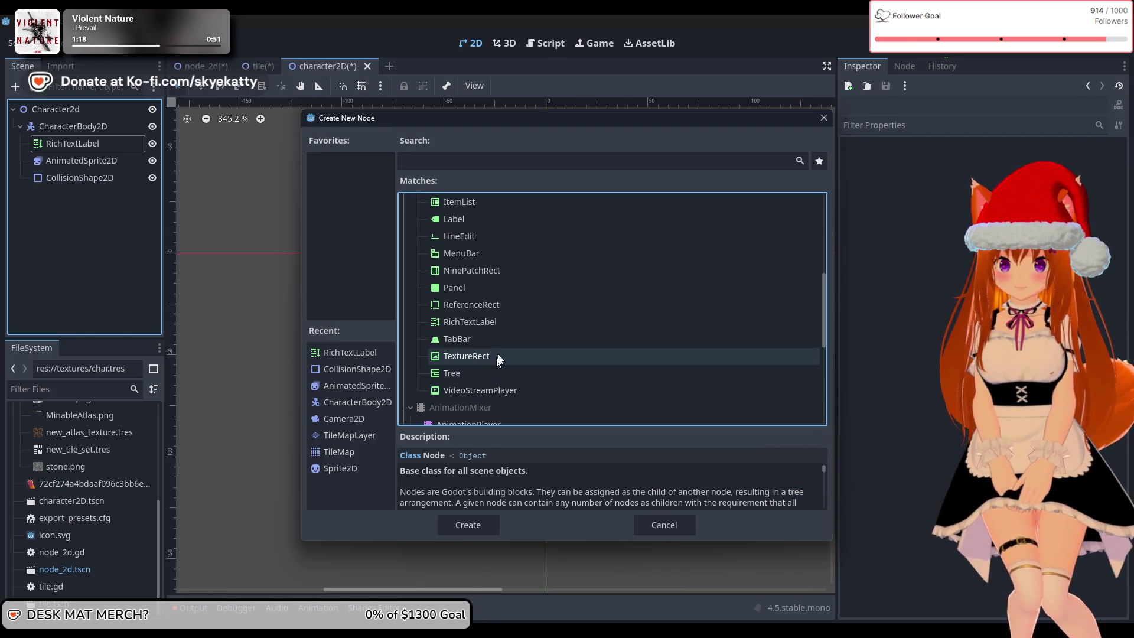
pyautogui.scroll(1, 507, 321)
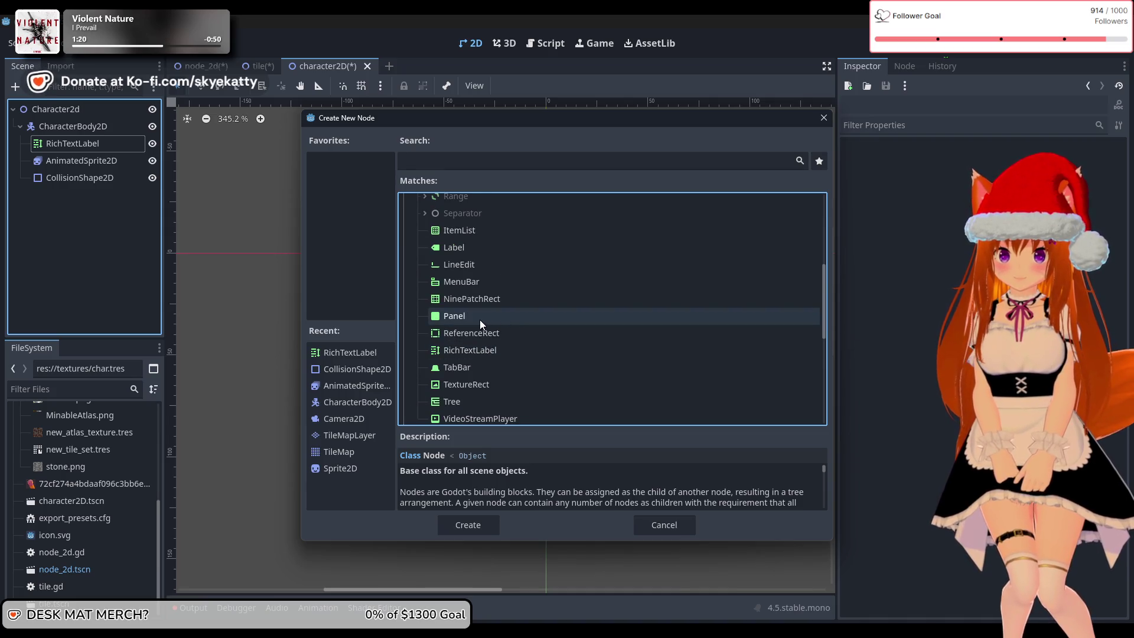
pyautogui.scroll(5, 479, 319)
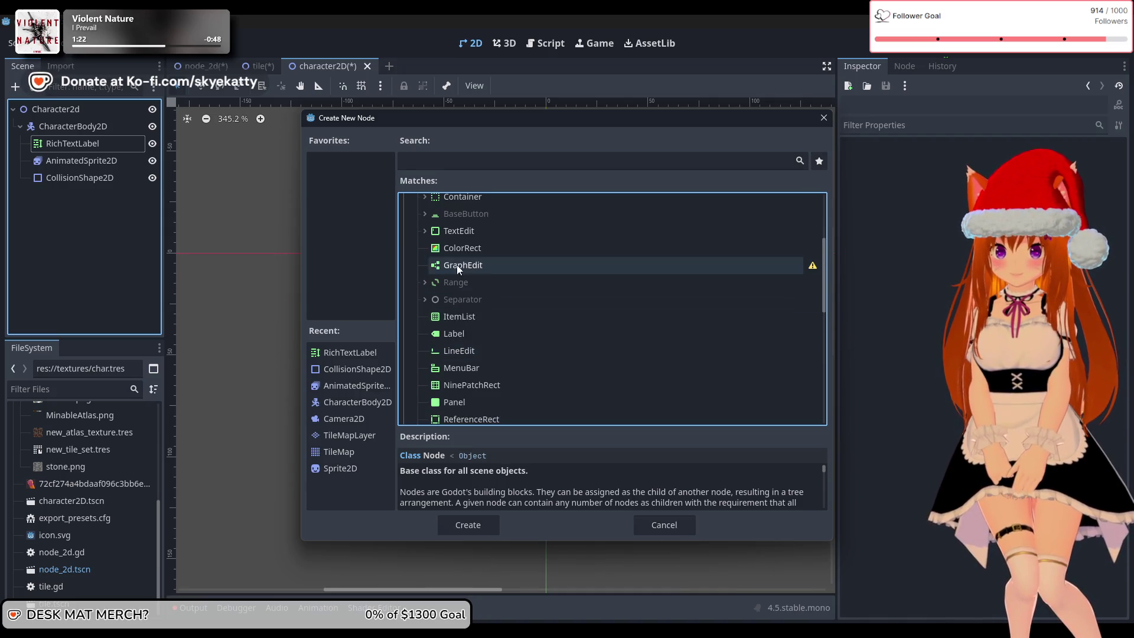
pyautogui.click(424, 254)
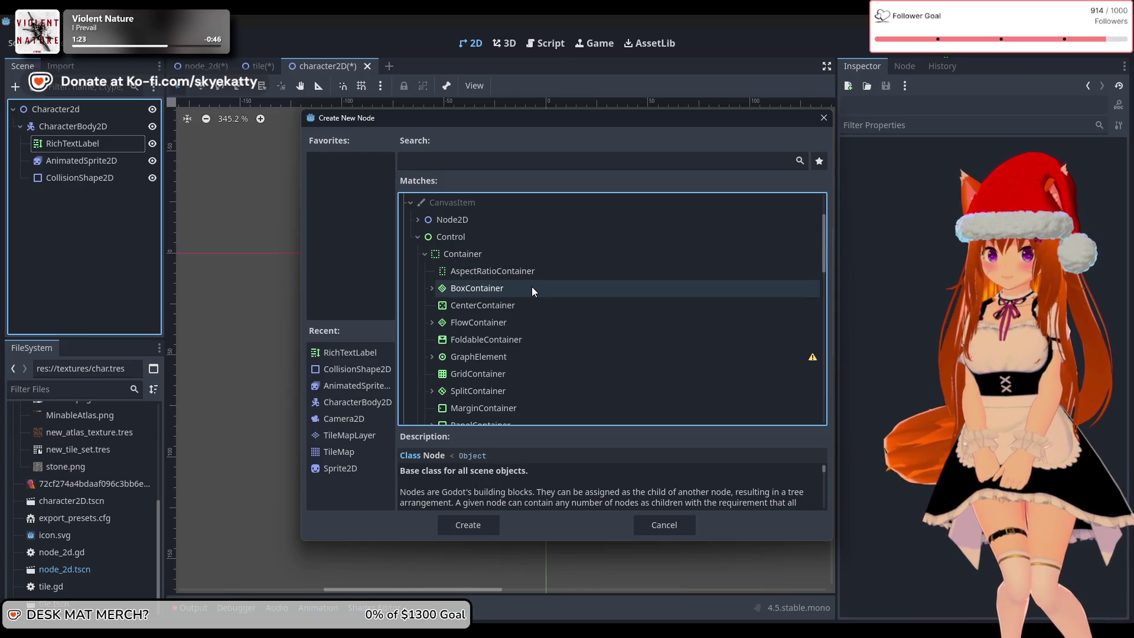
pyautogui.scroll(-2, 534, 298)
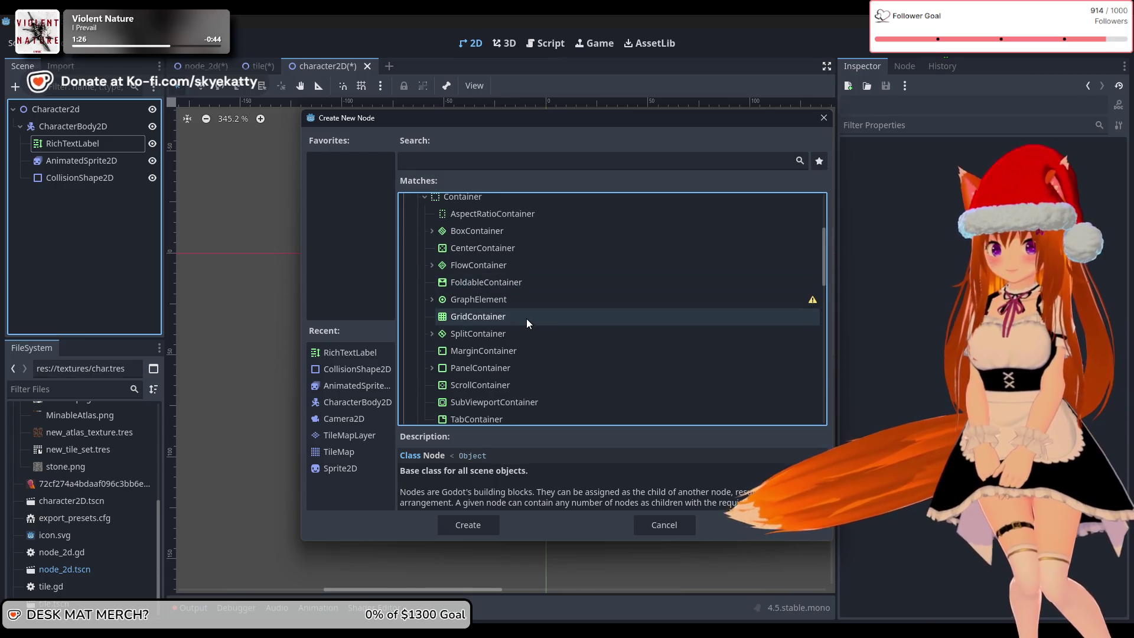
pyautogui.scroll(-1, 513, 332)
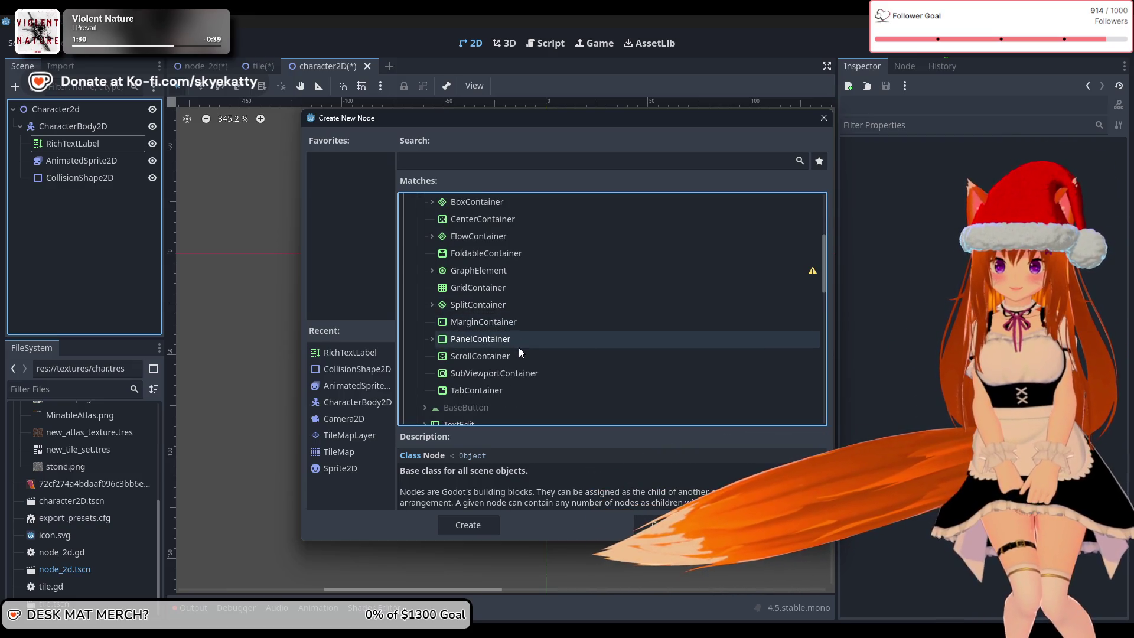
pyautogui.click(433, 339)
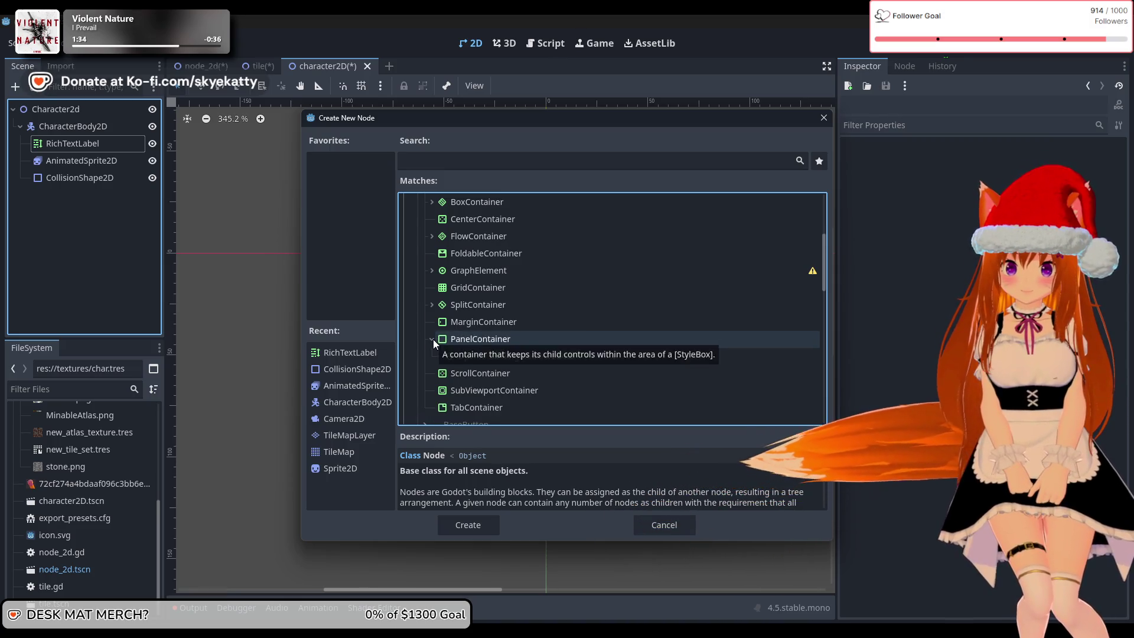
pyautogui.click(433, 339)
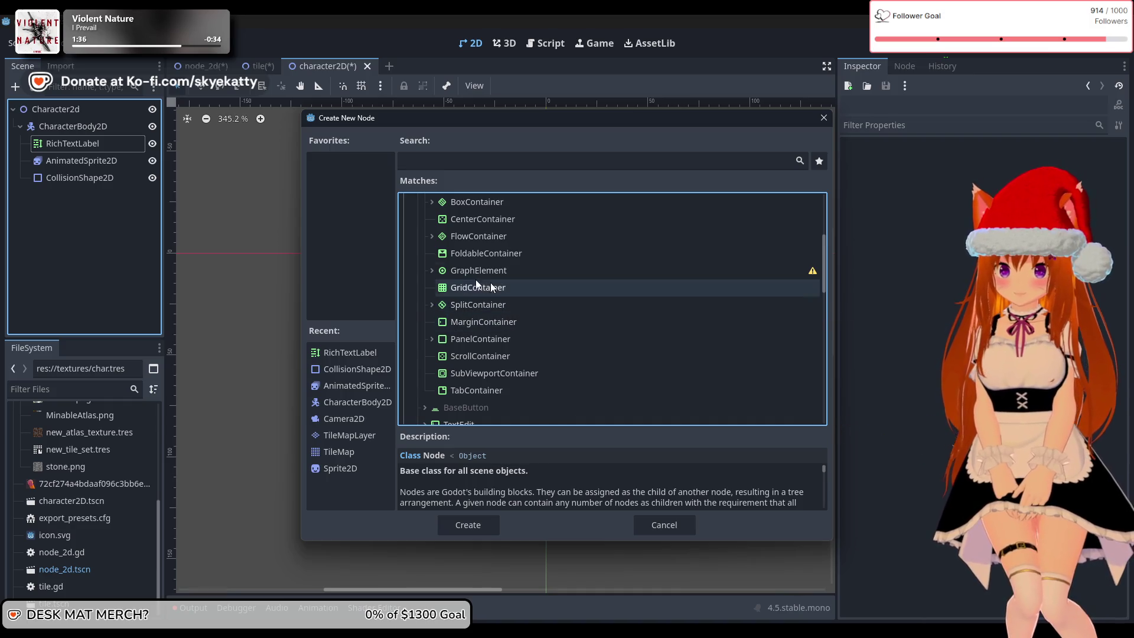
pyautogui.scroll(2, 525, 296)
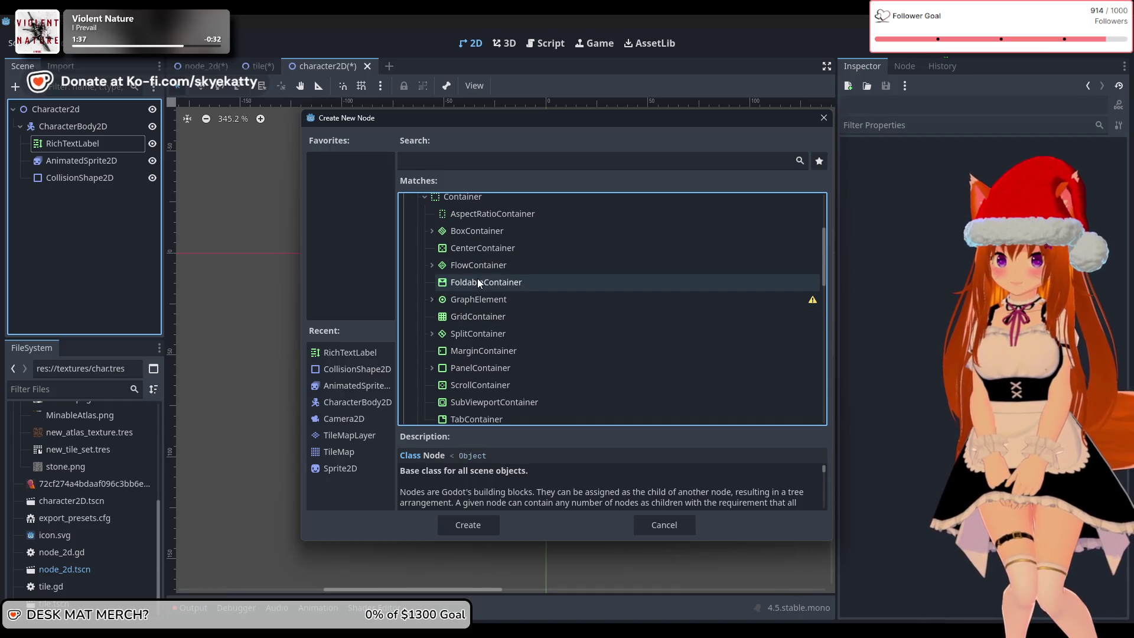
pyautogui.click(429, 231)
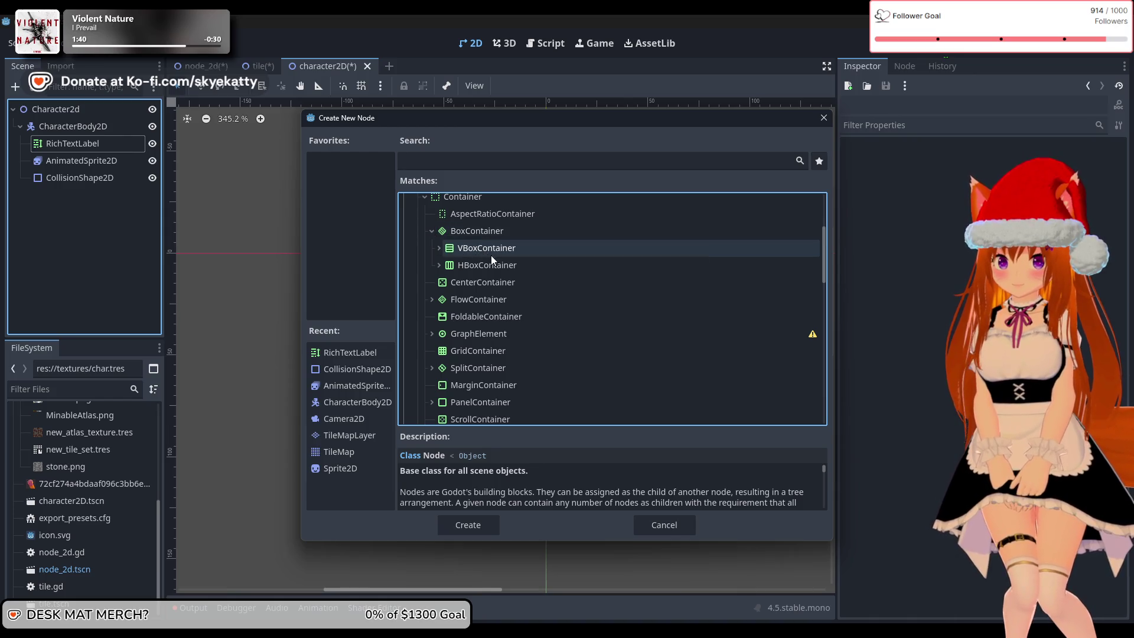
pyautogui.click(438, 249)
pyautogui.click(438, 250)
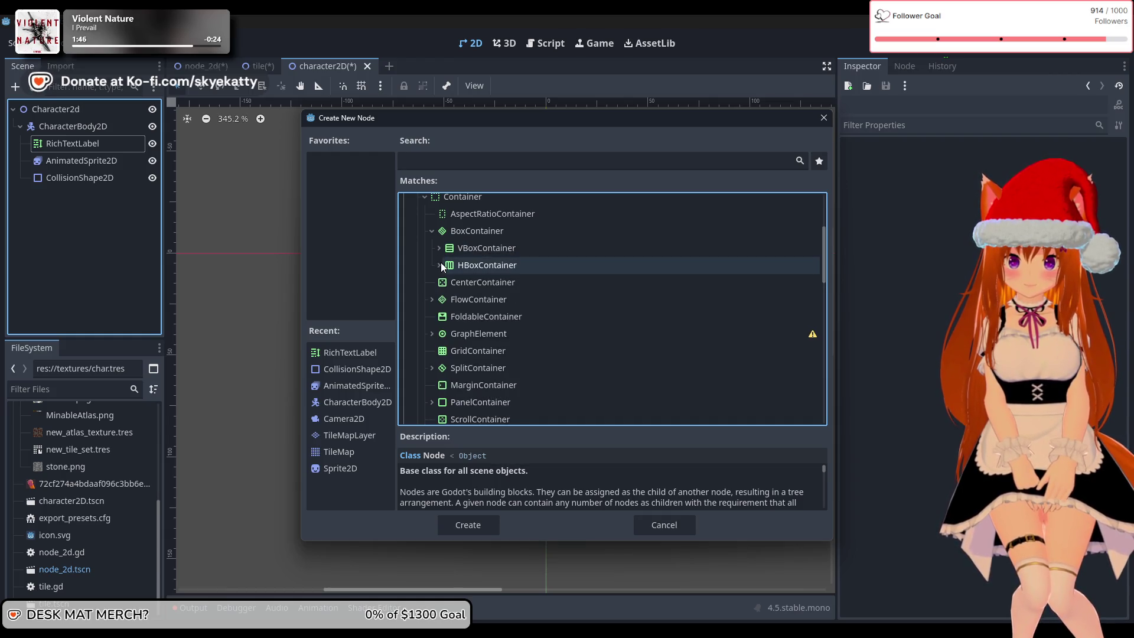
pyautogui.click(502, 285)
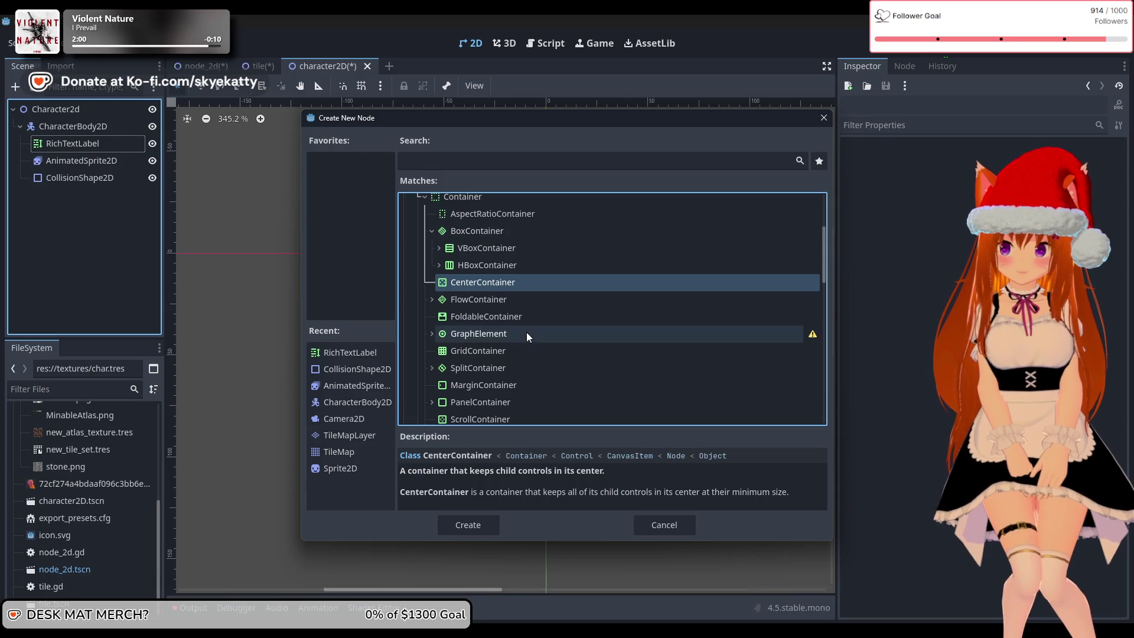
# Add the CenterContainer, move the RichTextLabel into it, and rename the label Name Plate
pyautogui.doubleClick(485, 282)
pyautogui.moveTo(70, 187)
pyautogui.mouseDown()
pyautogui.moveTo(74, 138)
pyautogui.moveTo(80, 145)
pyautogui.mouseUp()
pyautogui.doubleClick(94, 158)
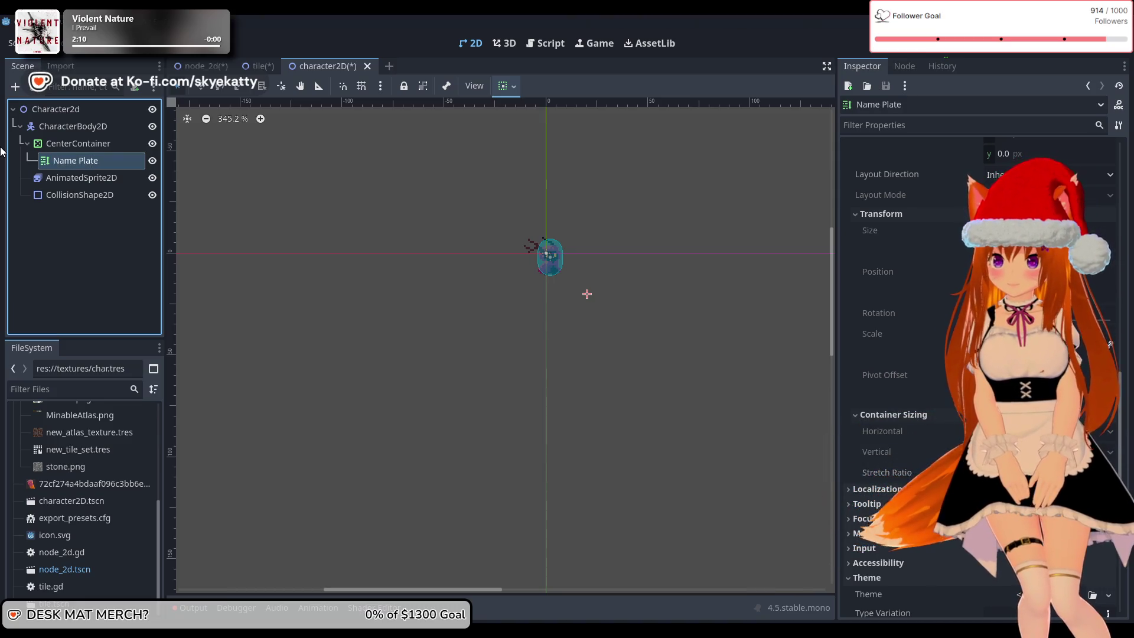
# Select Name Plate and scroll the Inspector up to its Text property
pyautogui.click(86, 145)
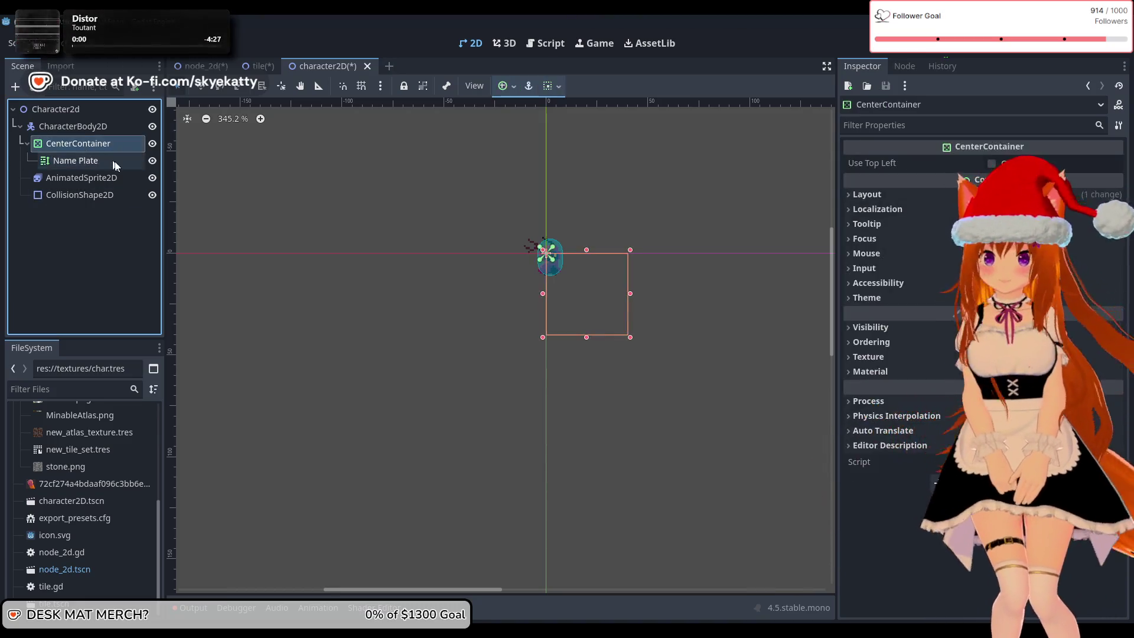
pyautogui.scroll(2, 600, 271)
pyautogui.scroll(5, 597, 265)
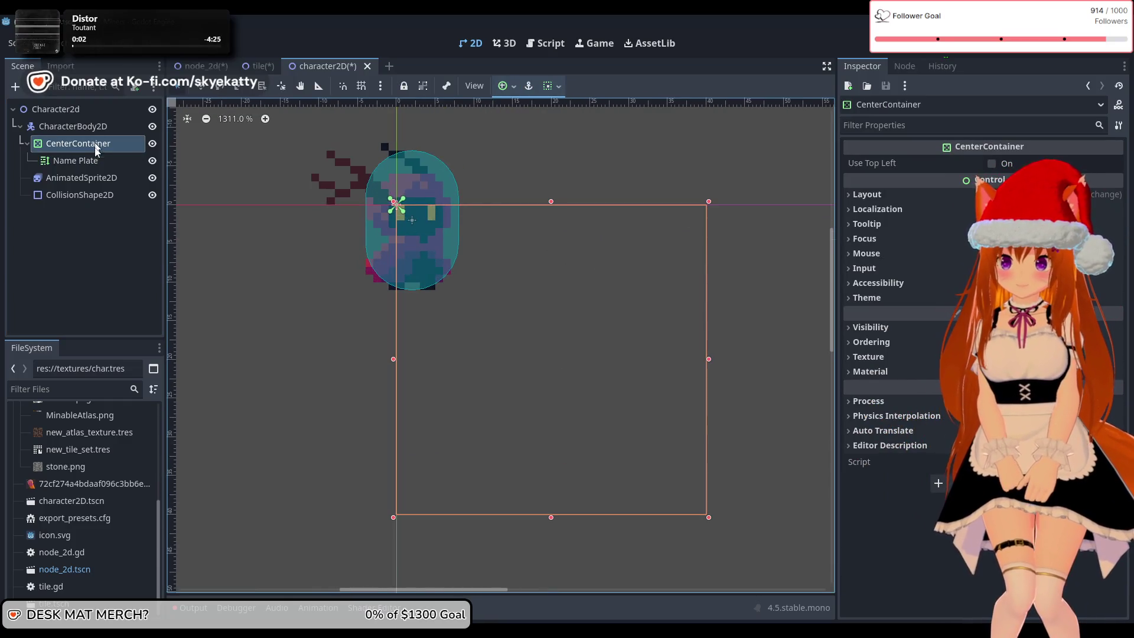
pyautogui.click(75, 160)
pyautogui.scroll(15, 916, 243)
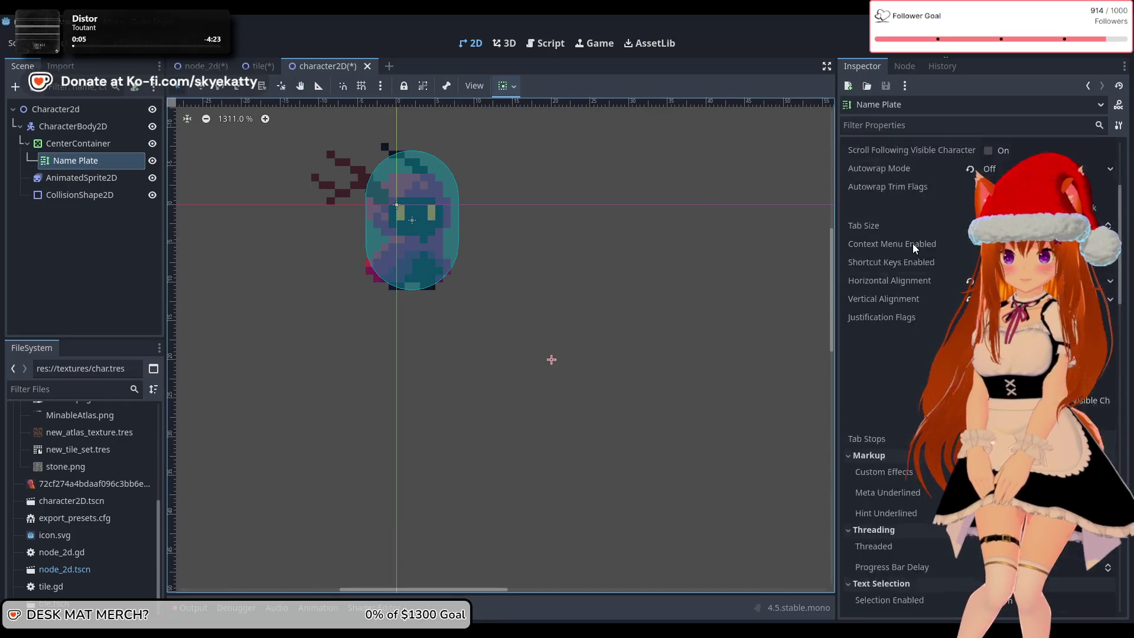
# Set the Name Plate label's text to 'Player'
pyautogui.click(911, 242)
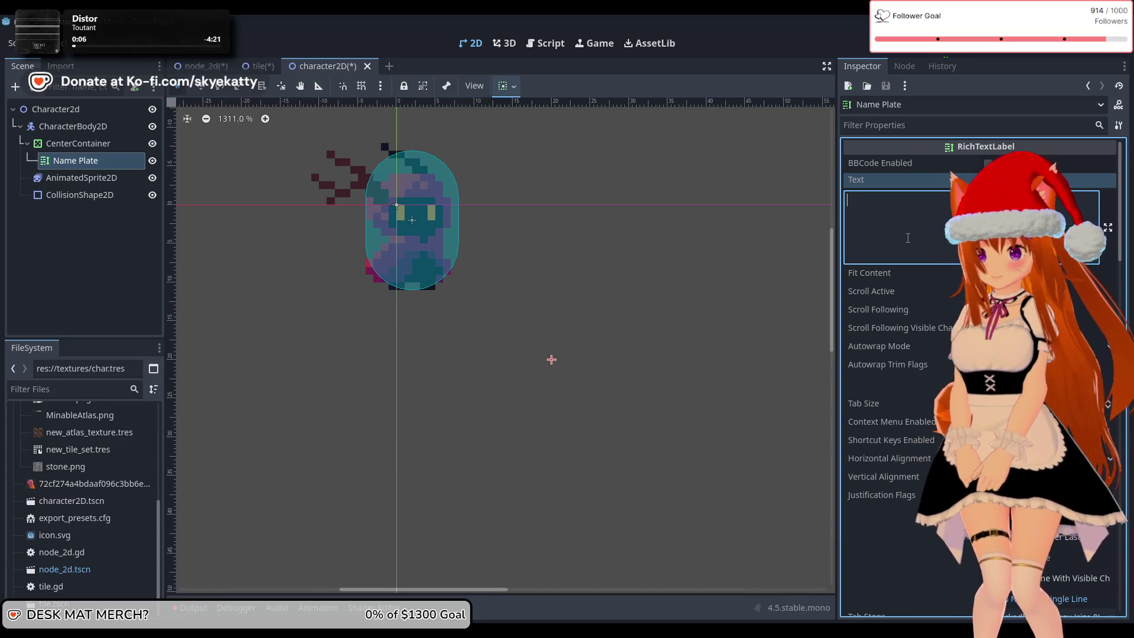
pyautogui.write('Player ')
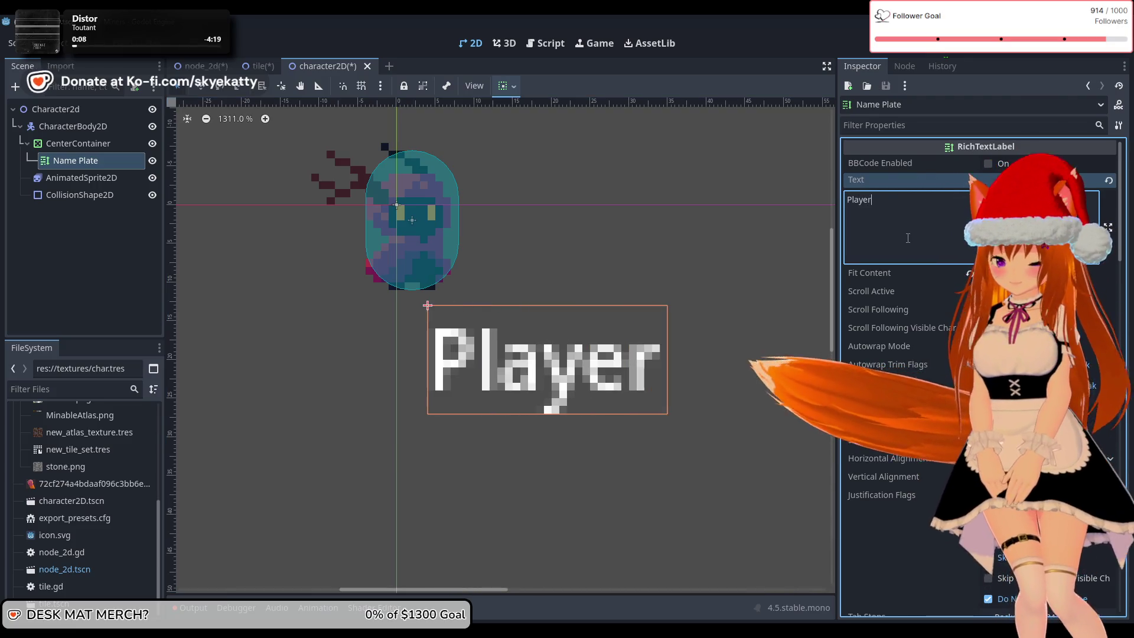
pyautogui.write('how')
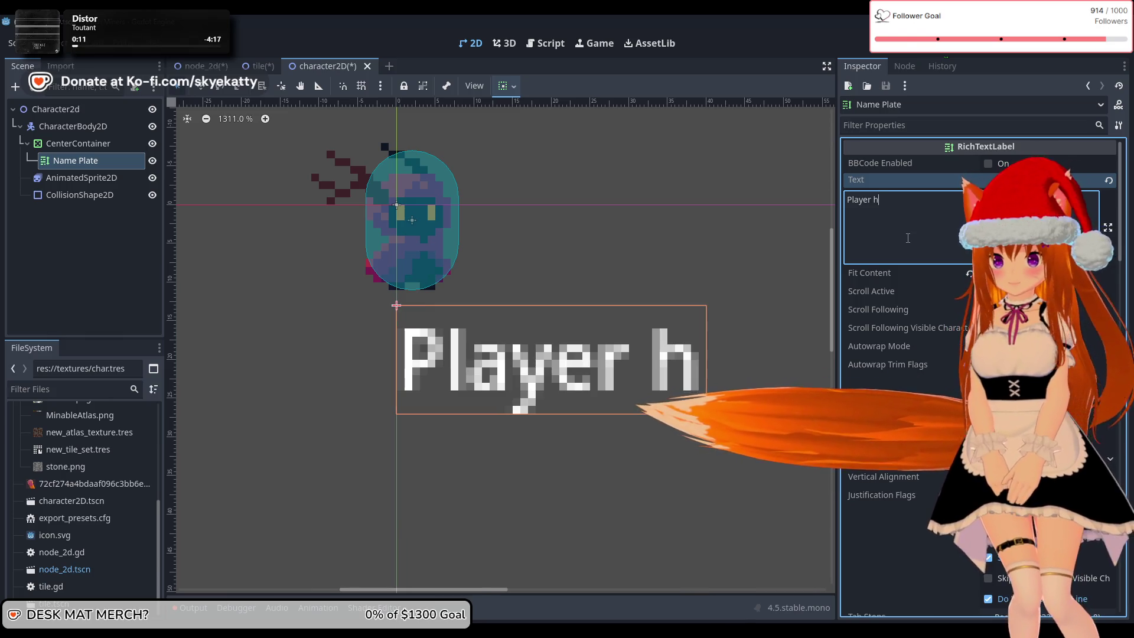
pyautogui.press('BackSpace')
pyautogui.press('BackSpace')
pyautogui.press('BackSpace')
pyautogui.press('BackSpace')
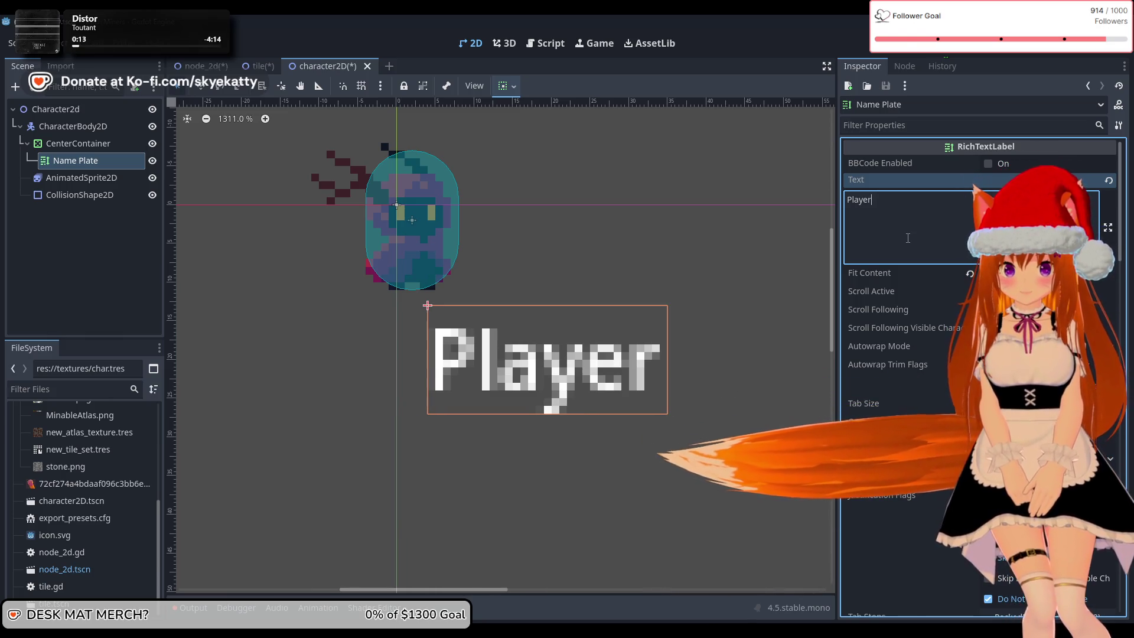
pyautogui.click(123, 145)
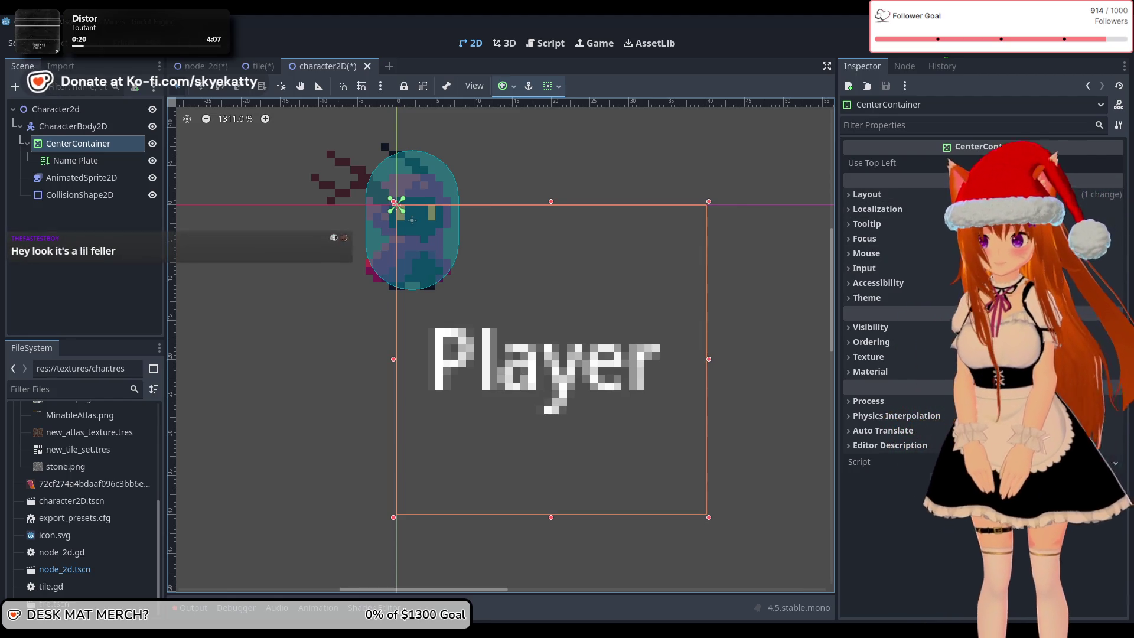
# Enable Use Top Left on the CenterContainer
pyautogui.click(993, 163)
pyautogui.click(992, 163)
pyautogui.click(992, 163)
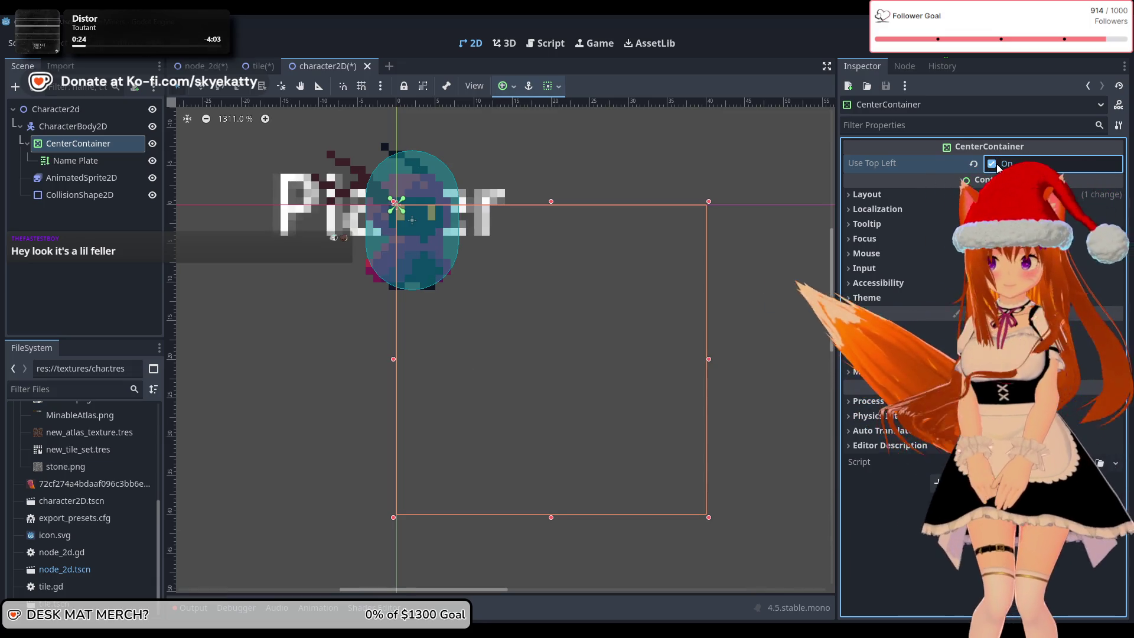
pyautogui.click(985, 169)
pyautogui.click(985, 169)
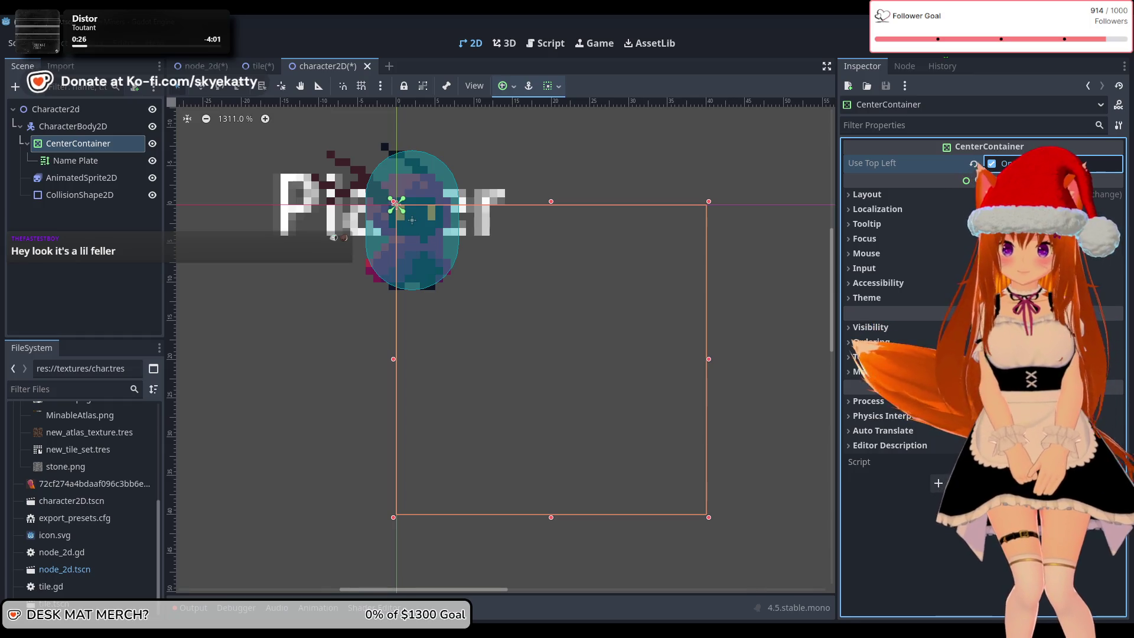
# Clear the stray characters from the Name Plate label's text
pyautogui.click(75, 160)
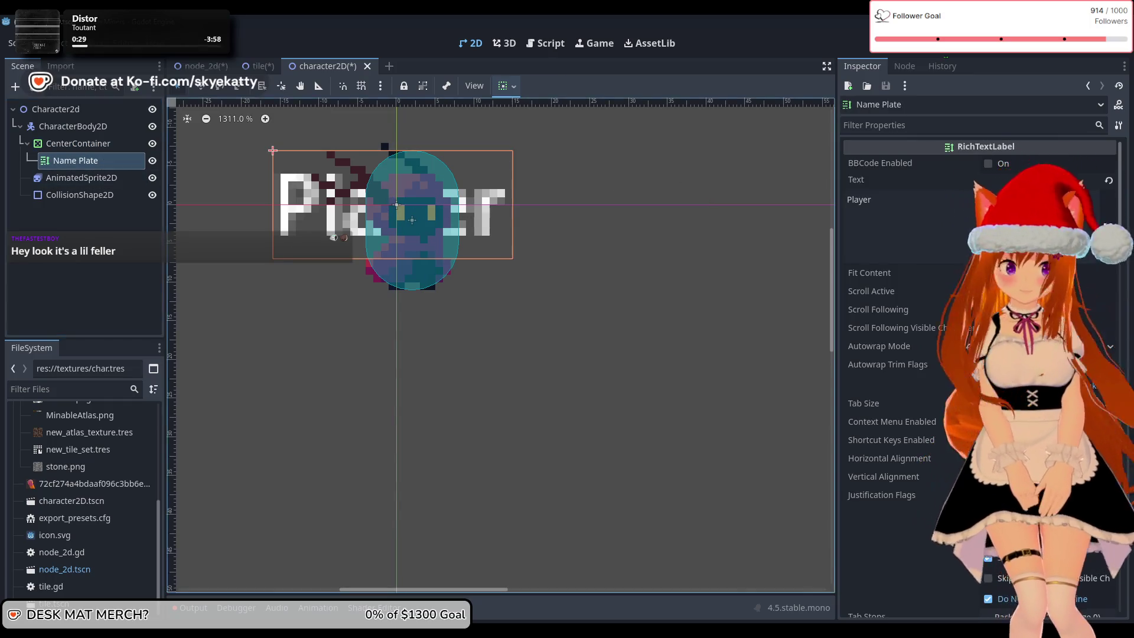
pyautogui.write('isisiisisisjsjidsl')
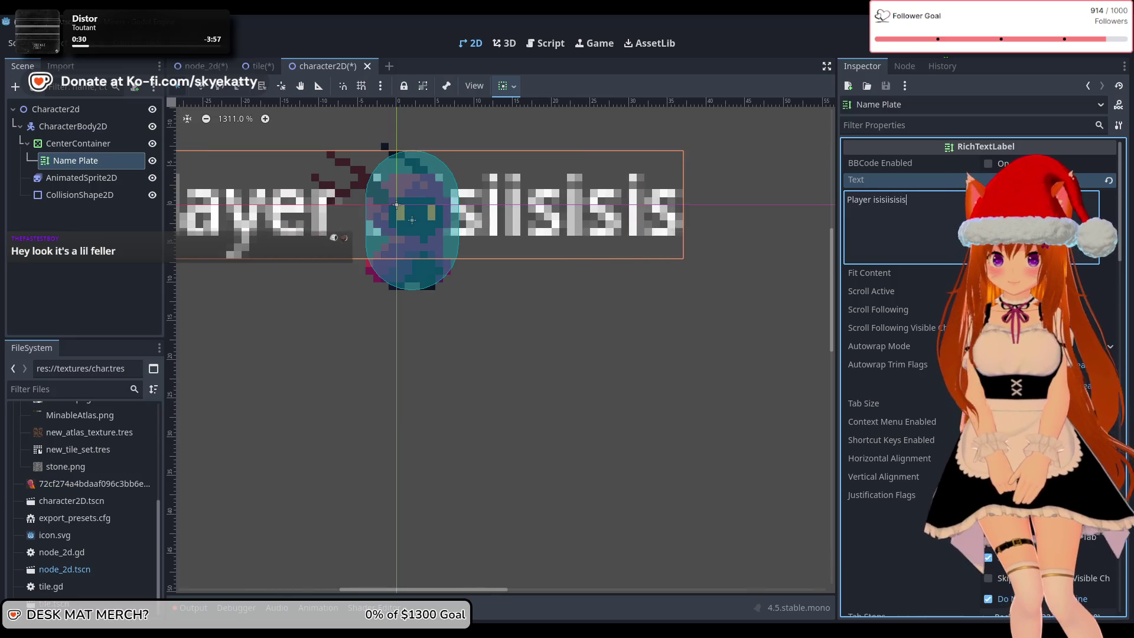
pyautogui.write('sdjidjsidsijsdid')
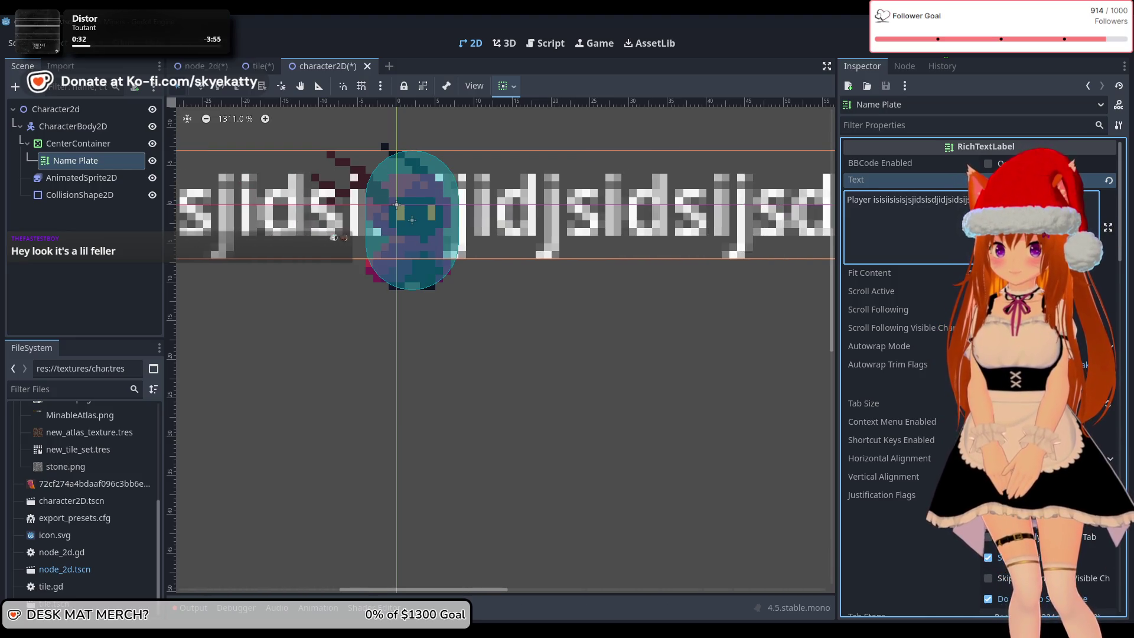
pyautogui.write('isdjisjdsdss')
pyautogui.scroll(-5, 566, 345)
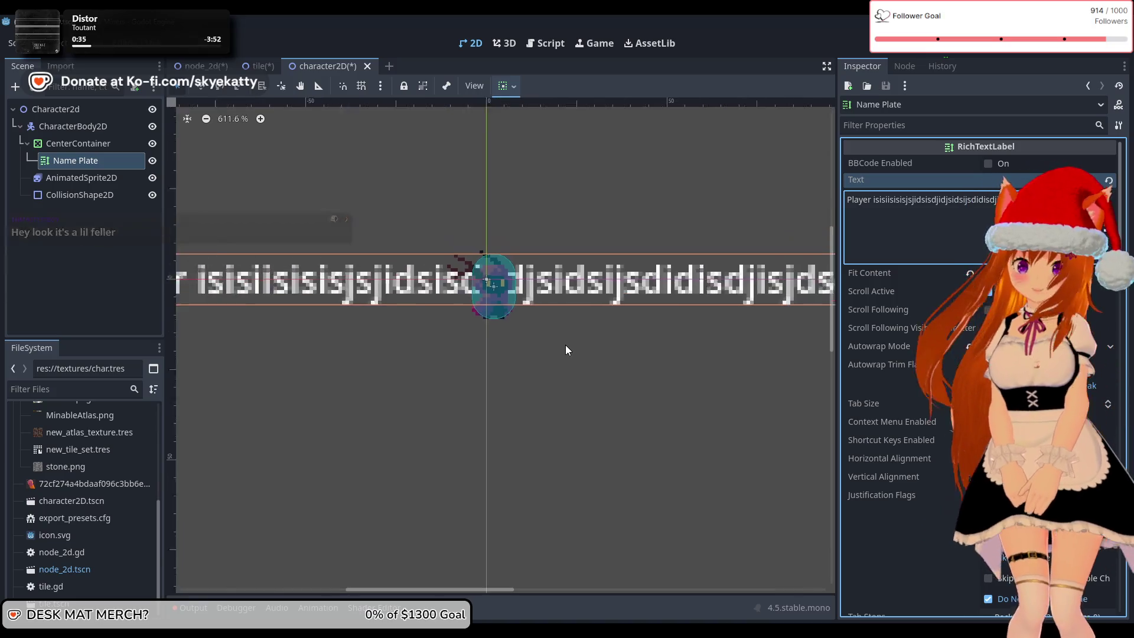
pyautogui.press('BackSpace')
pyautogui.press('BackSpace')
pyautogui.press('BackSpace')
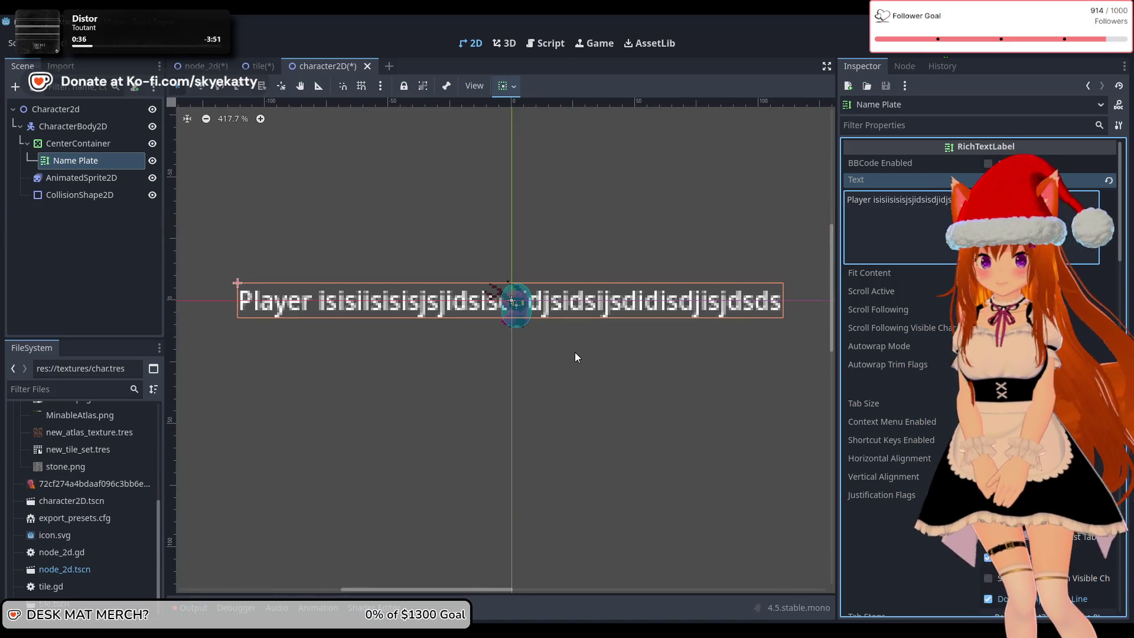
pyautogui.press('BackSpace')
pyautogui.press('BackSpace')
pyautogui.press('BackSpace')
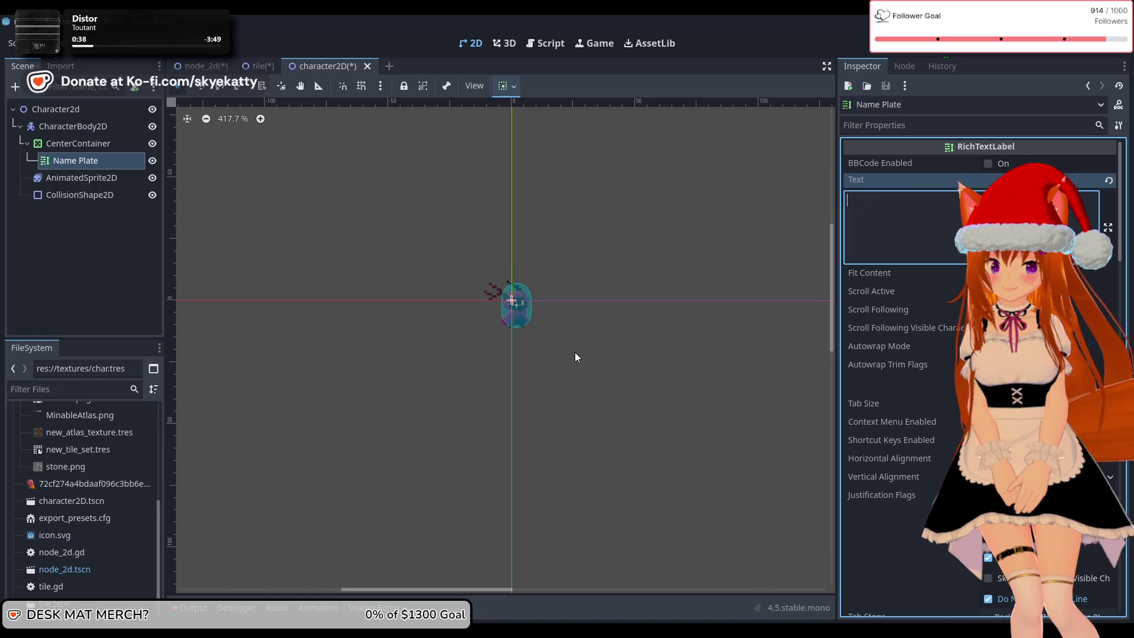
# Raise the CenterContainer slightly and re-enter 'Player' as the Name Plate text
pyautogui.click(115, 143)
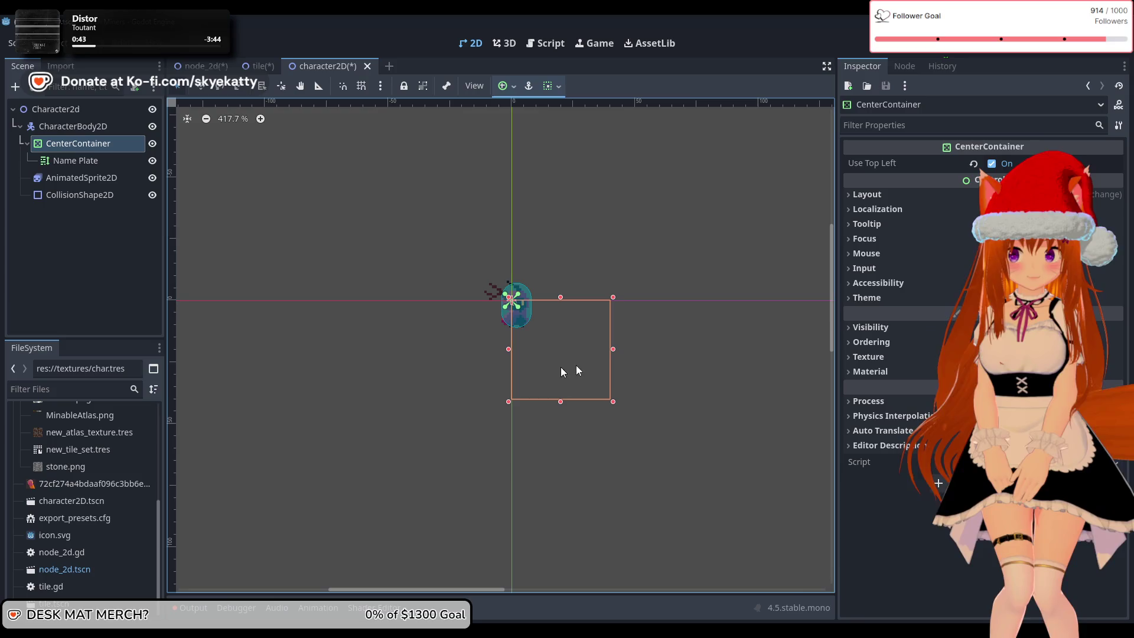
pyautogui.scroll(3, 579, 350)
pyautogui.moveTo(537, 346); pyautogui.dragTo(536, 334)
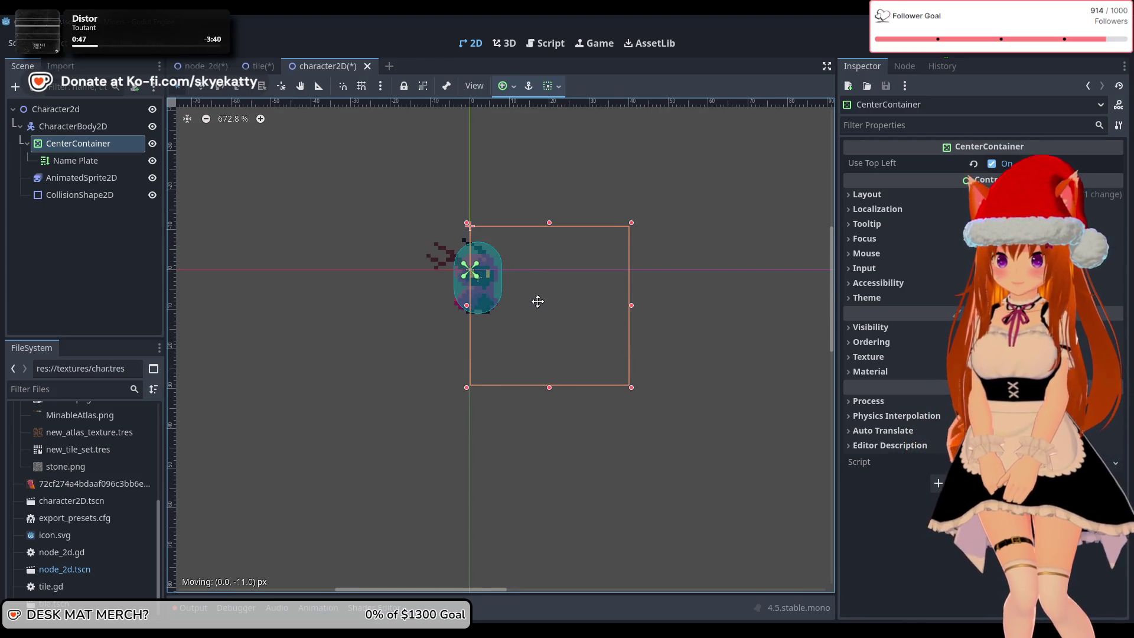
pyautogui.click(87, 158)
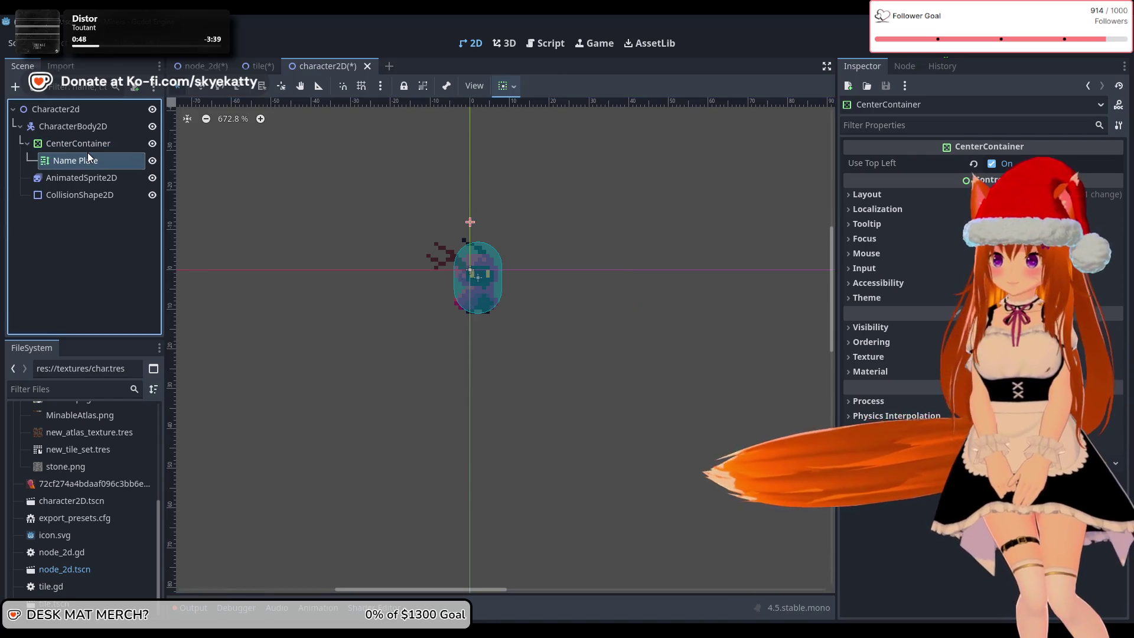
pyautogui.click(883, 212)
pyautogui.write('Player')
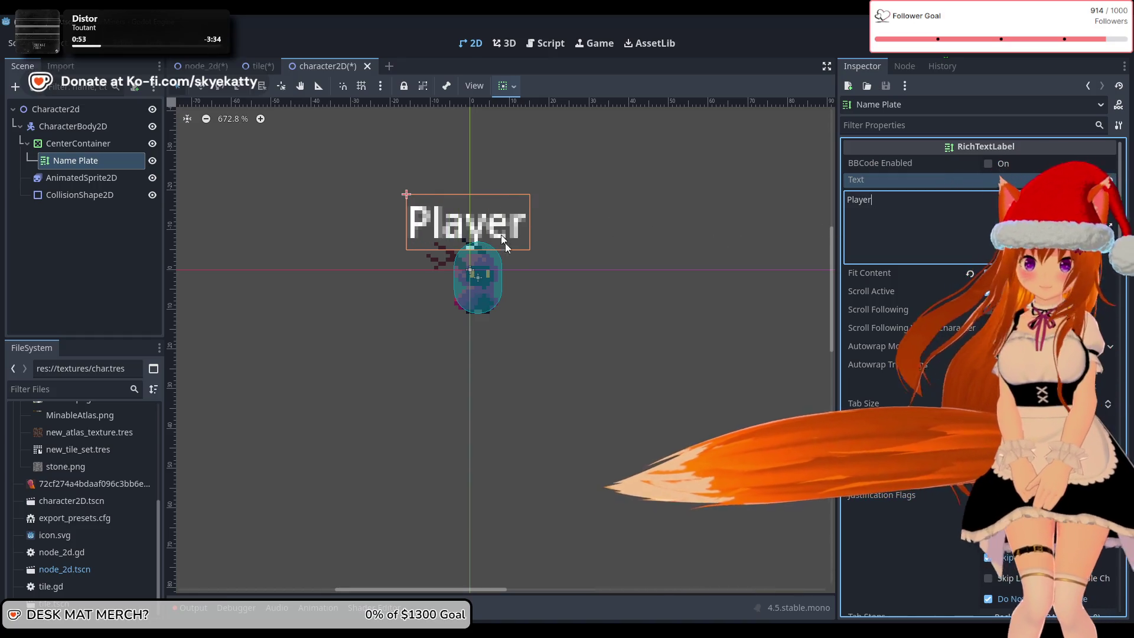
# Drag the CenterContainer up so 'Player' sits just above the character sprite
pyautogui.click(87, 143)
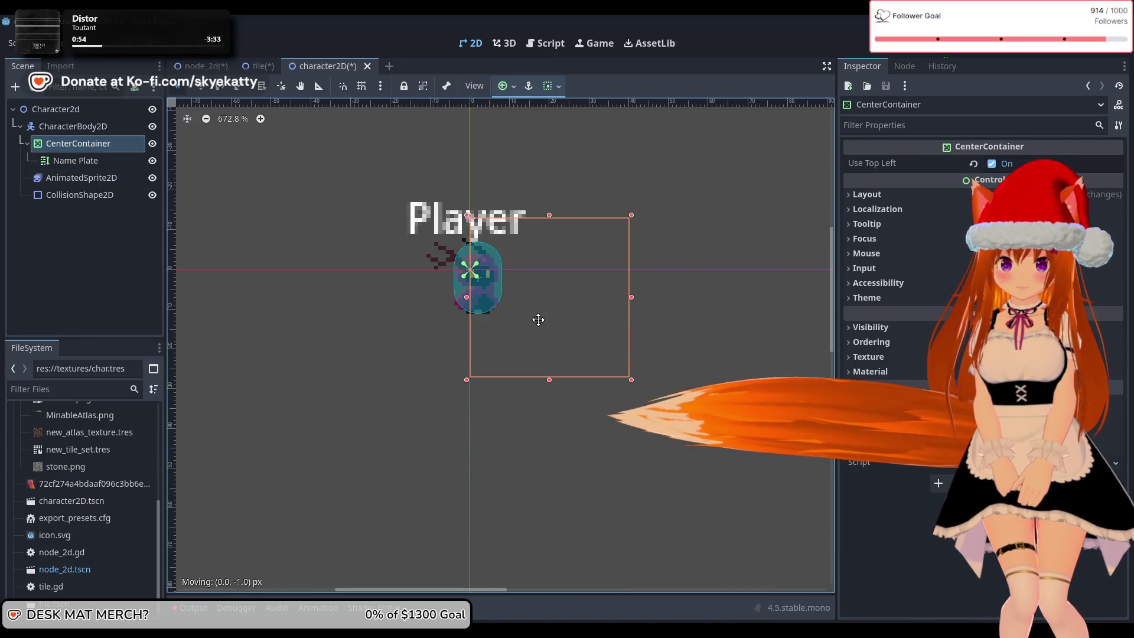
pyautogui.moveTo(537, 319); pyautogui.dragTo(540, 311)
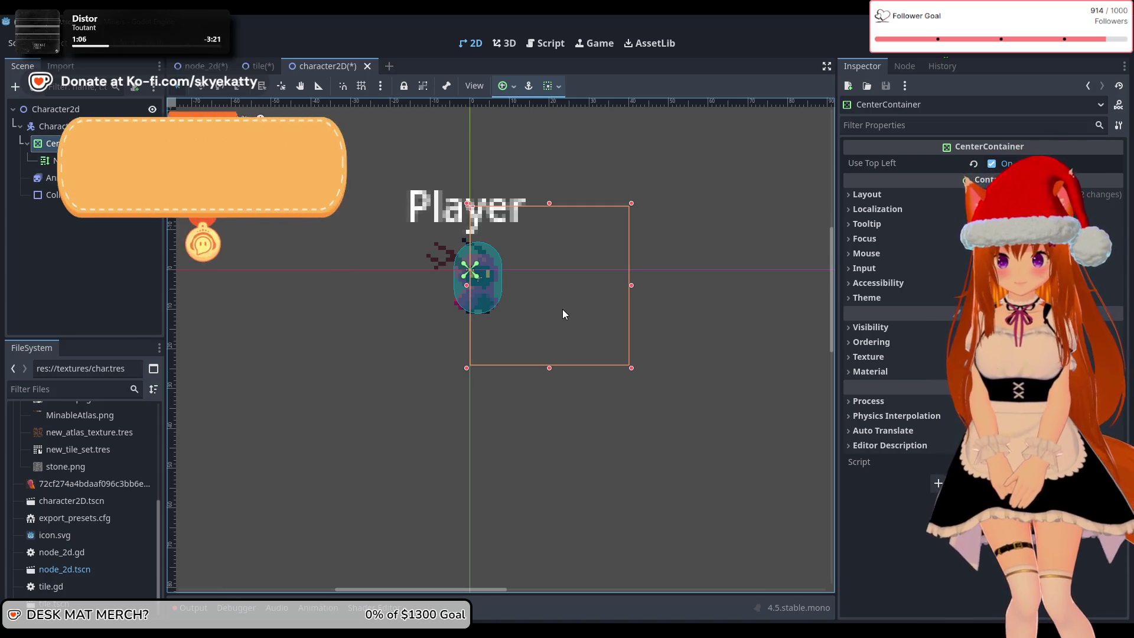
pyautogui.moveTo(566, 308); pyautogui.dragTo(570, 307)
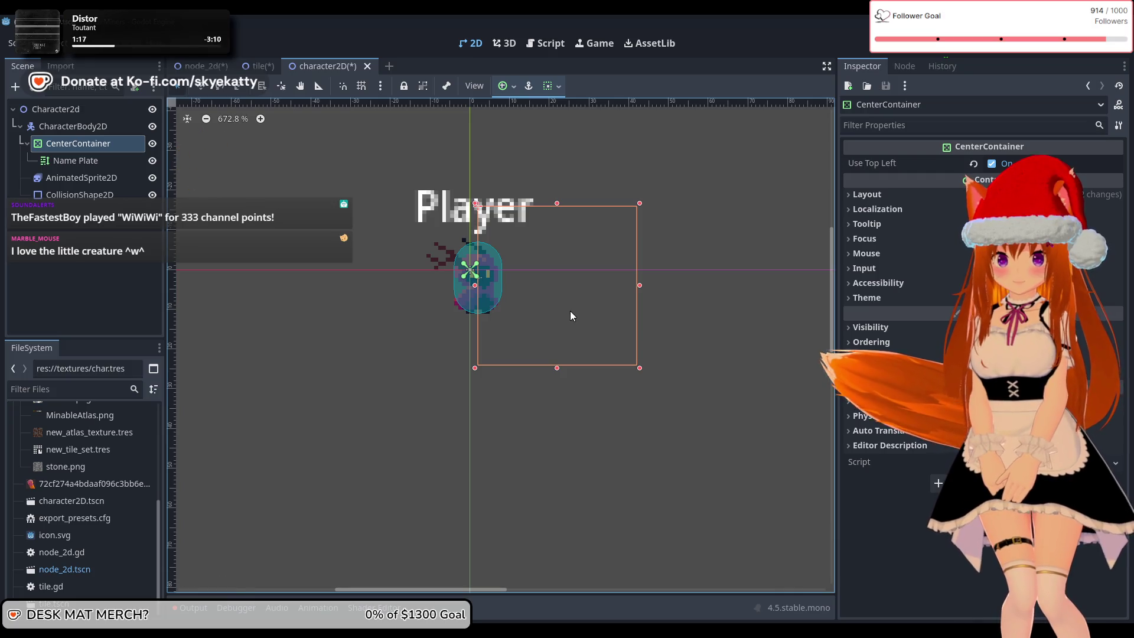
pyautogui.click(50, 162)
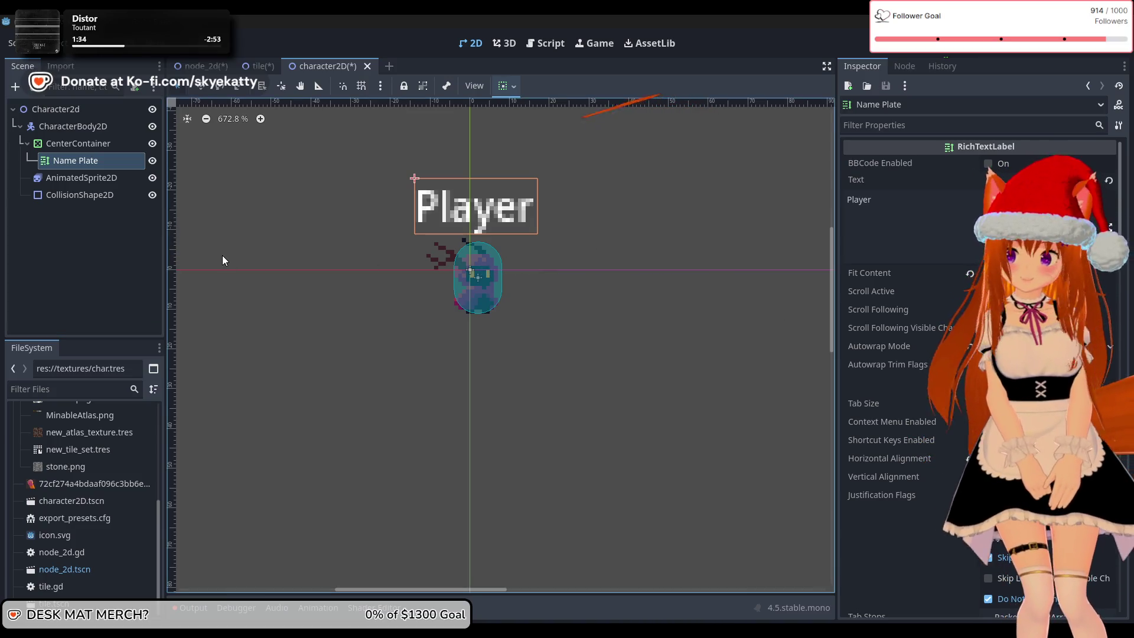
pyautogui.click(90, 228)
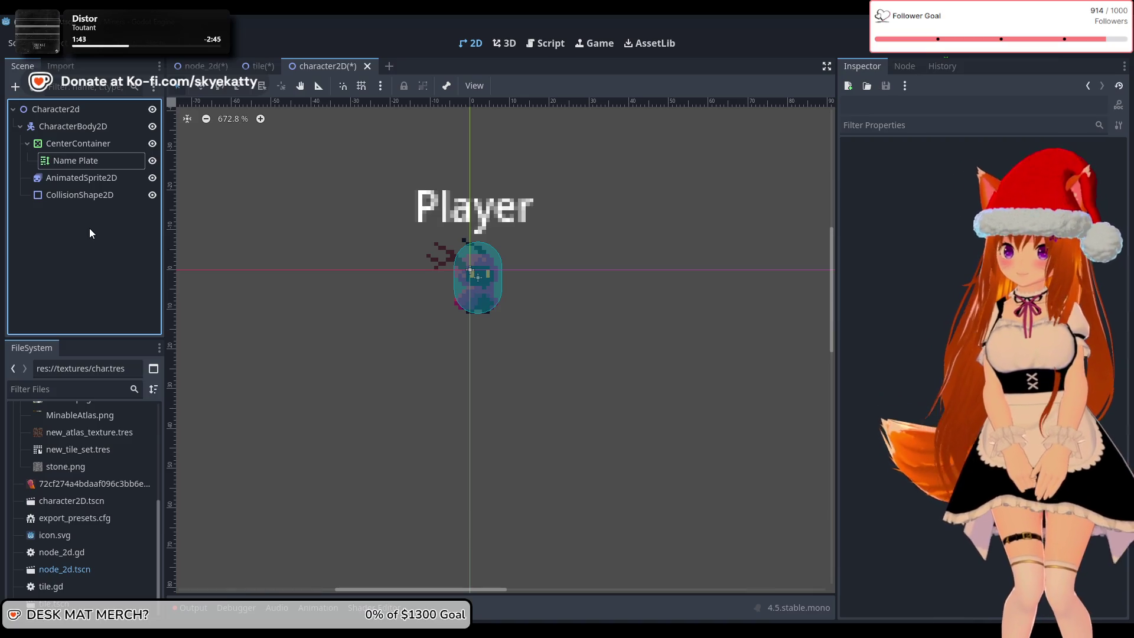
pyautogui.click(110, 131)
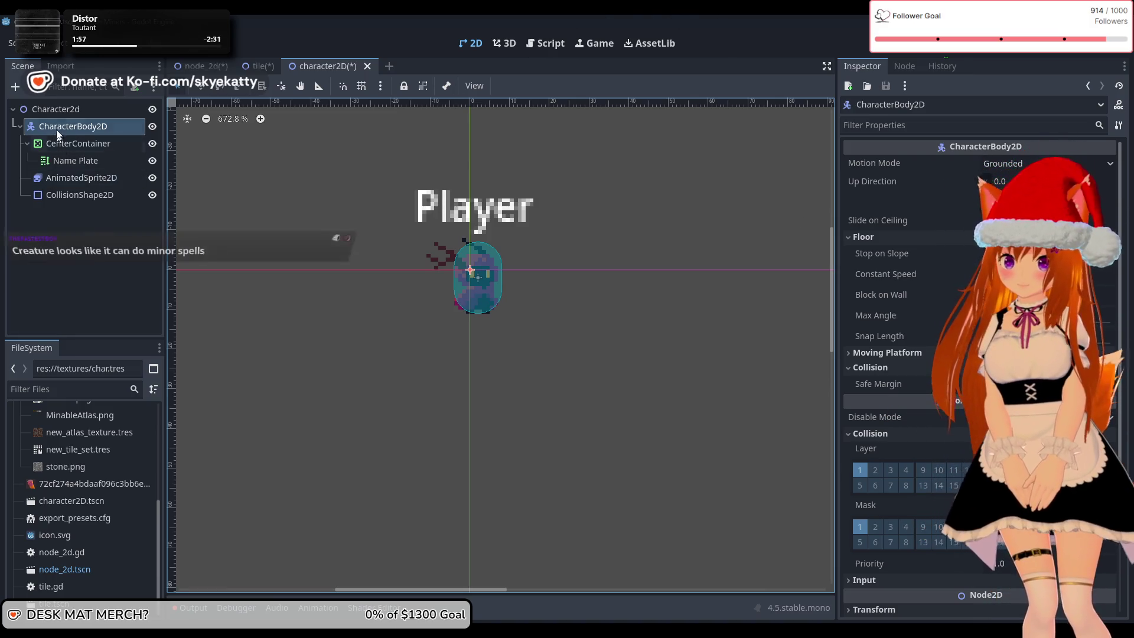
# Attach a new GDScript res://character_2d.gd extending Node2D to the root Character2d node
pyautogui.click(77, 109)
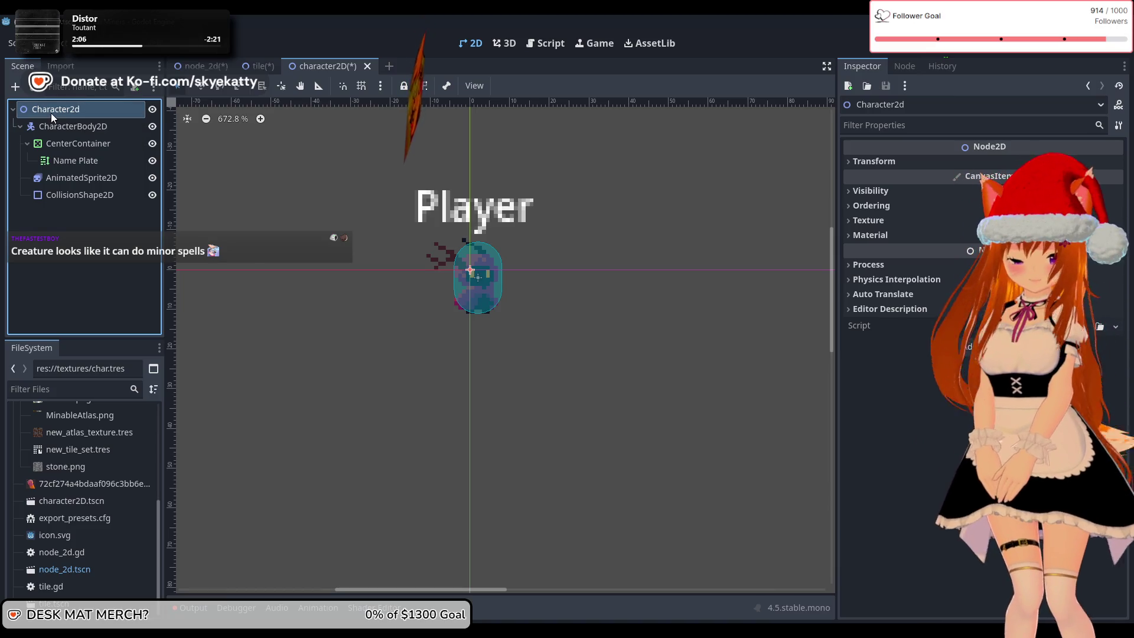
pyautogui.click(69, 109)
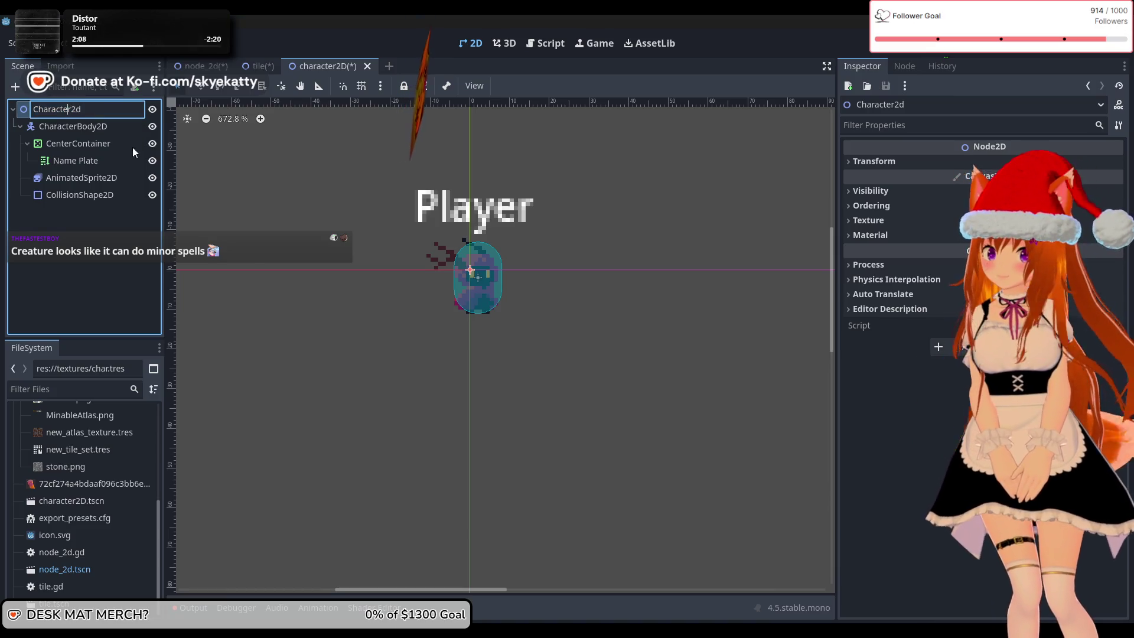
pyautogui.rightClick(119, 115)
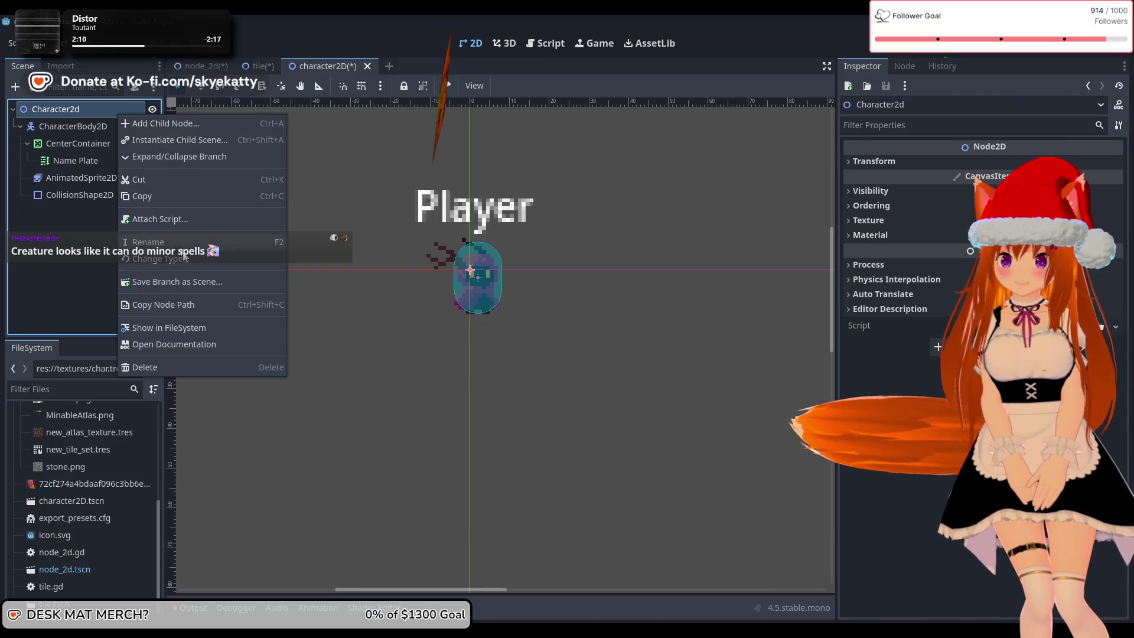
pyautogui.click(164, 219)
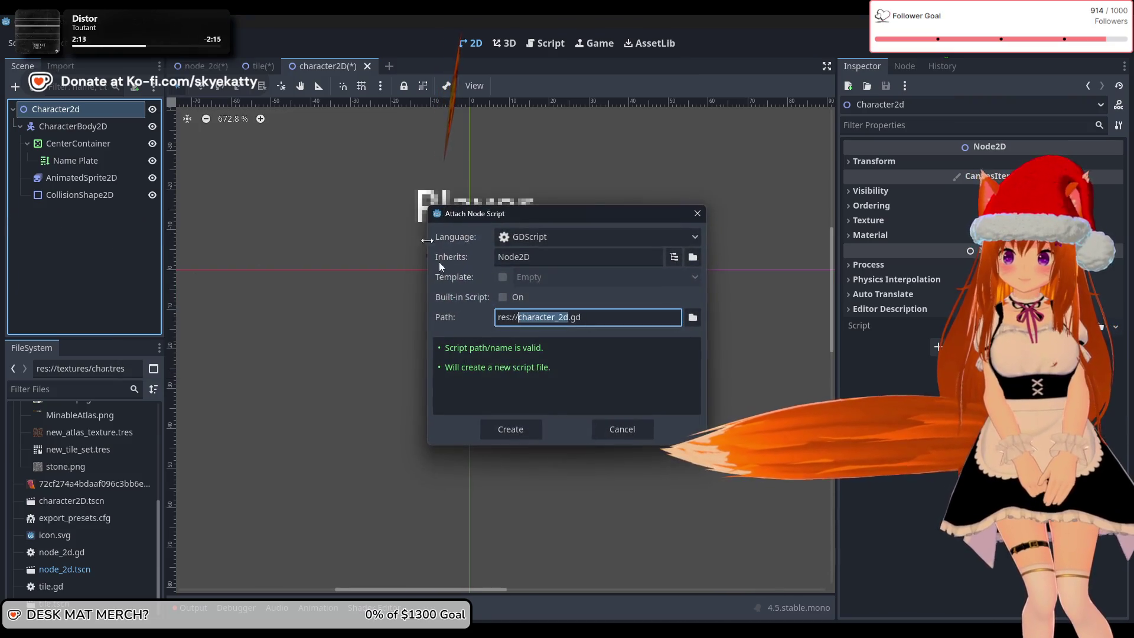
pyautogui.click(529, 430)
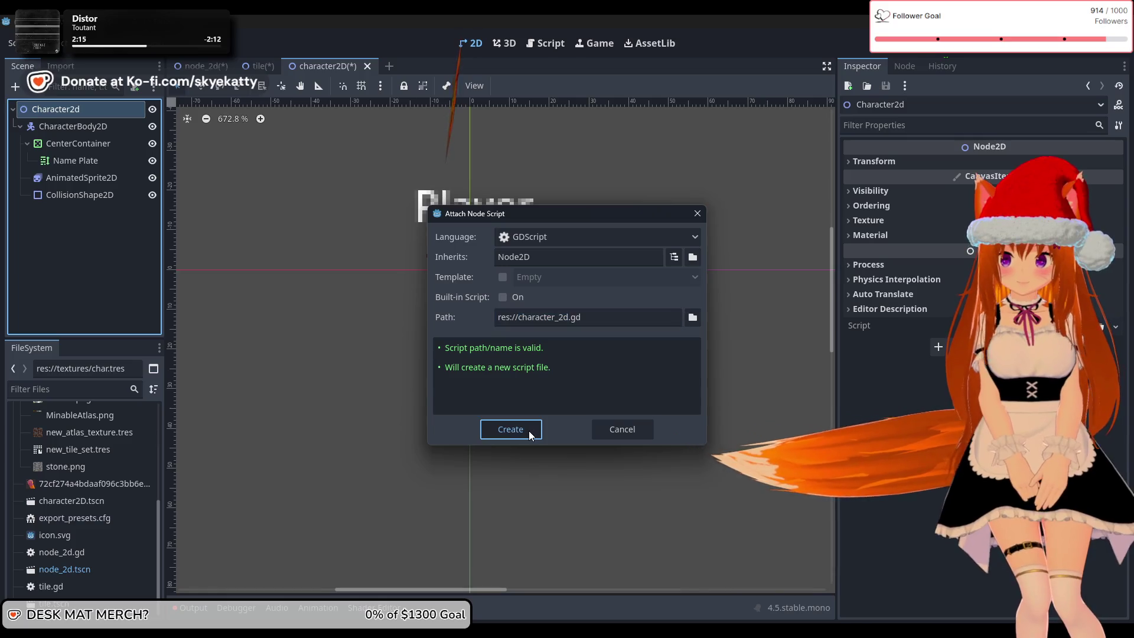
pyautogui.click(506, 195)
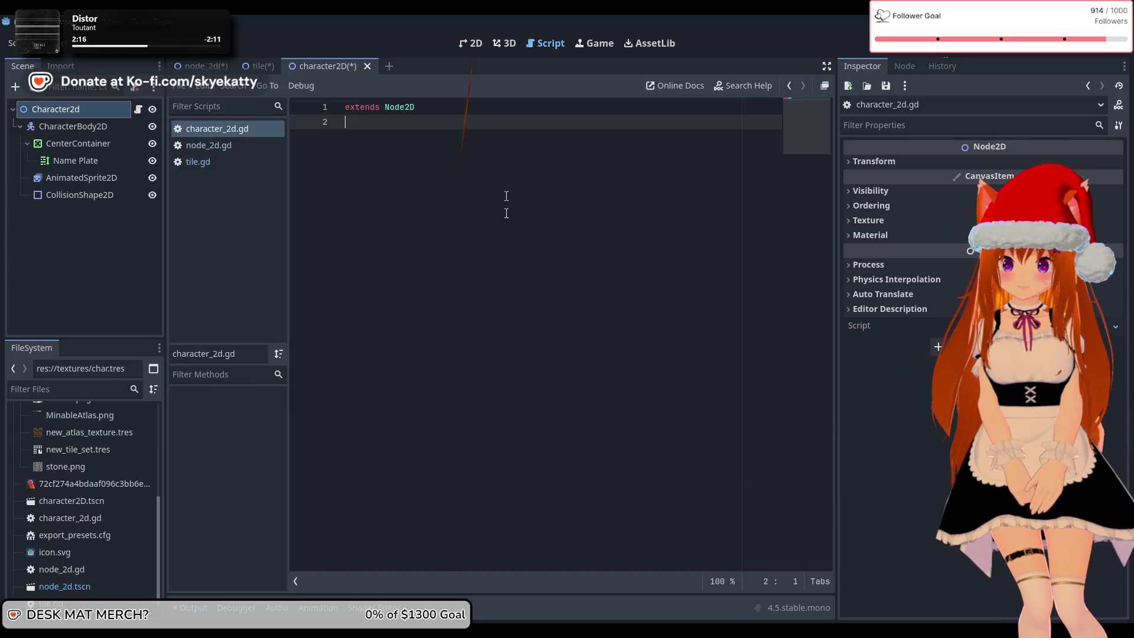
# Write enum {STATE_IDLE, STATE_WALK, STATE_FALL, STATE_HIT} on line 3 of character_2d.gd
pyautogui.press('Return')
pyautogui.press('Return')
pyautogui.press('BackSpace')
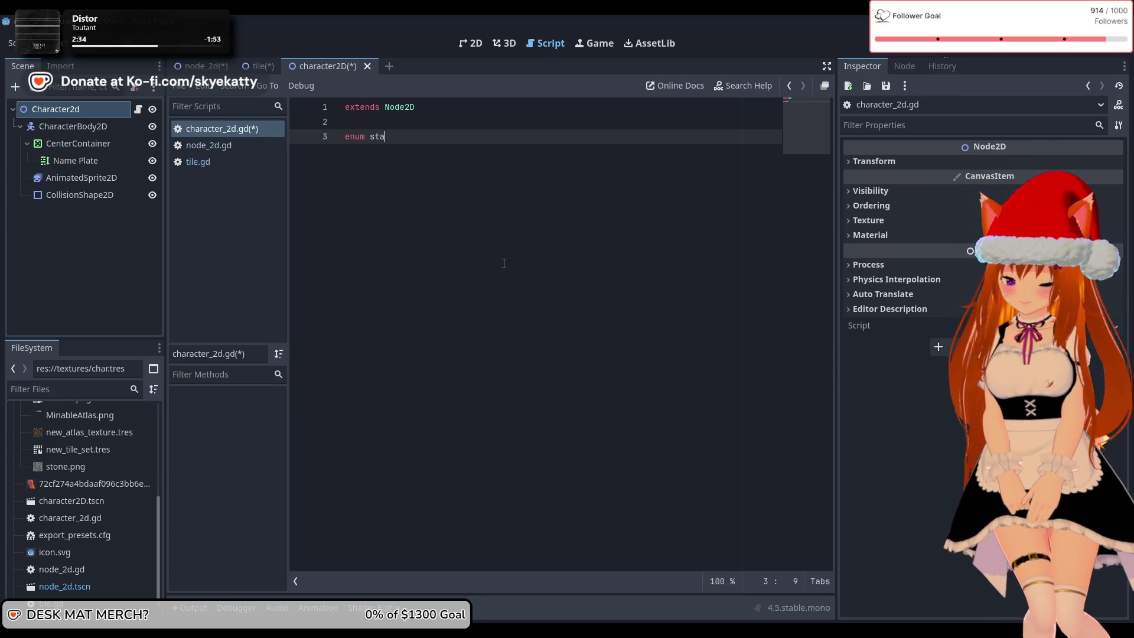
pyautogui.press('BackSpace')
pyautogui.press('BackSpace')
pyautogui.press('BackSpace')
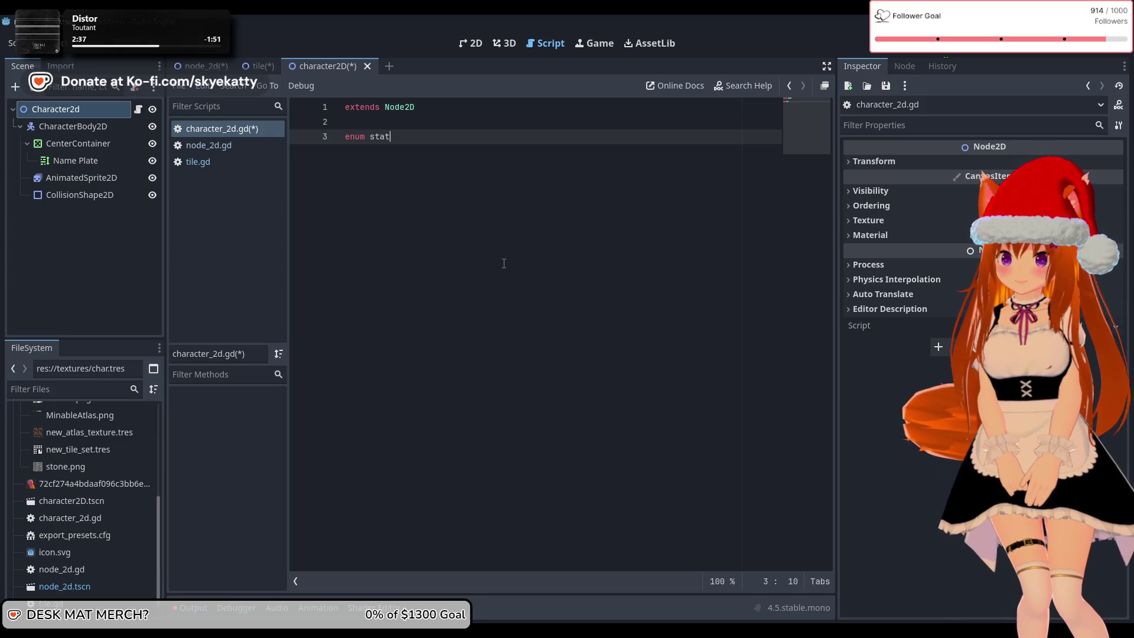
pyautogui.press('BackSpace')
pyautogui.press('BackSpace')
pyautogui.press('BackSpace')
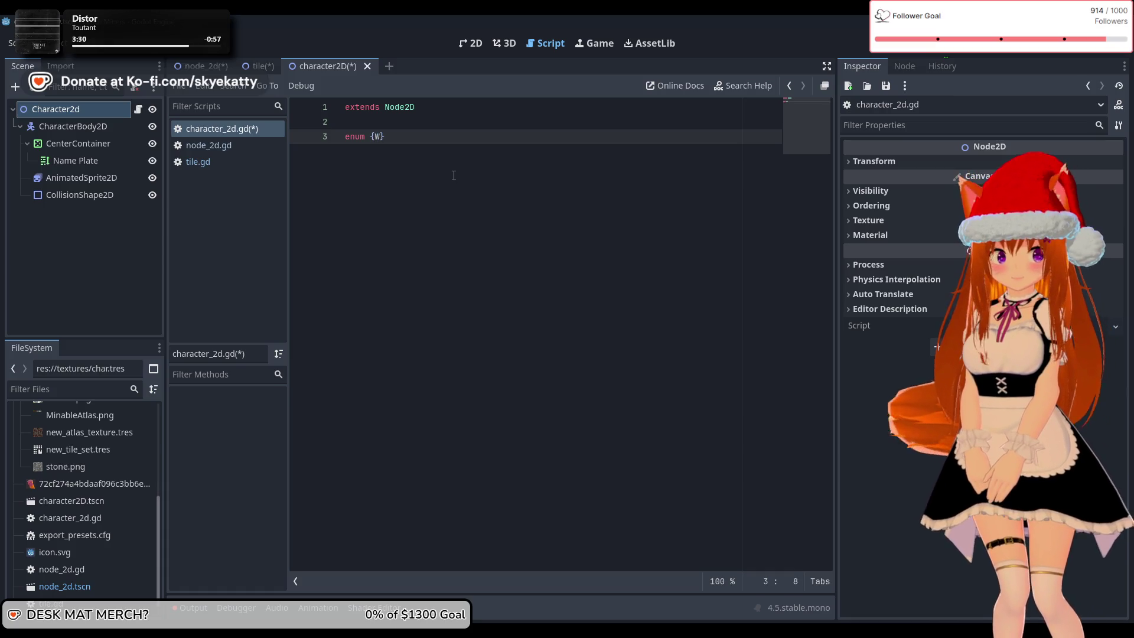
pyautogui.press('BackSpace')
pyautogui.write('S')
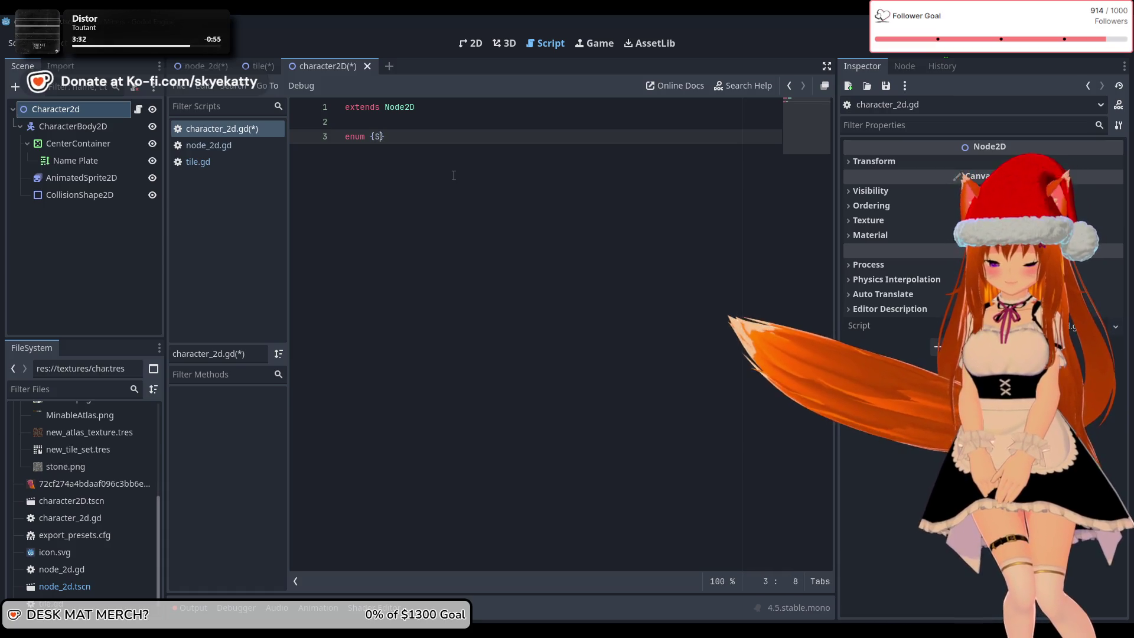
pyautogui.write('TATE_WAL')
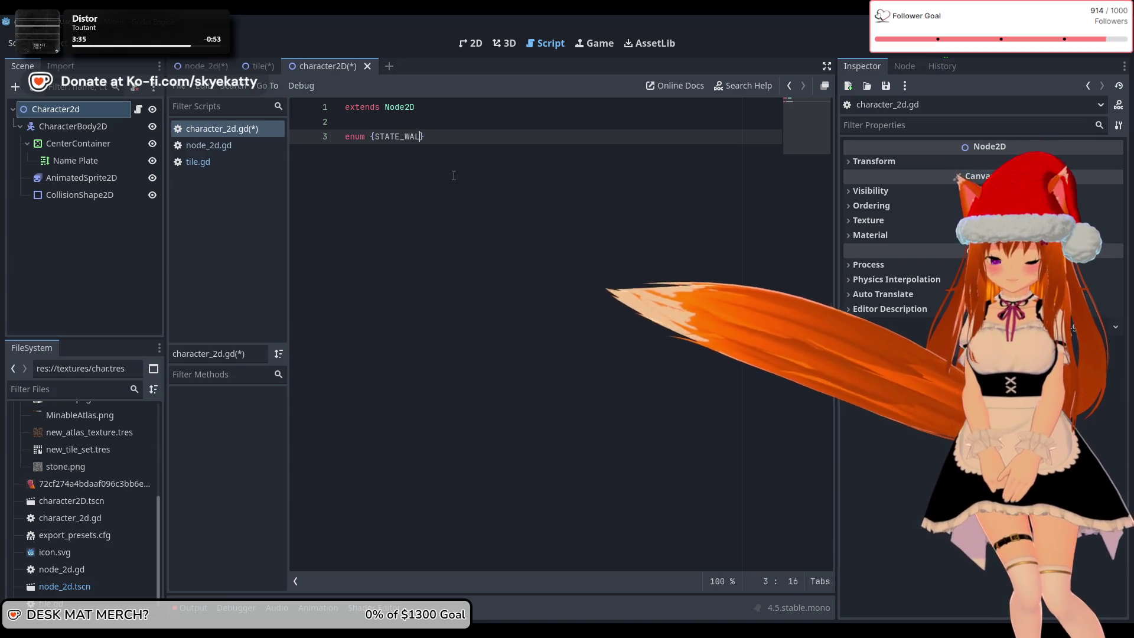
pyautogui.press('BackSpace')
pyautogui.press('BackSpace')
pyautogui.press('BackSpace')
pyautogui.write('F')
pyautogui.press('BackSpace')
pyautogui.write('IDLE, STATE')
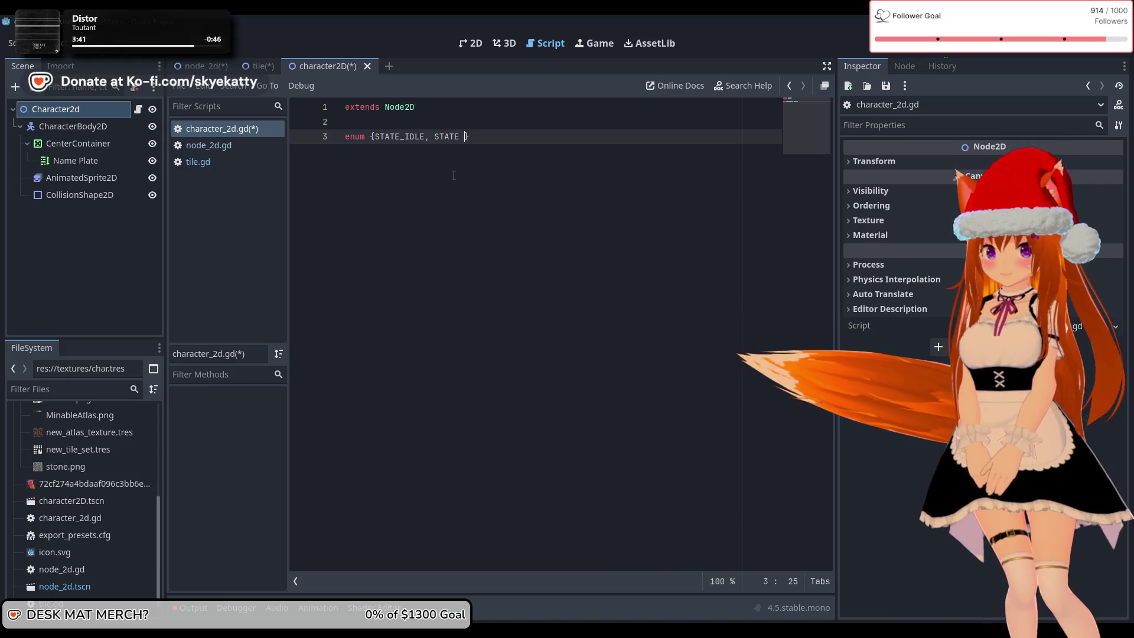
pyautogui.press('BackSpace')
pyautogui.write('_WALK,')
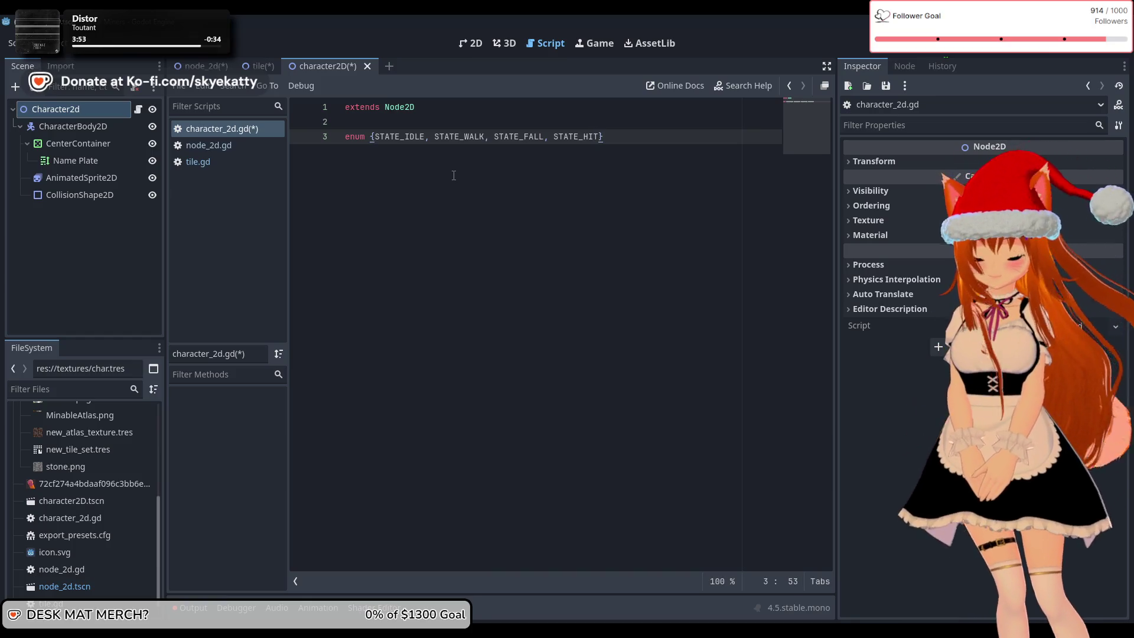
pyautogui.press('Return')
pyautogui.press('Return')
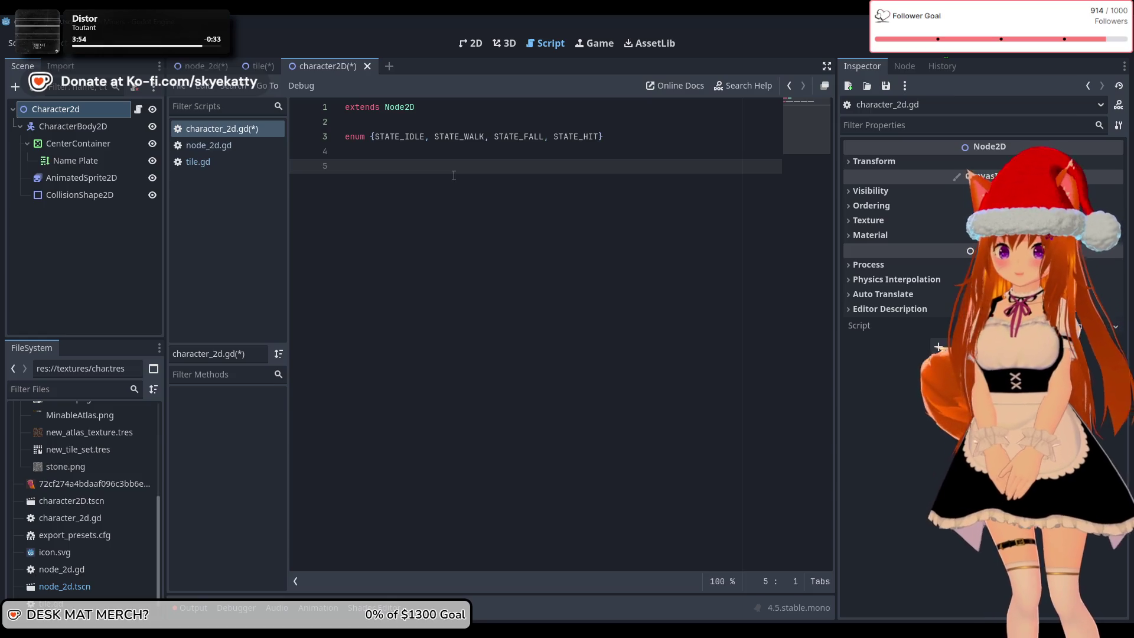
# Declare var state = STATE_IDLE below the enum, completing STATE_IDLE via autocomplete
pyautogui.press('BackSpace')
pyautogui.press('Return')
pyautogui.press('BackSpace')
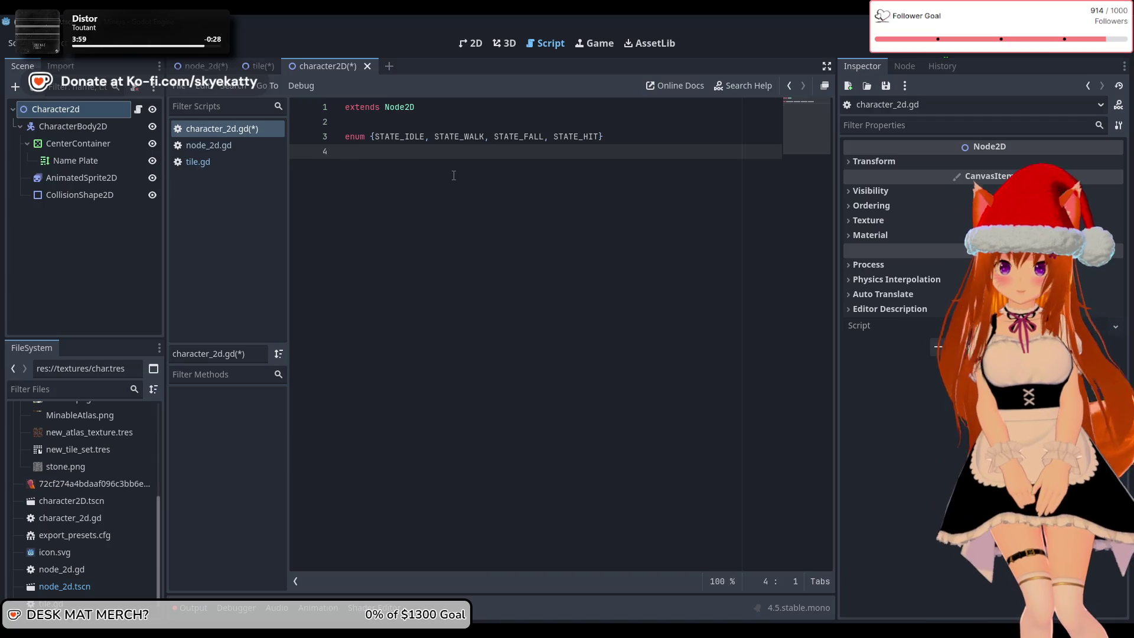
pyautogui.press('Return')
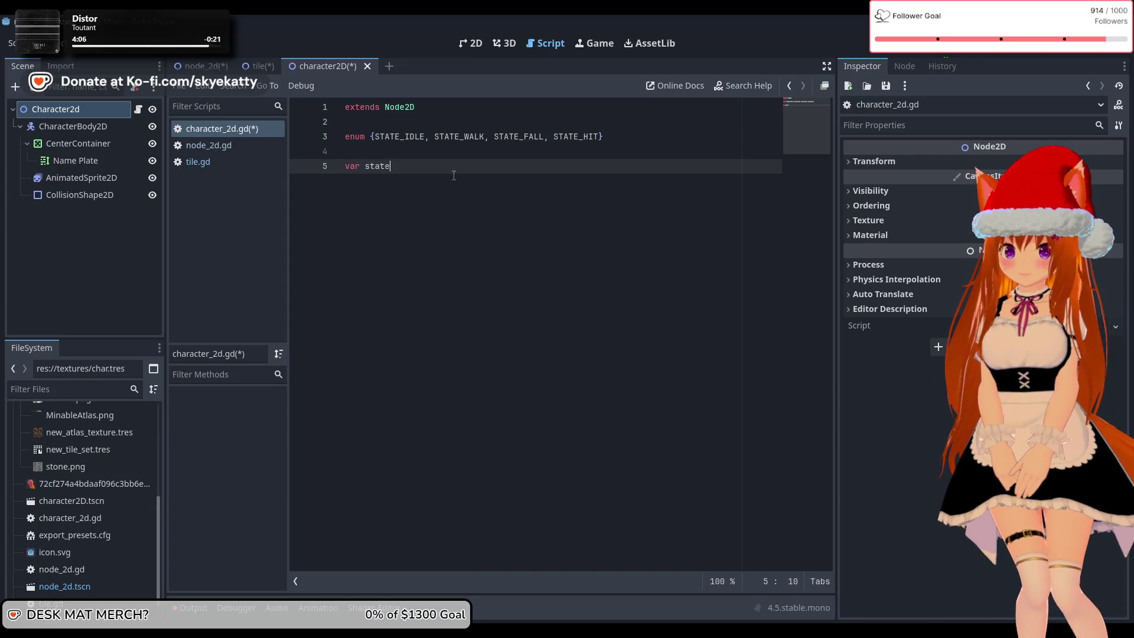
pyautogui.press('Return')
pyautogui.press('Return')
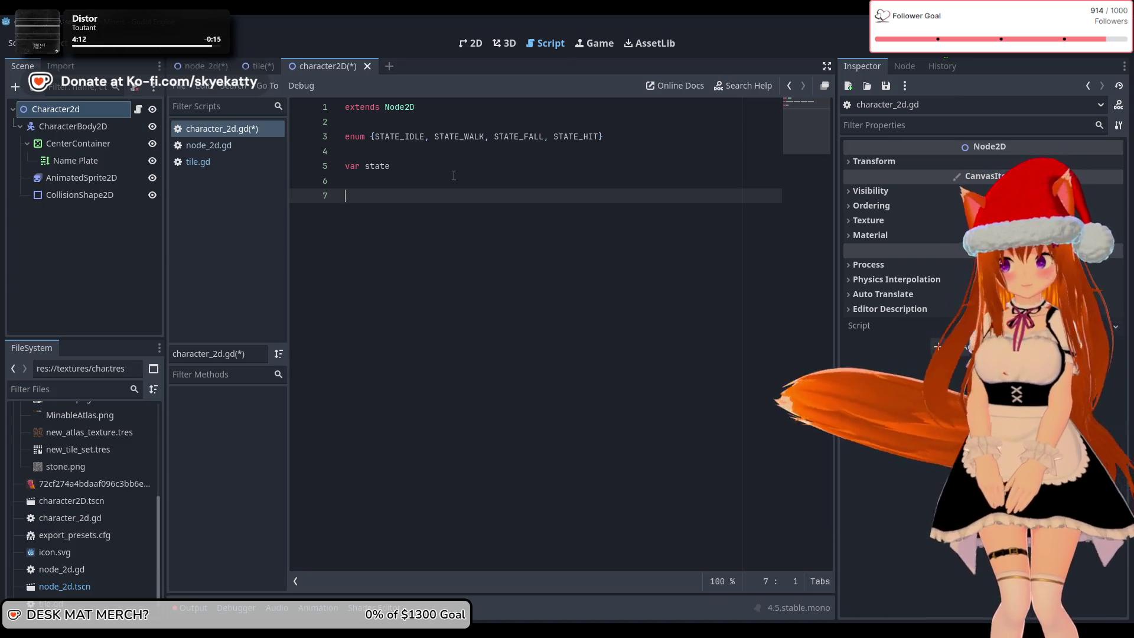
pyautogui.press('BackSpace')
pyautogui.press('BackSpace')
pyautogui.write('= ')
pyautogui.write('S')
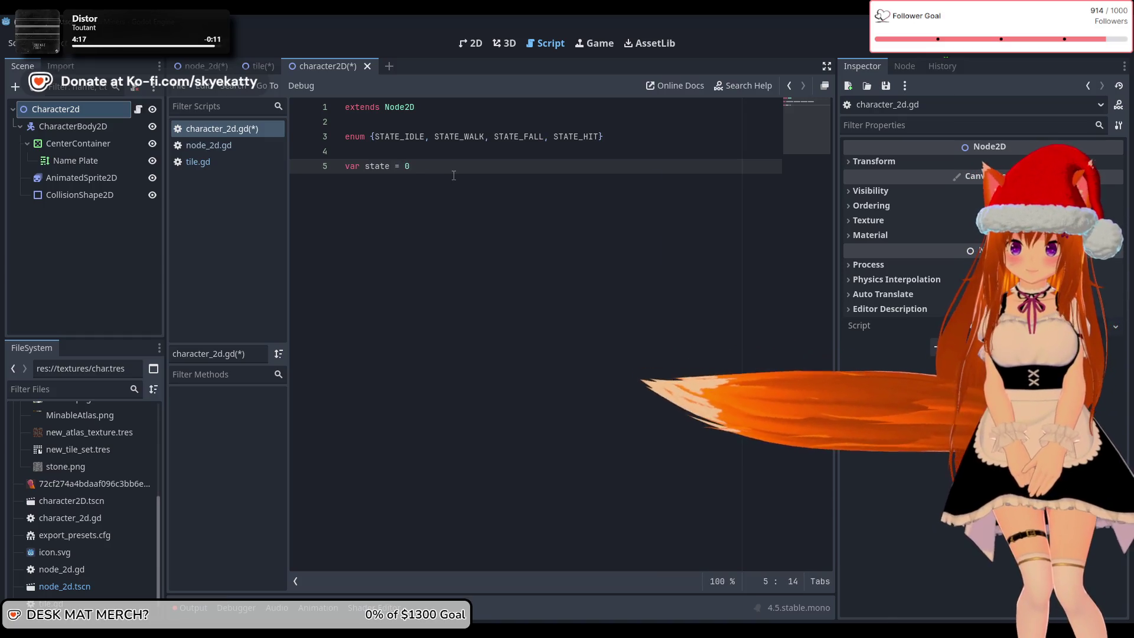
pyautogui.write('TATE_IDE')
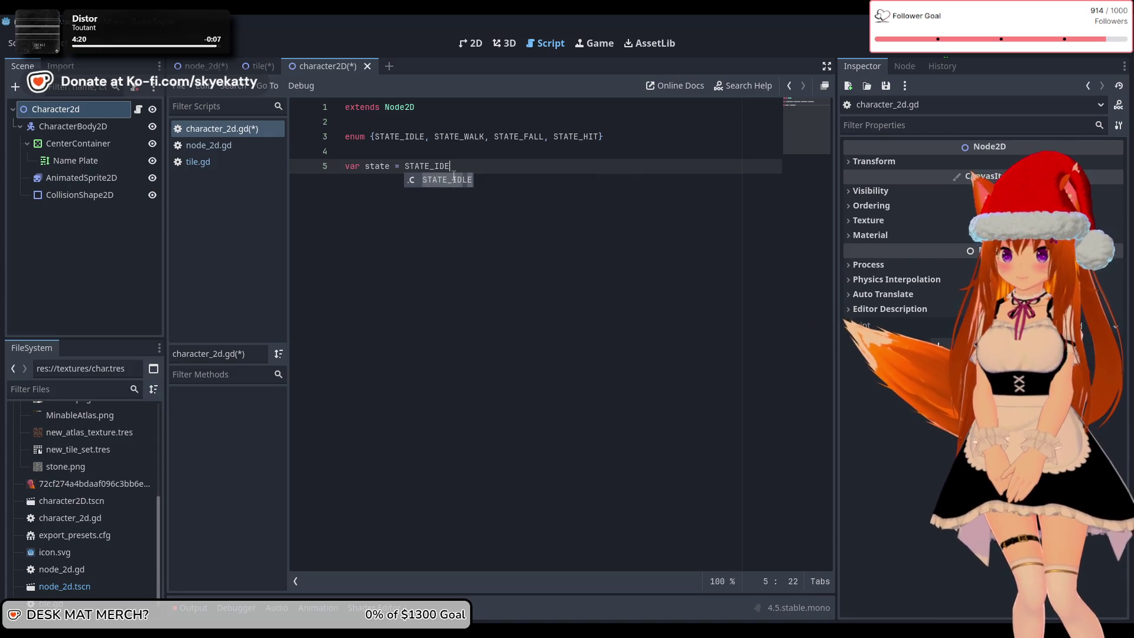
pyautogui.press('Return')
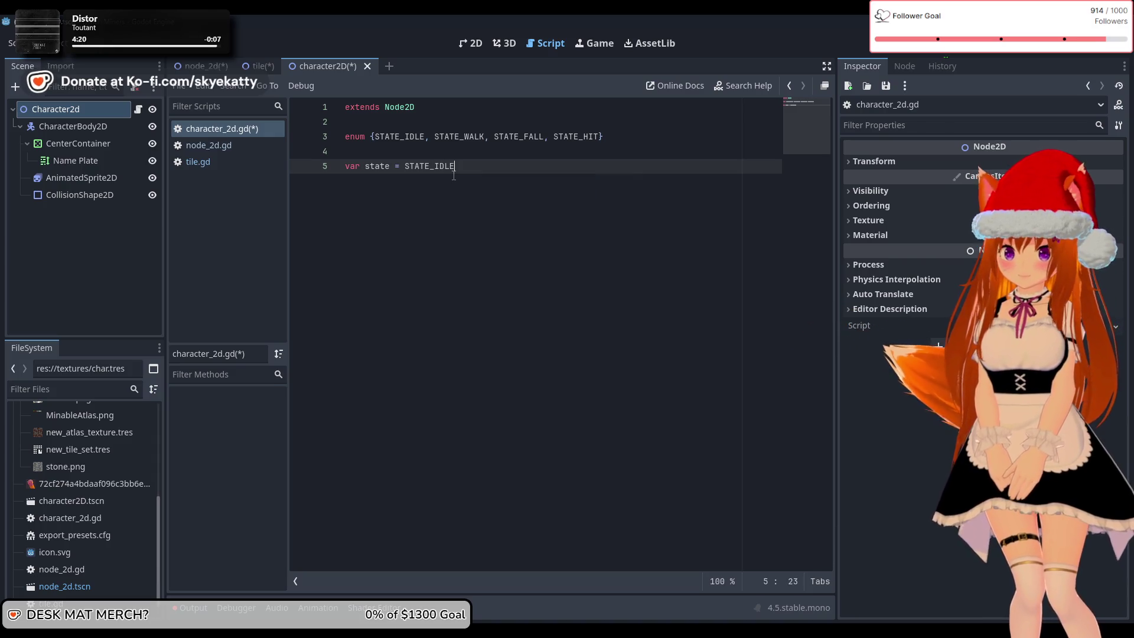
pyautogui.press('Return')
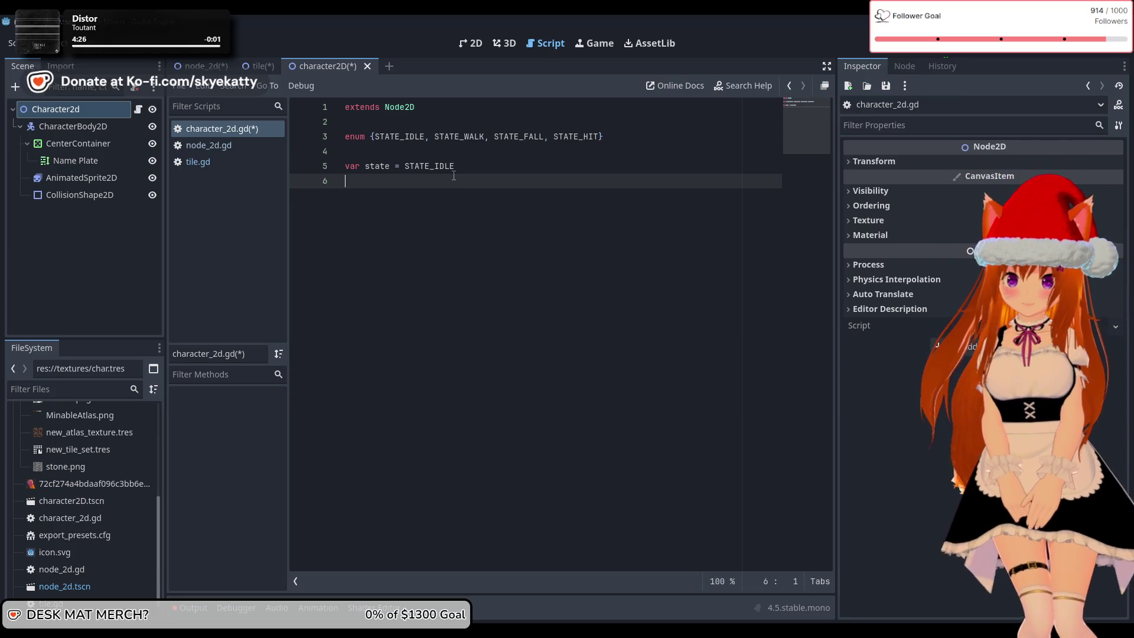
pyautogui.press('Return')
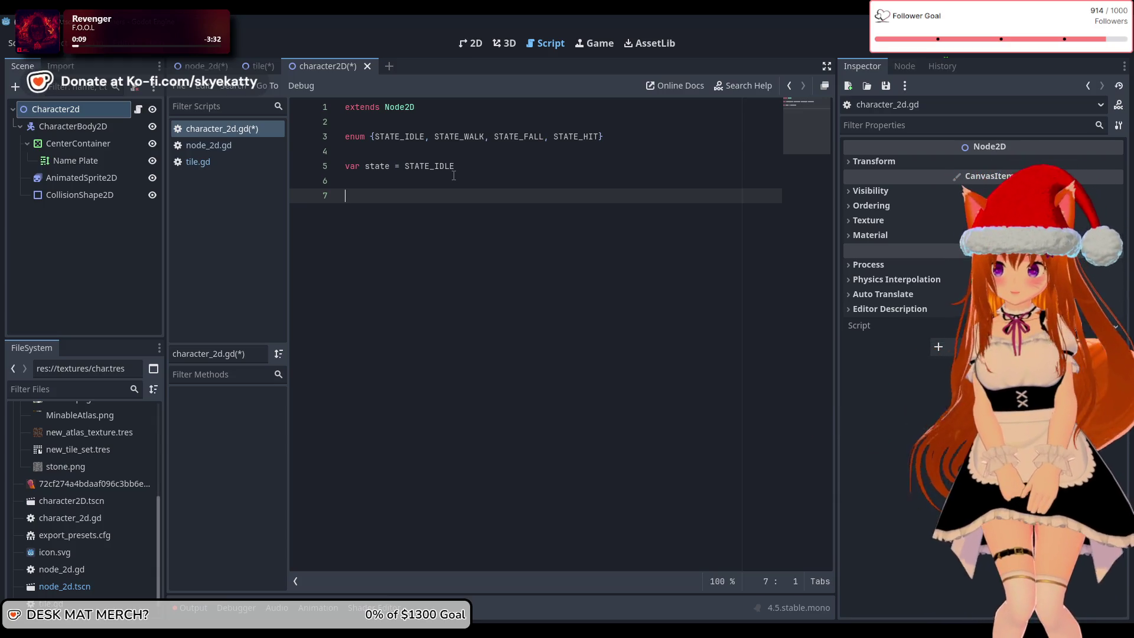
pyautogui.click(113, 195)
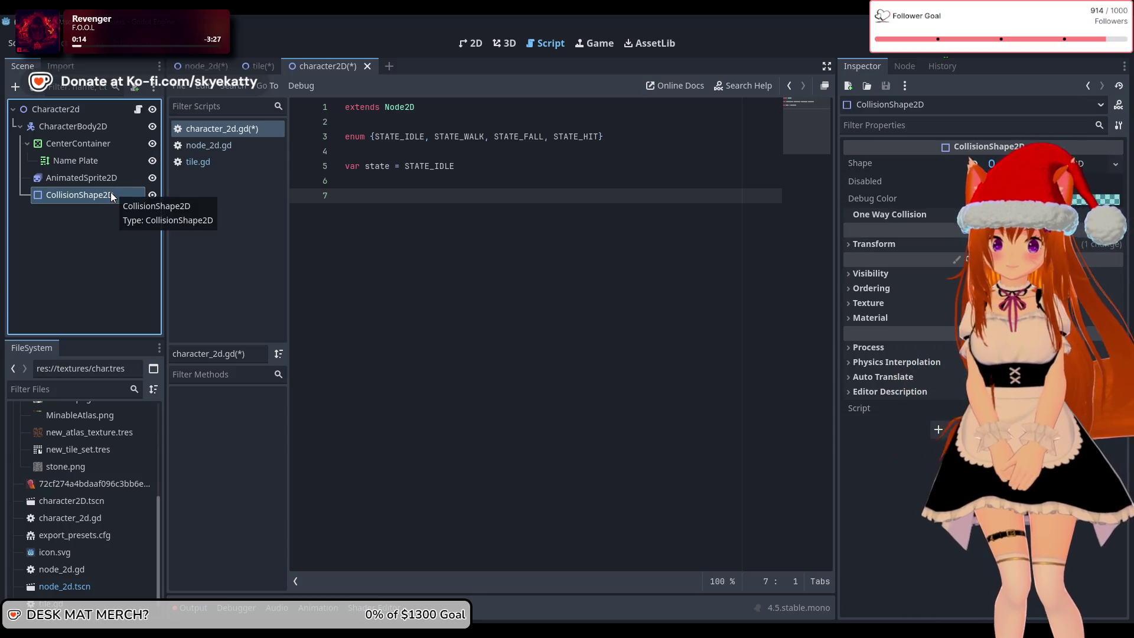
# Inspect the AnimatedSprite2D node's animations and Transform properties
pyautogui.click(90, 178)
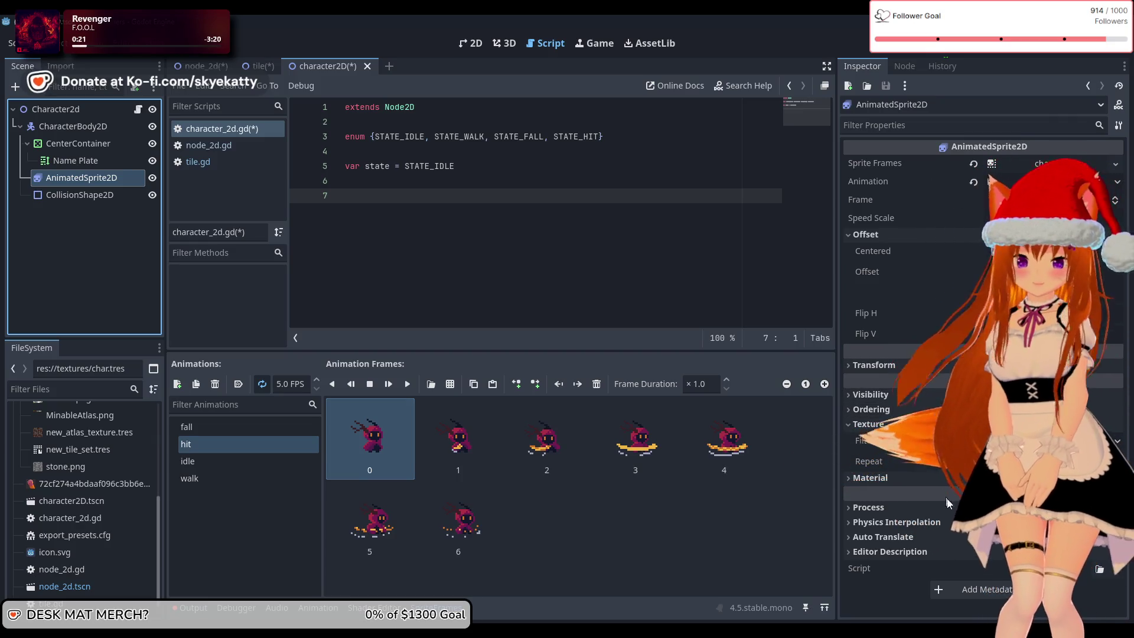
pyautogui.click(929, 536)
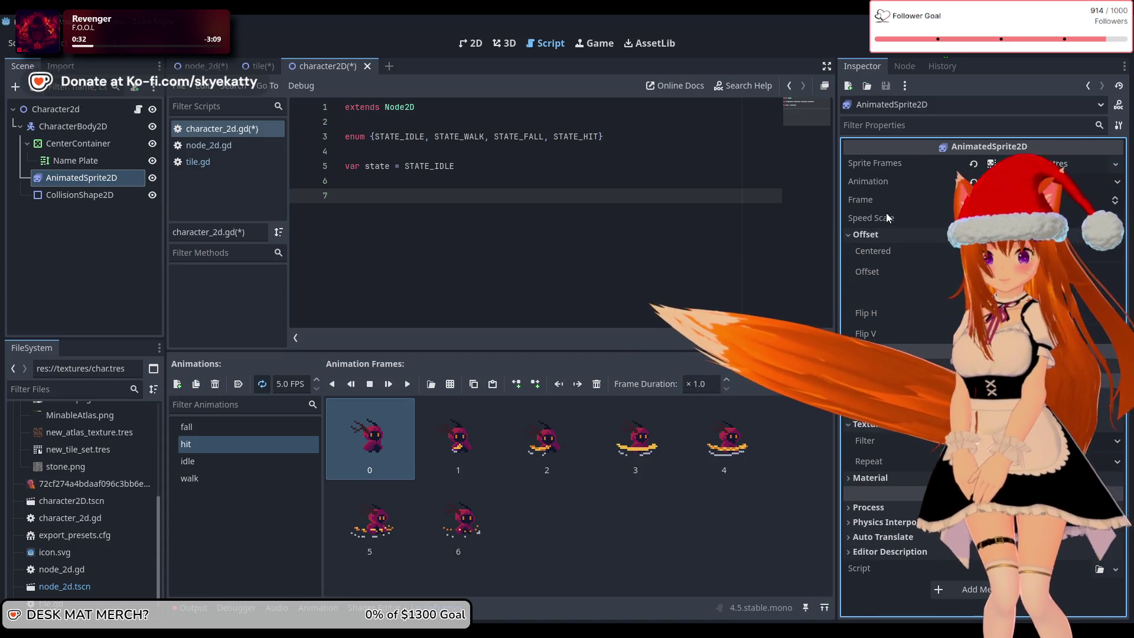
pyautogui.moveTo(881, 218)
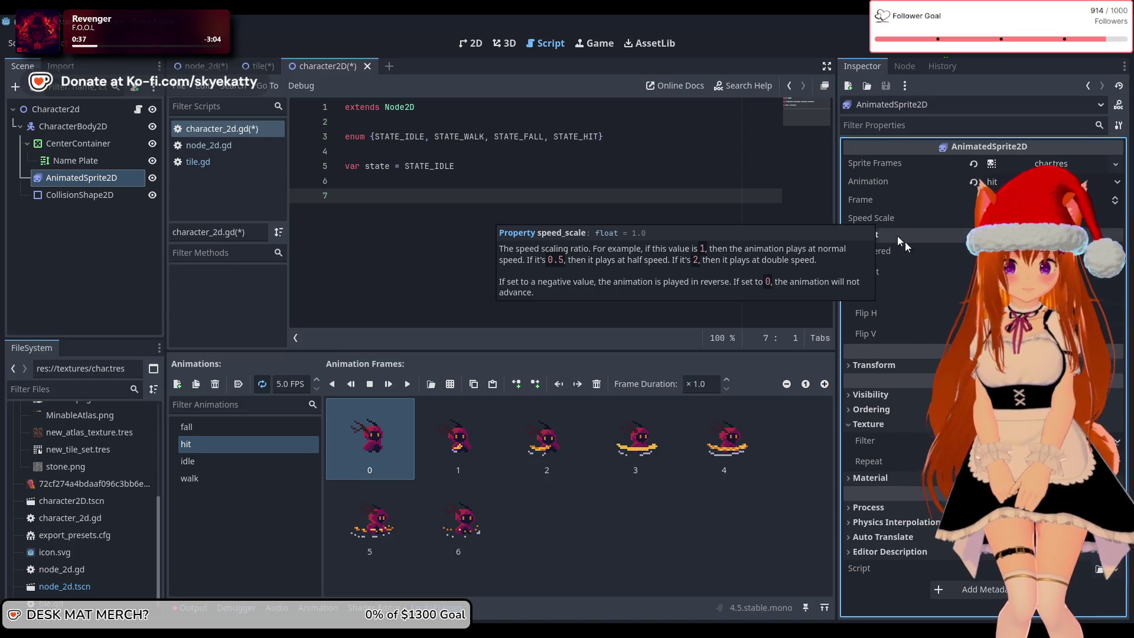
pyautogui.click(932, 366)
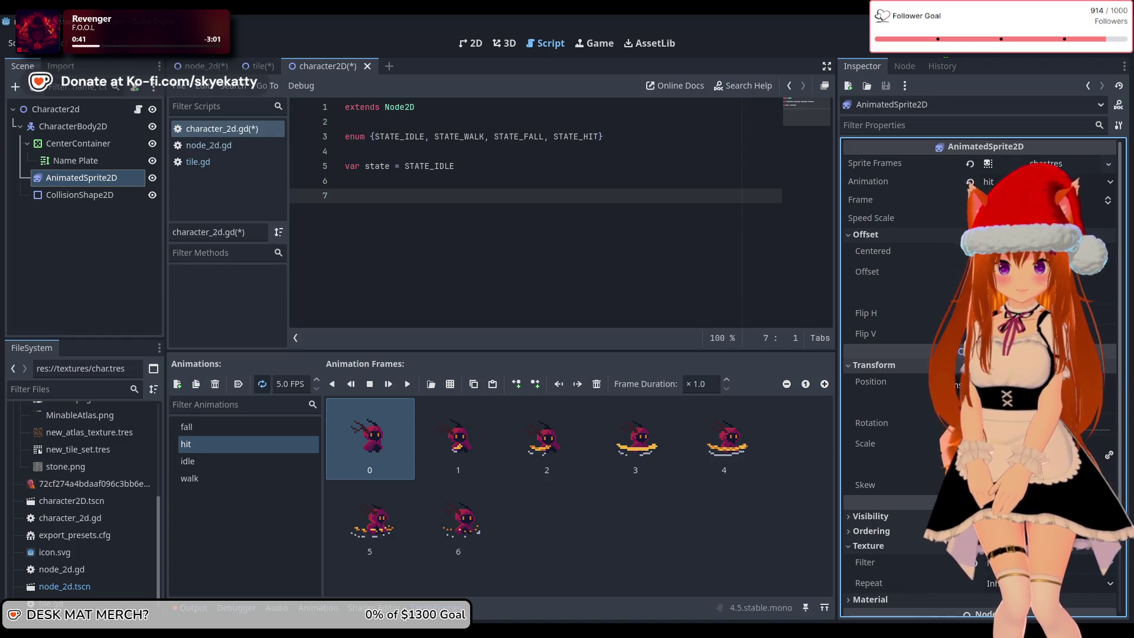
pyautogui.click(933, 366)
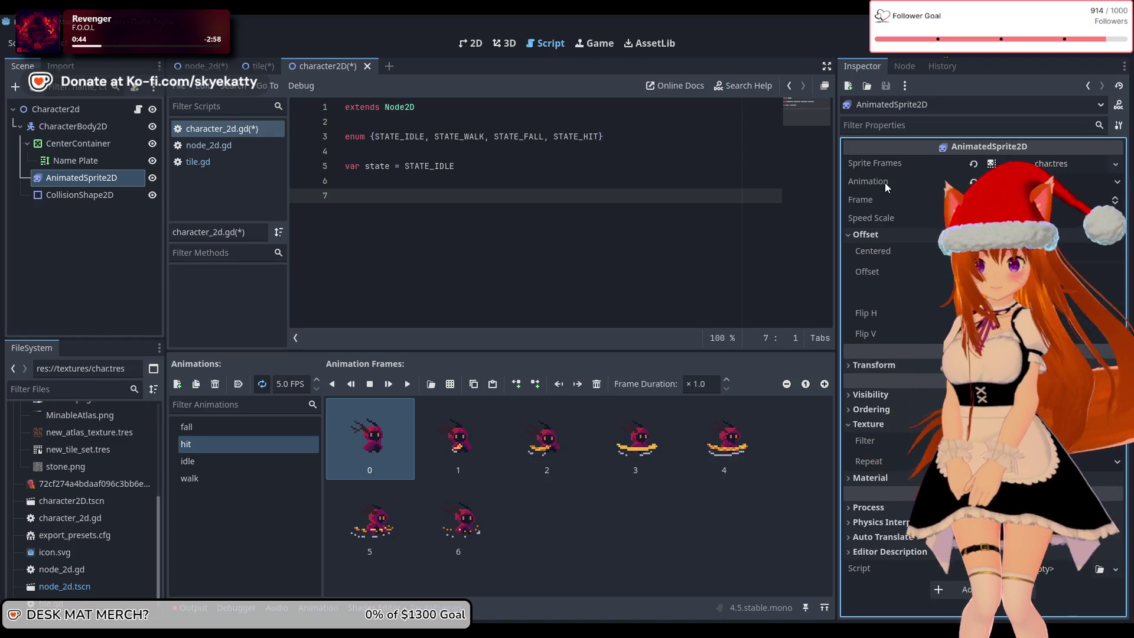
pyautogui.moveTo(884, 182)
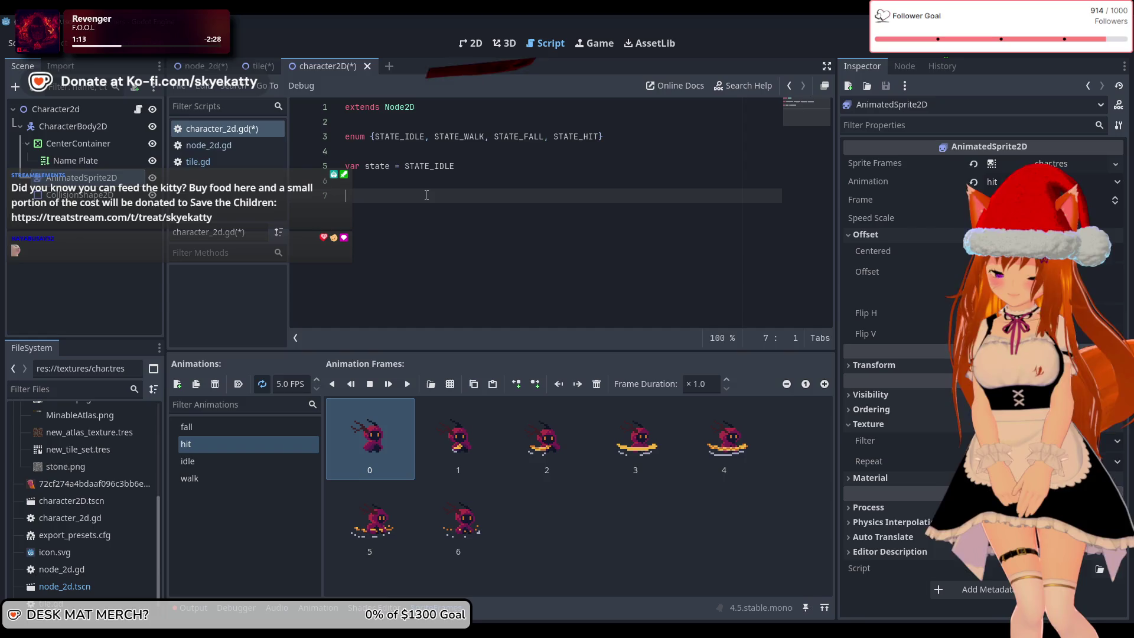
# Erase stray text and start a fresh line 7 in character_2d.gd
pyautogui.write('fiu')
pyautogui.press('BackSpace')
pyautogui.press('BackSpace')
pyautogui.press('BackSpace')
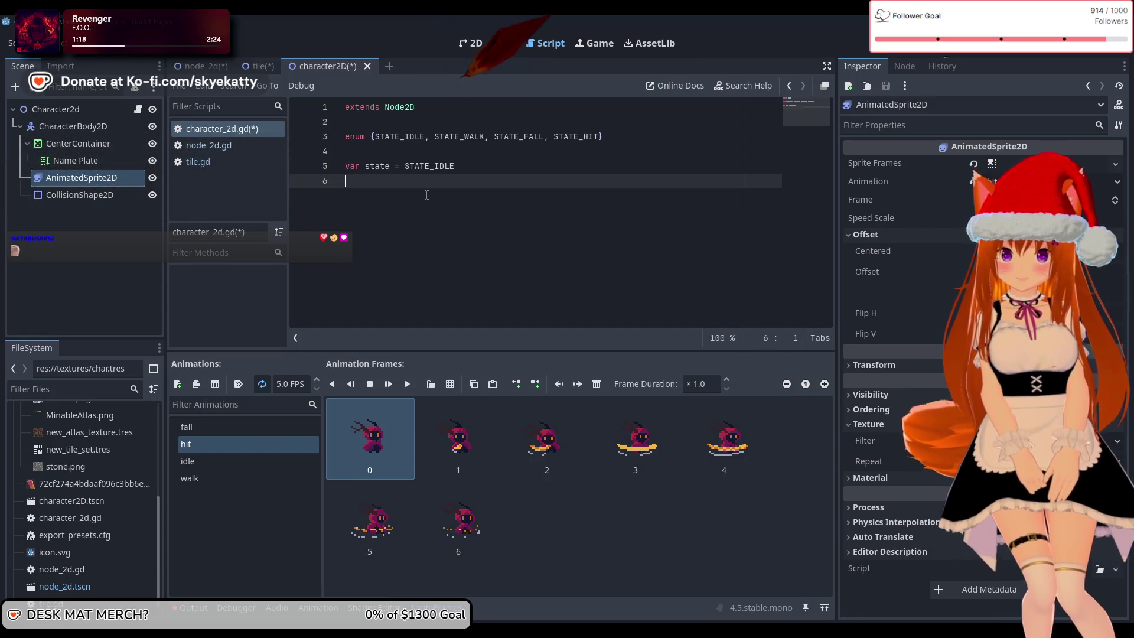
pyautogui.press('Return')
# Remove the trial 'self' and 'vat' text, leaving a blank line after var state
pyautogui.write('self')
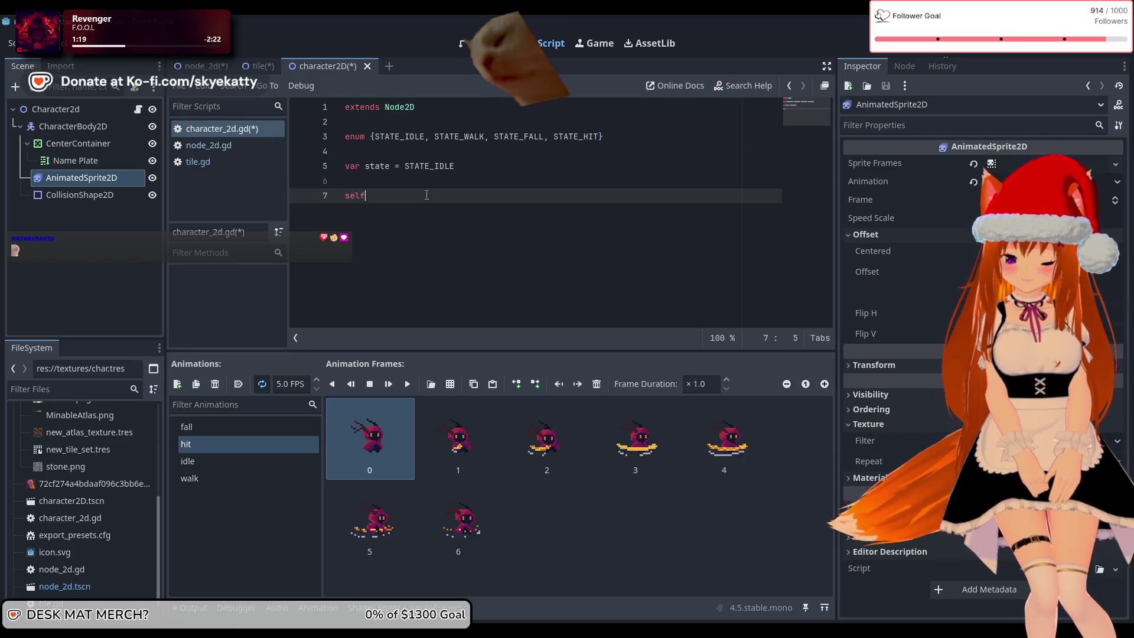
pyautogui.press('BackSpace')
pyautogui.press('BackSpace')
pyautogui.press('BackSpace')
pyautogui.write('vat')
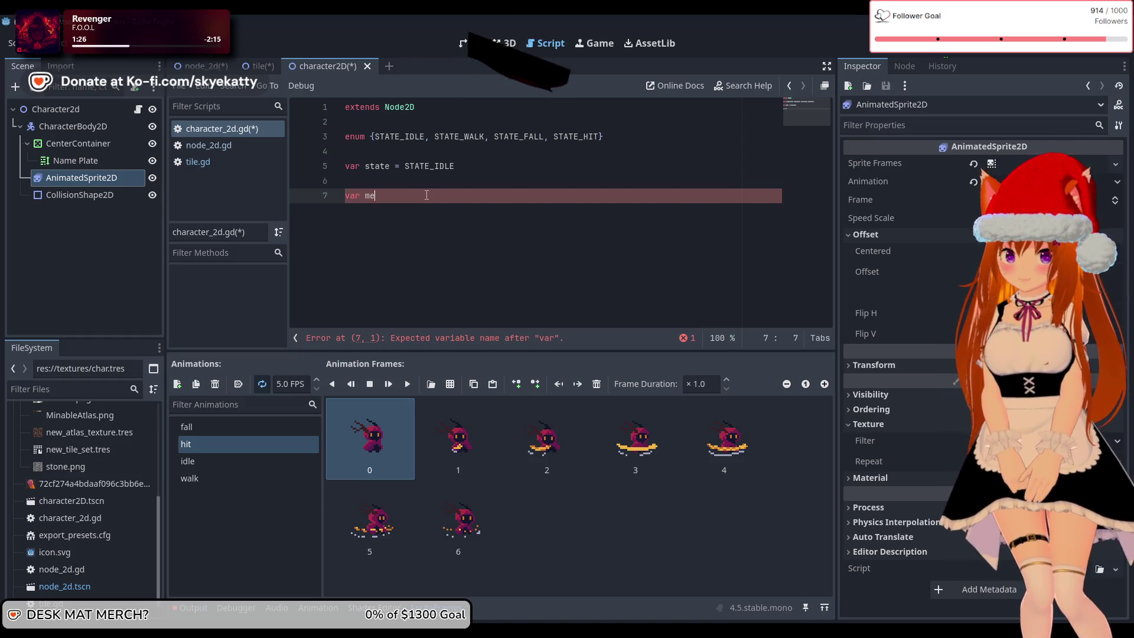
pyautogui.press('BackSpace')
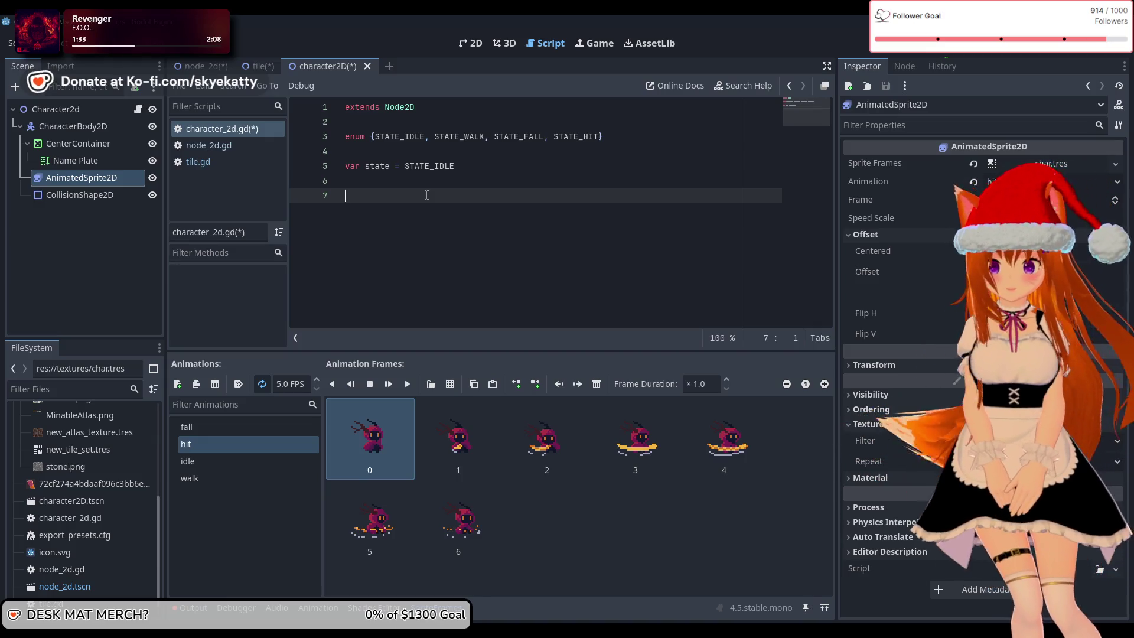
pyautogui.press('BackSpace')
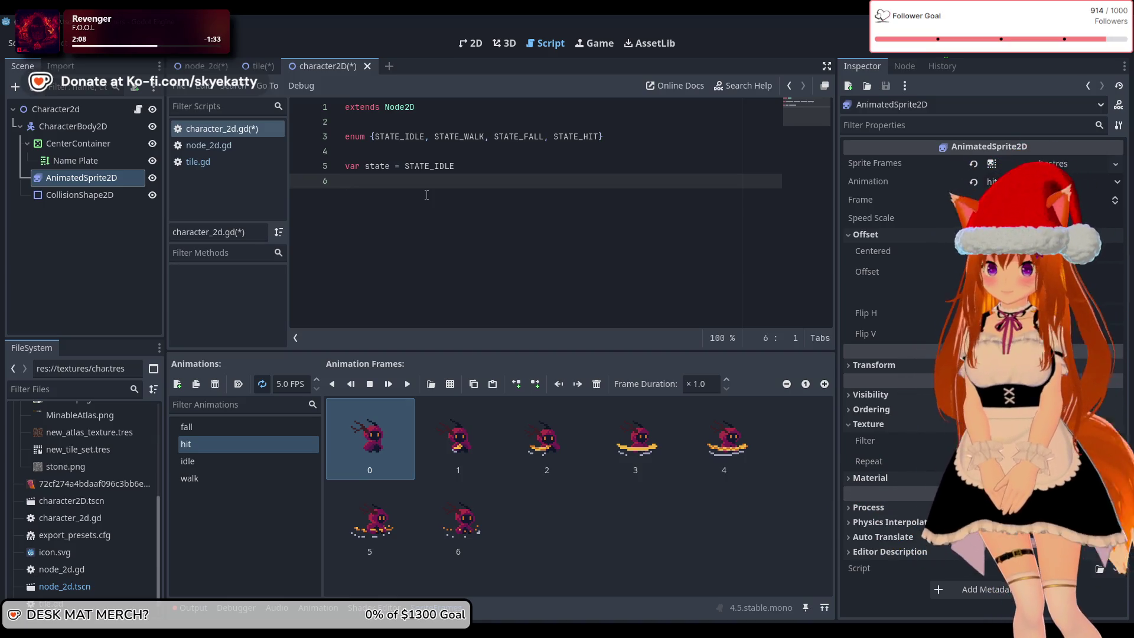
pyautogui.press('Return')
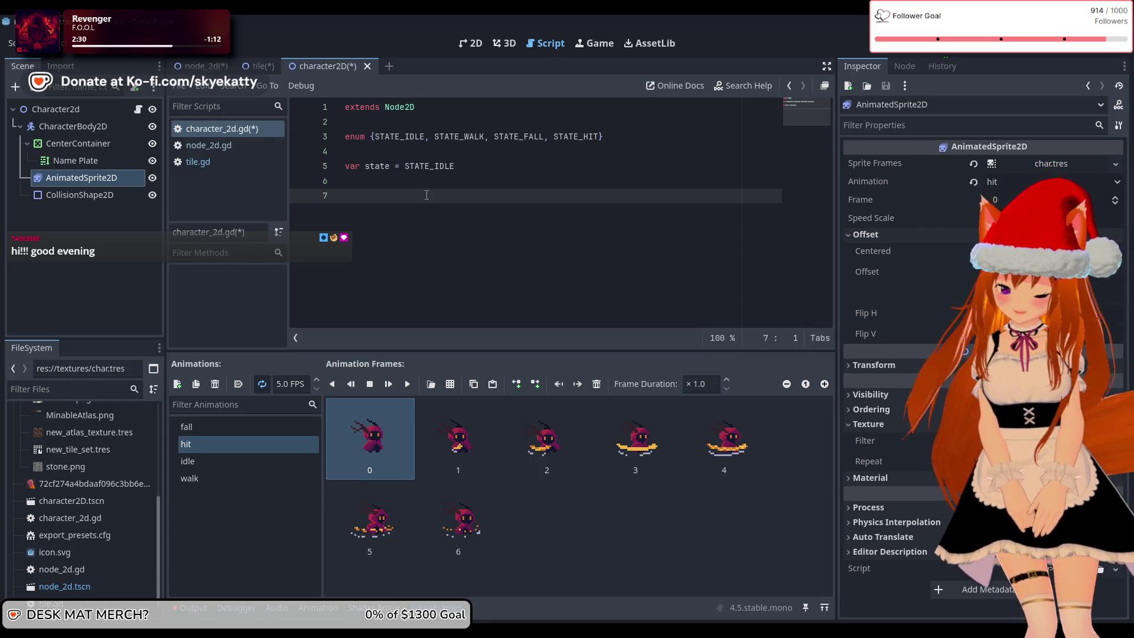
# Type func _ready(): on line 7, then remove its empty body line
pyautogui.press('BackSpace')
pyautogui.press('BackSpace')
pyautogui.write('c _')
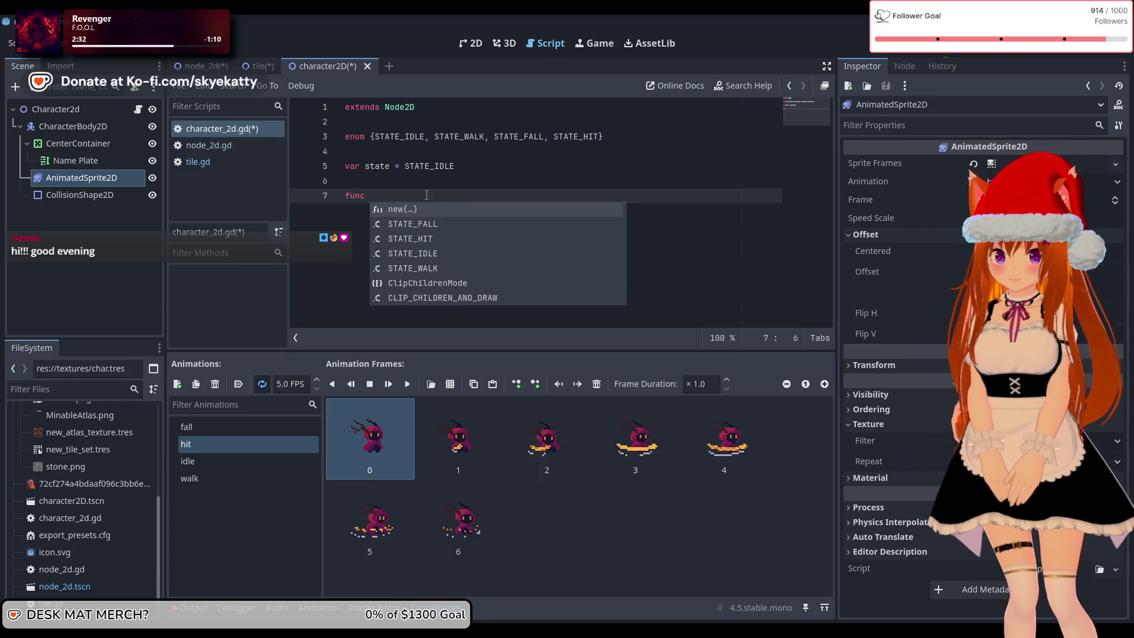
pyautogui.write('ready')
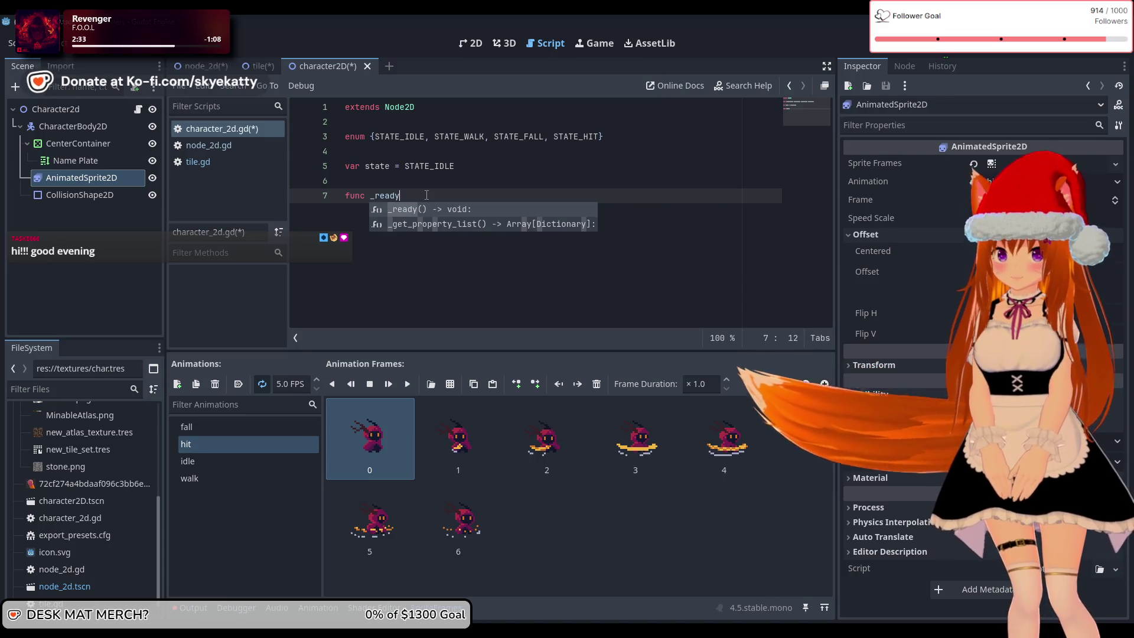
pyautogui.press('Return')
pyautogui.write(':')
pyautogui.press('Return')
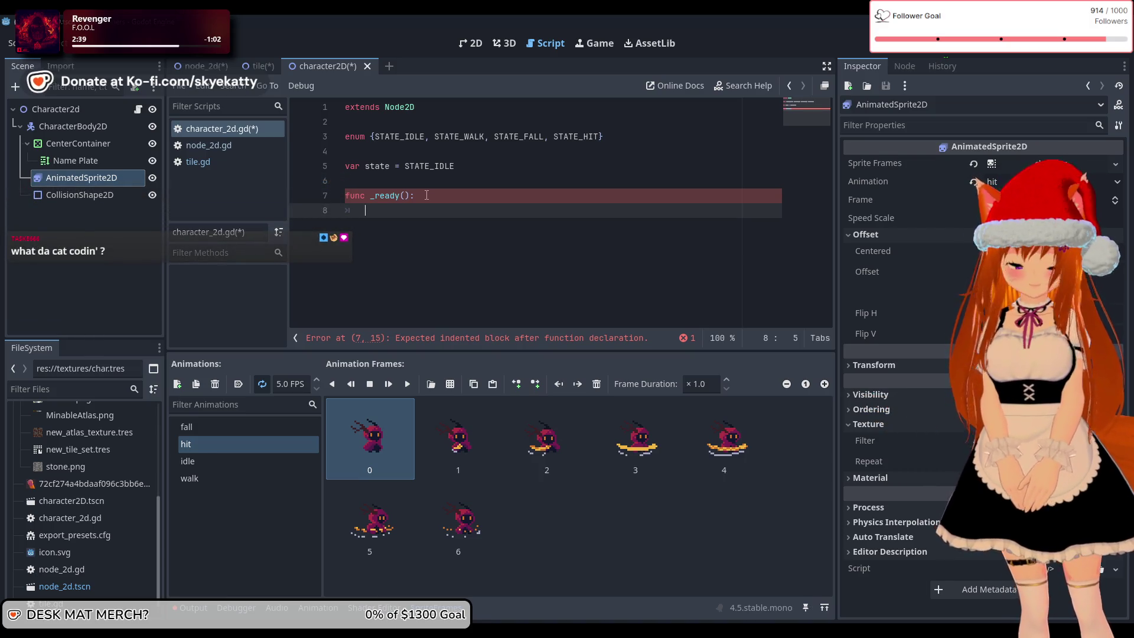
pyautogui.press('BackSpace')
pyautogui.press('BackSpace')
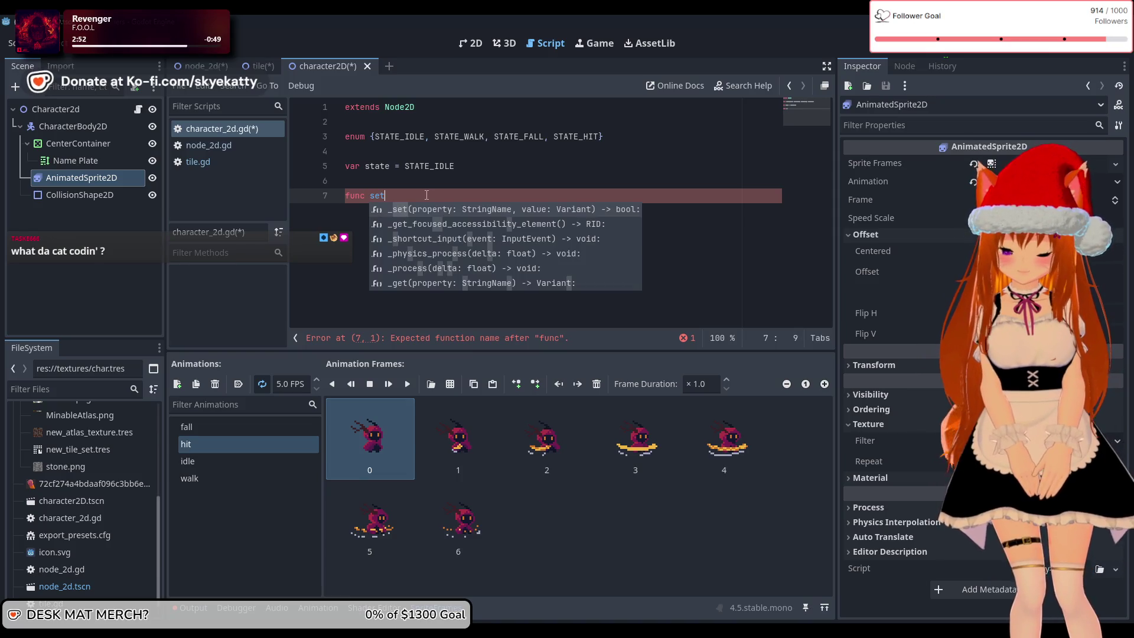
# Rewrite the declaration as func set_state(), deleting stray characters
pyautogui.write('_')
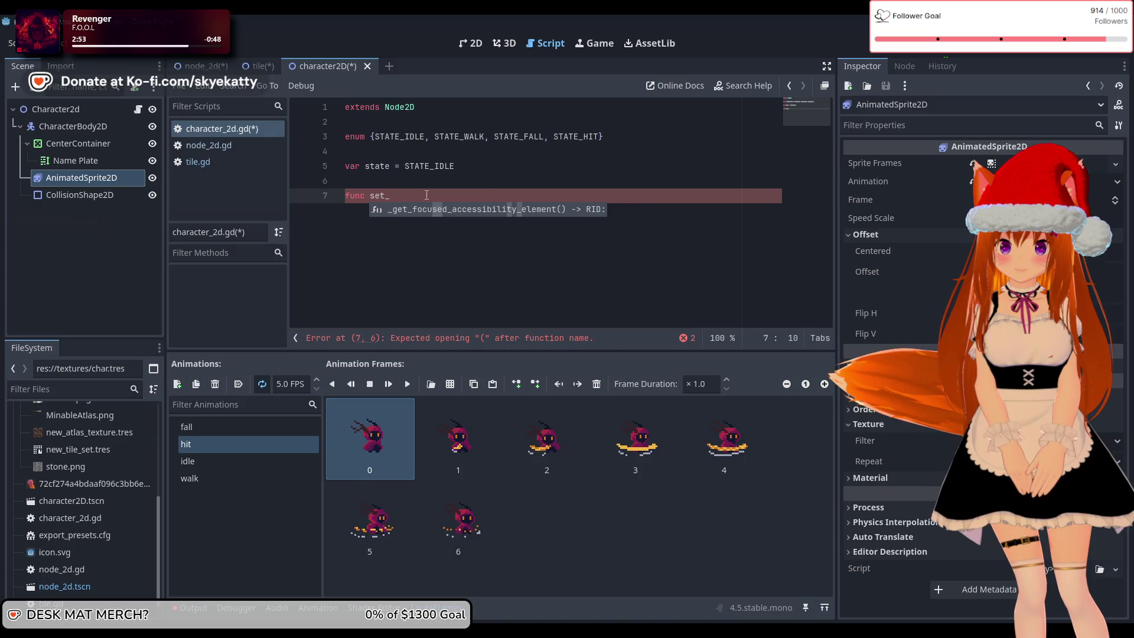
pyautogui.press('BackSpace')
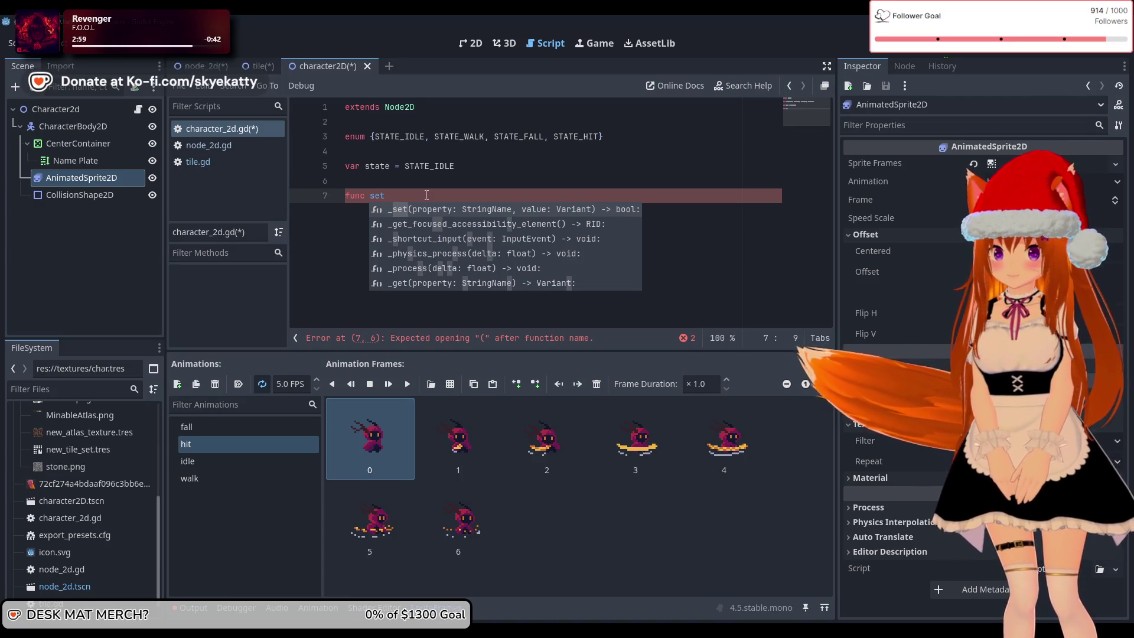
pyautogui.write('_')
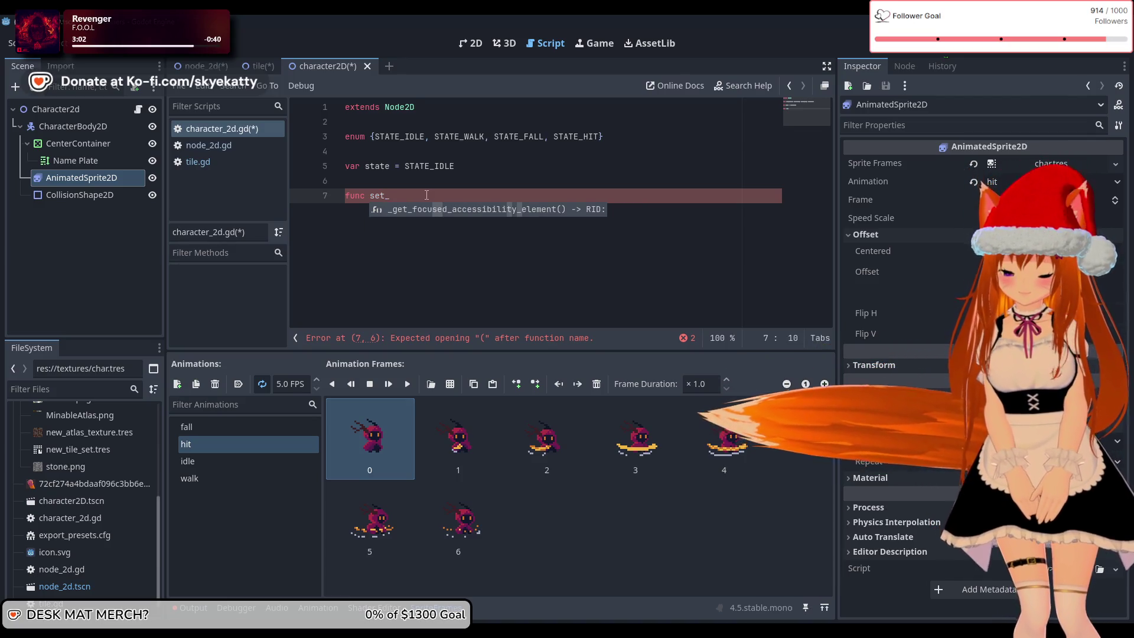
pyautogui.write('state(')
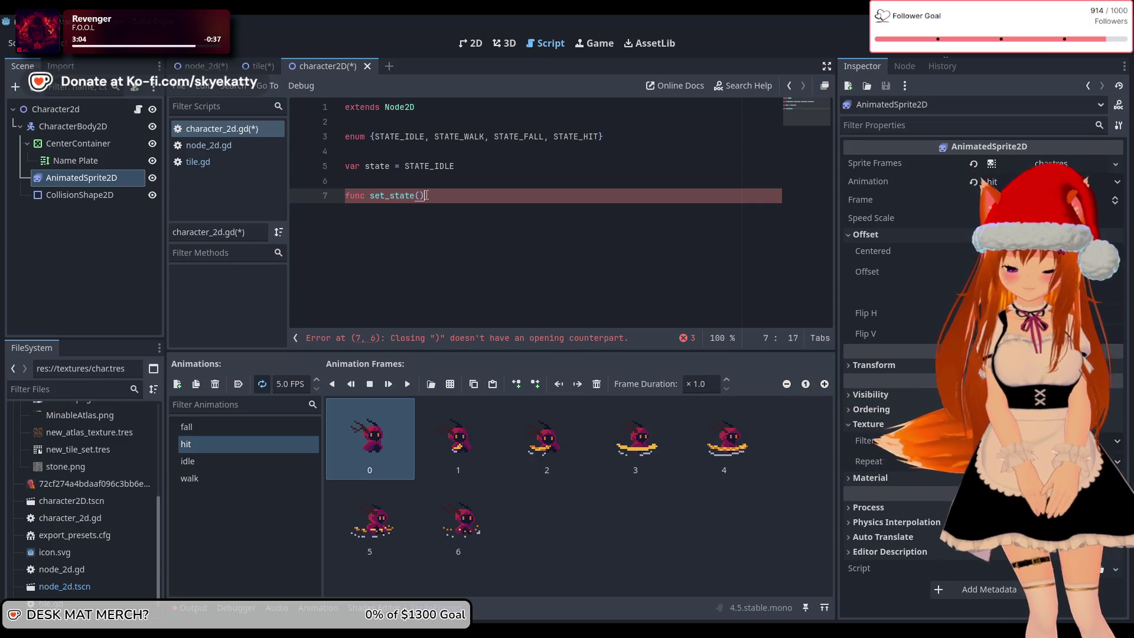
pyautogui.press('Left')
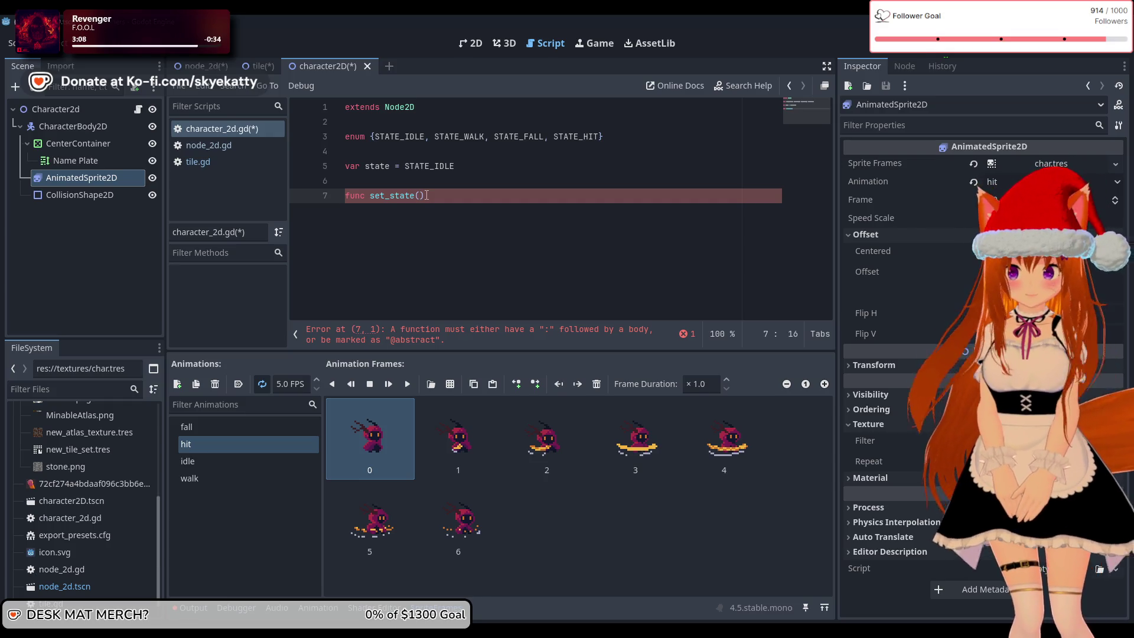
pyautogui.press('BackSpace')
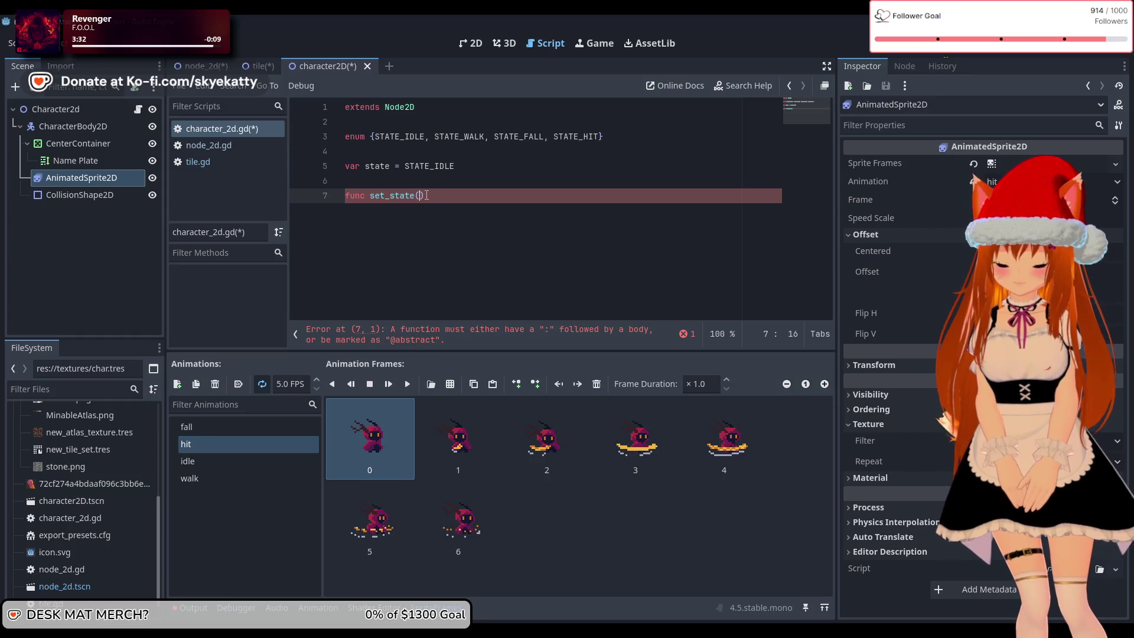
# Give set_state a typed parameter: set_state(new_state: int):
pyautogui.write('s')
pyautogui.press('BackSpace')
pyautogui.press('BackSpace')
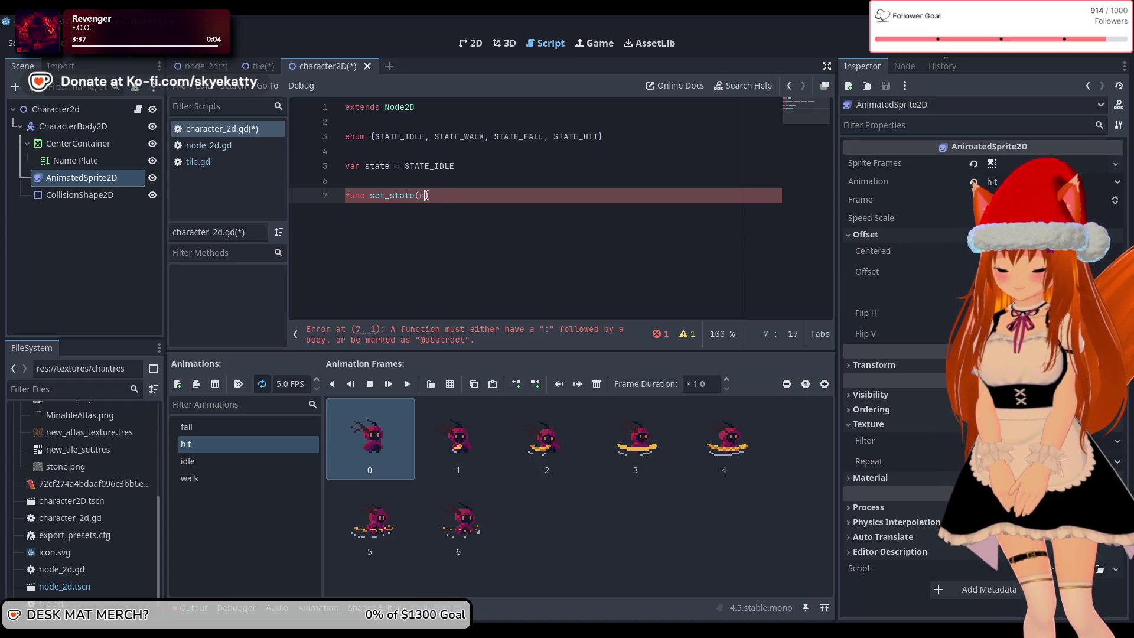
pyautogui.write('state')
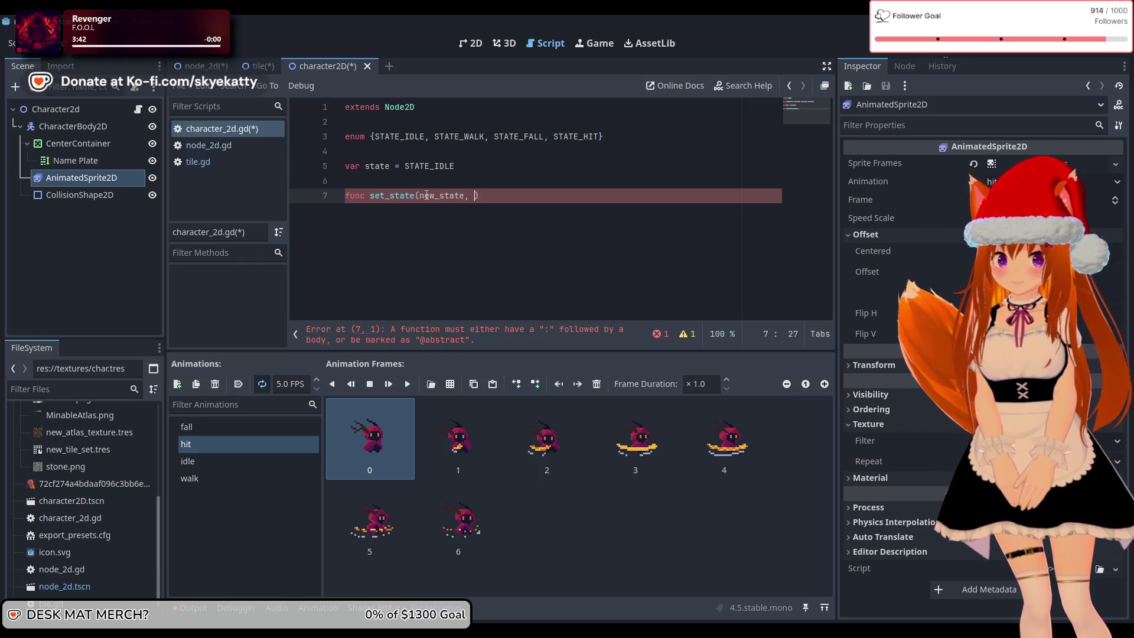
pyautogui.write(',')
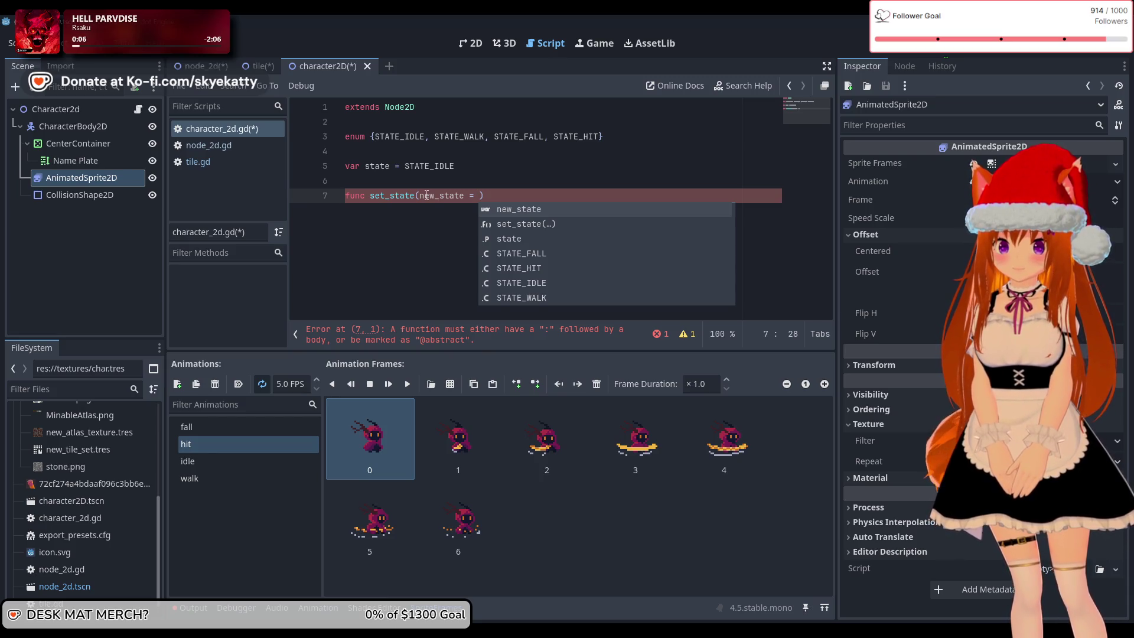
pyautogui.write('s')
pyautogui.press('BackSpace')
pyautogui.press('BackSpace')
pyautogui.press('BackSpace')
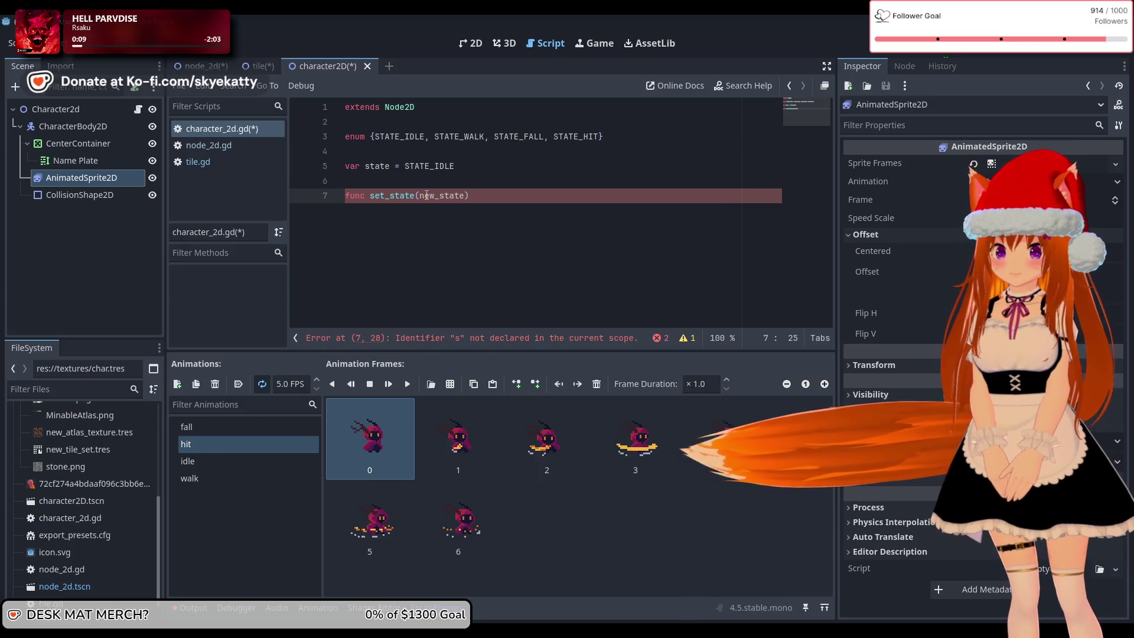
pyautogui.write(': i')
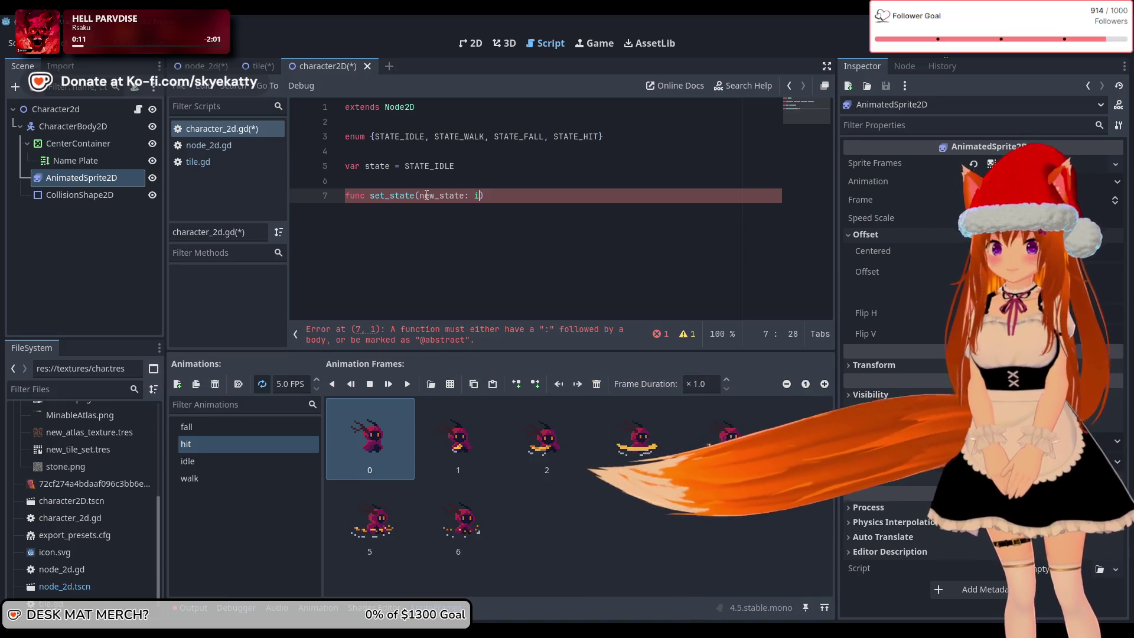
pyautogui.write('nt)')
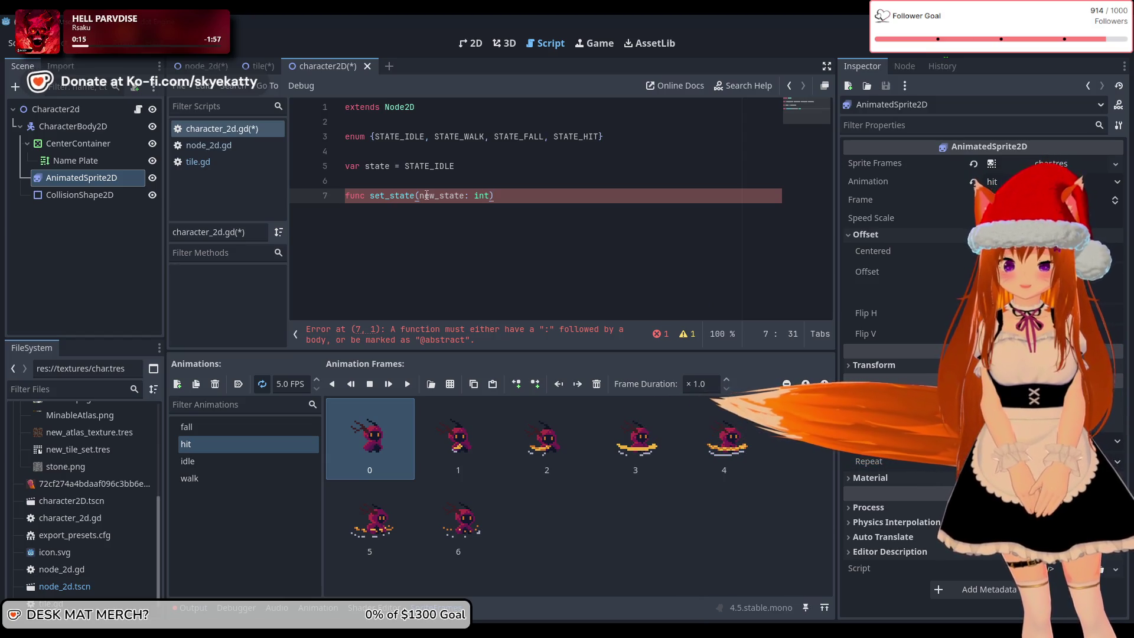
pyautogui.write(':')
# Write the body line self.state = new_state inside set_state
pyautogui.press('Return')
pyautogui.write('st')
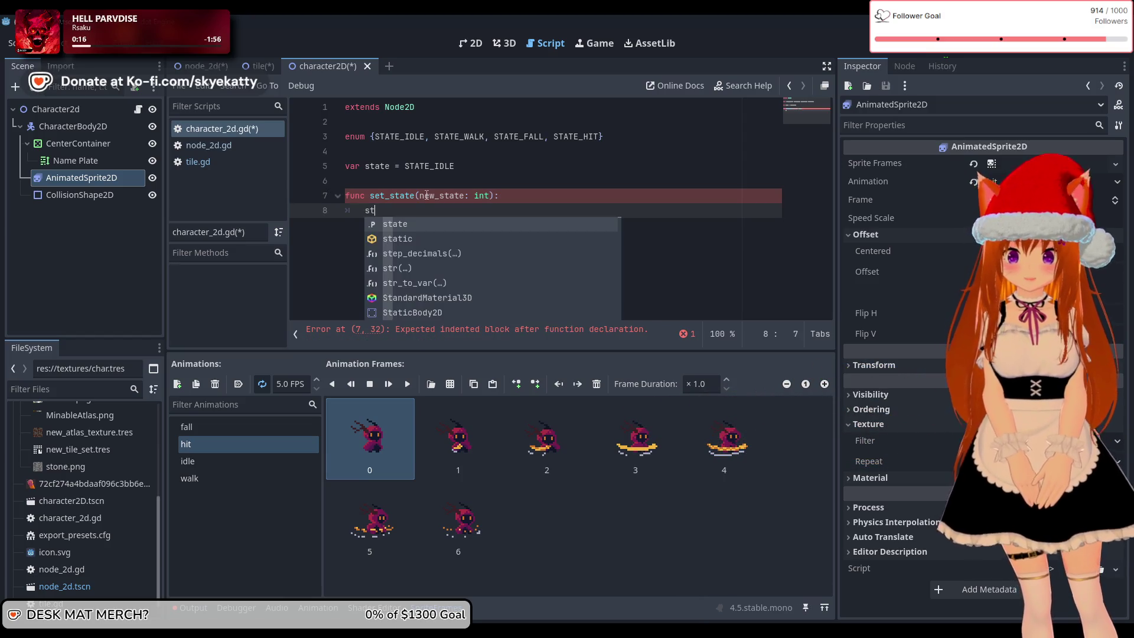
pyautogui.write('ate =')
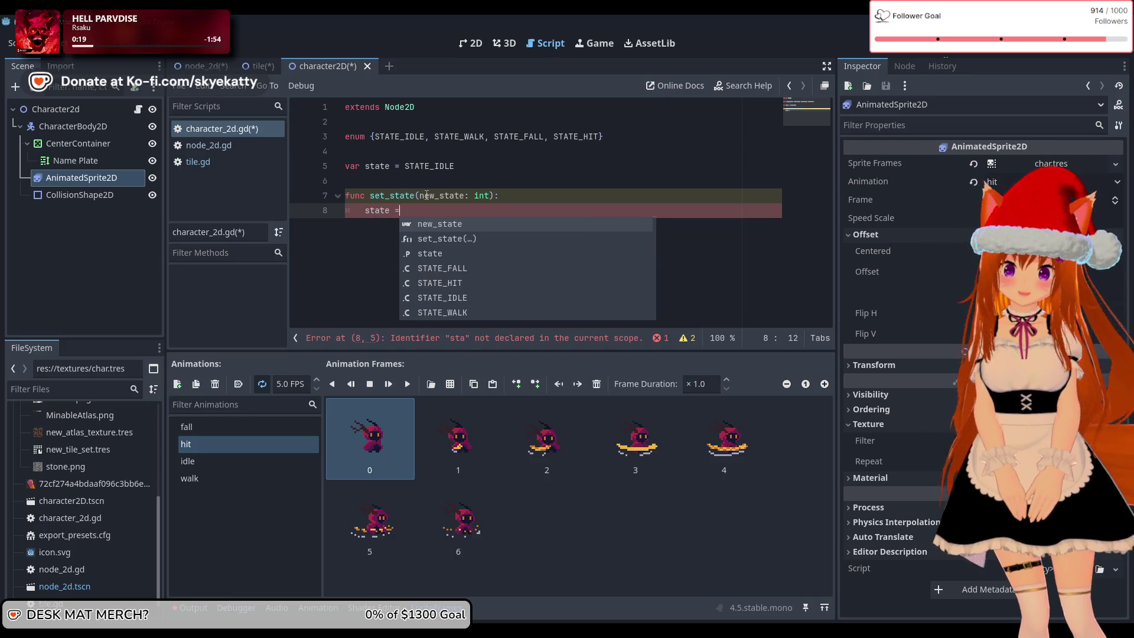
pyautogui.press('BackSpace')
pyautogui.press('BackSpace')
pyautogui.press('BackSpace')
pyautogui.write('se')
pyautogui.press('BackSpace')
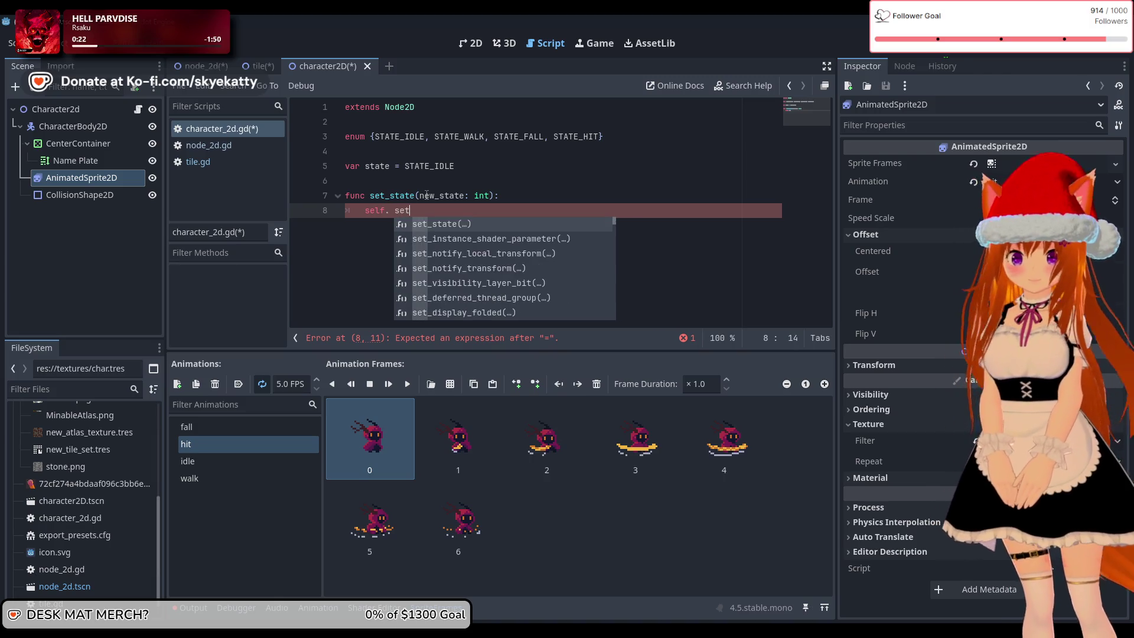
pyautogui.write('state = ')
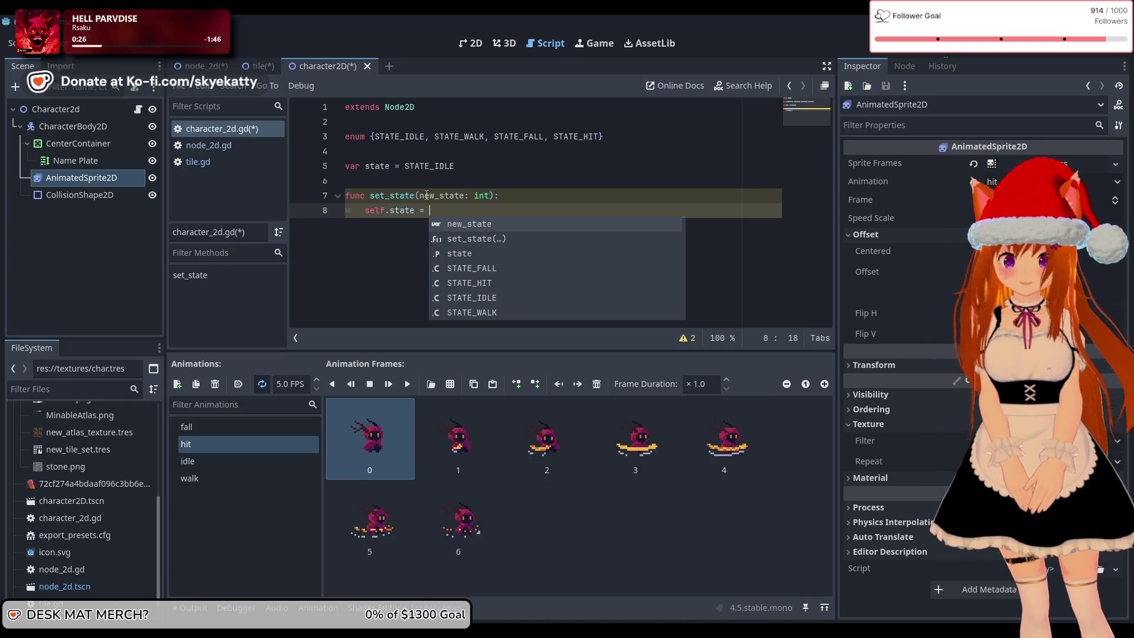
pyautogui.write('new_sta')
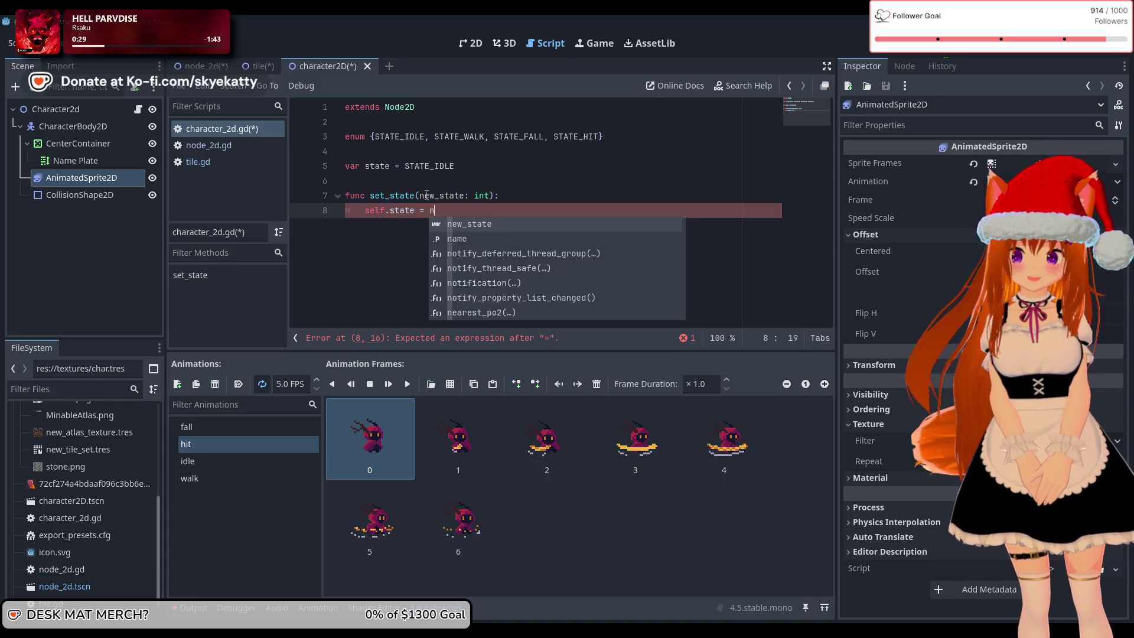
pyautogui.press('Return')
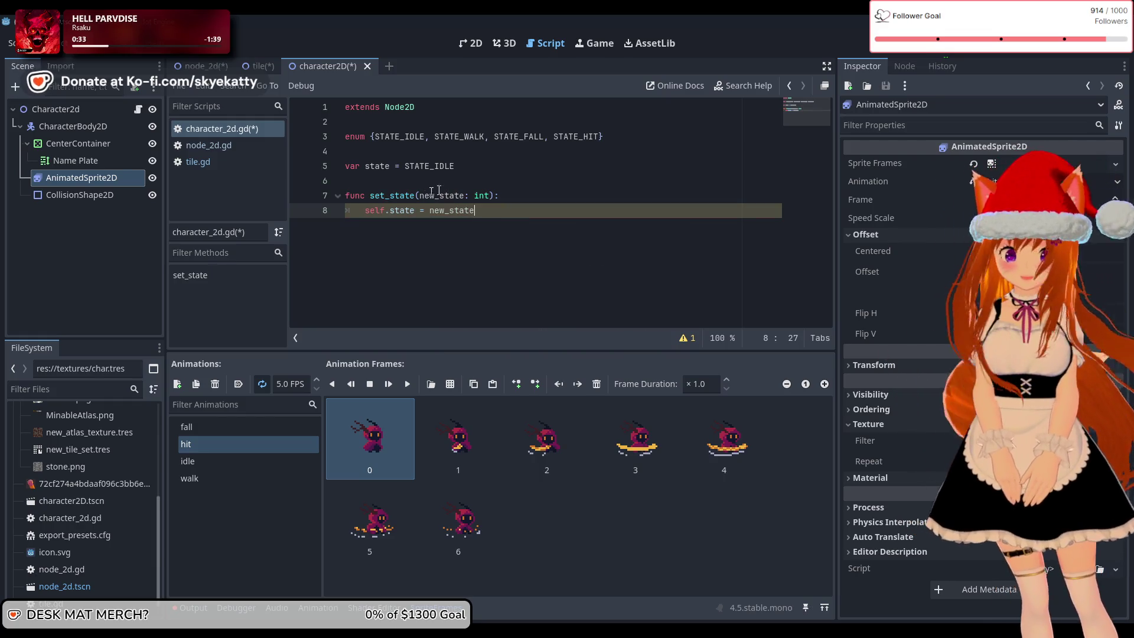
pyautogui.click(536, 195)
pyautogui.click(538, 206)
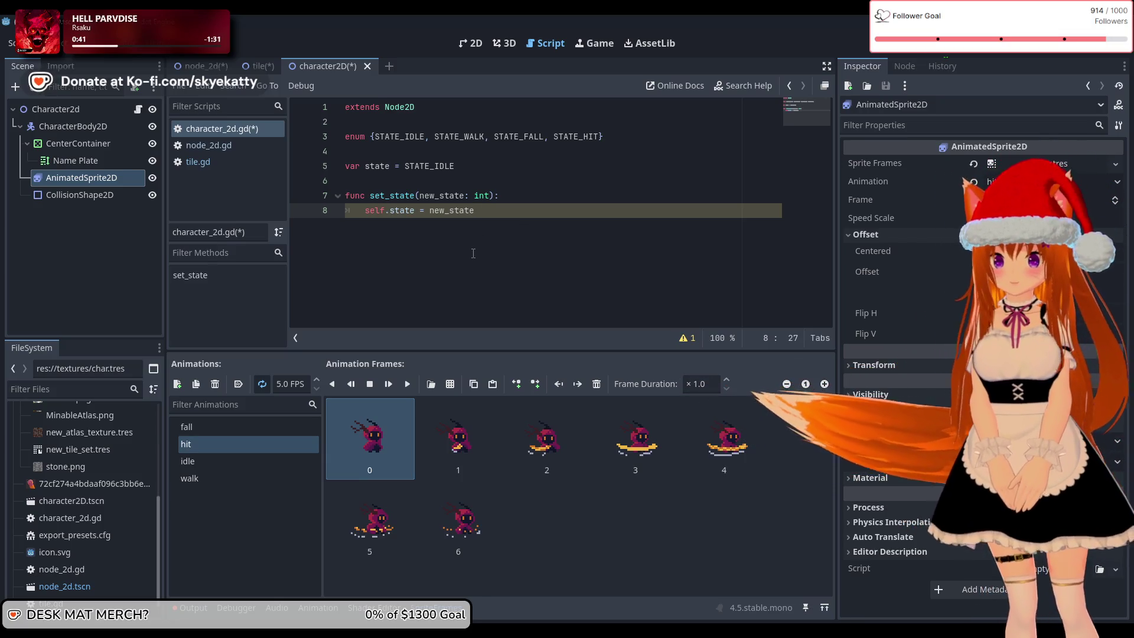
pyautogui.press('Return')
pyautogui.press('Return')
# Delete the unfinished func line and stray blank lines, leaving one indented line inside set_state
pyautogui.press('BackSpace')
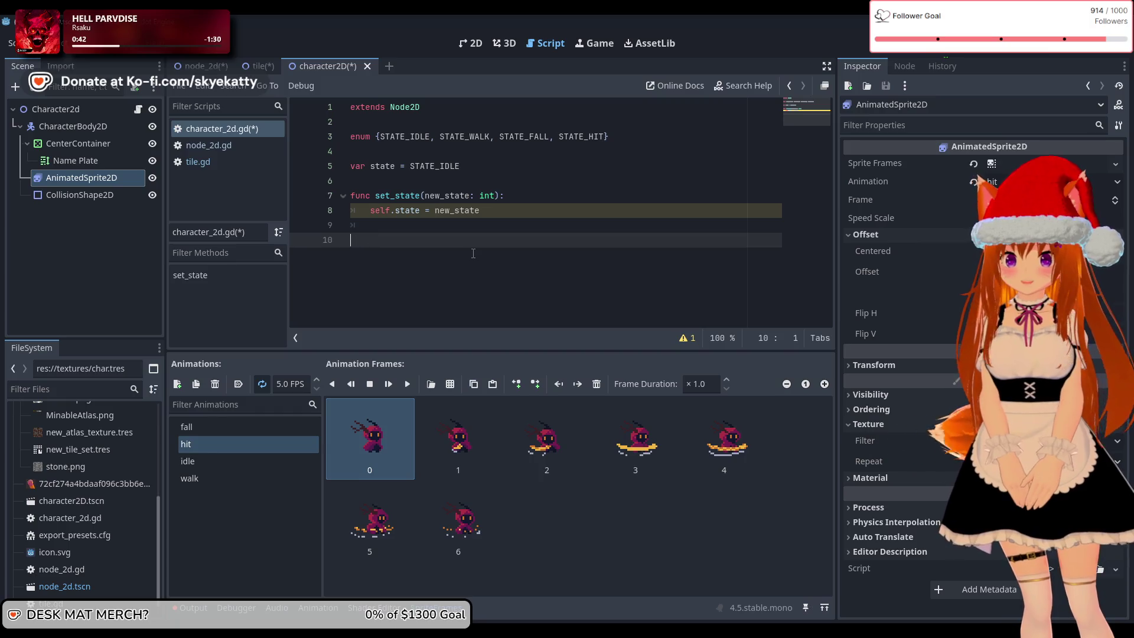
pyautogui.write('nc')
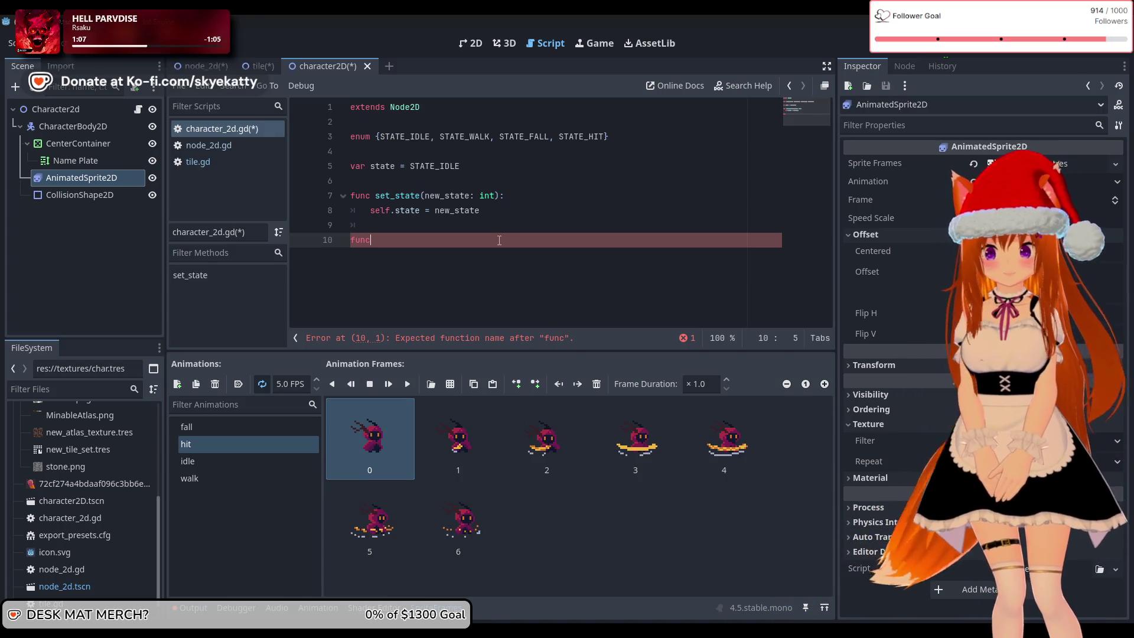
pyautogui.moveTo(371, 239); pyautogui.dragTo(347, 244)
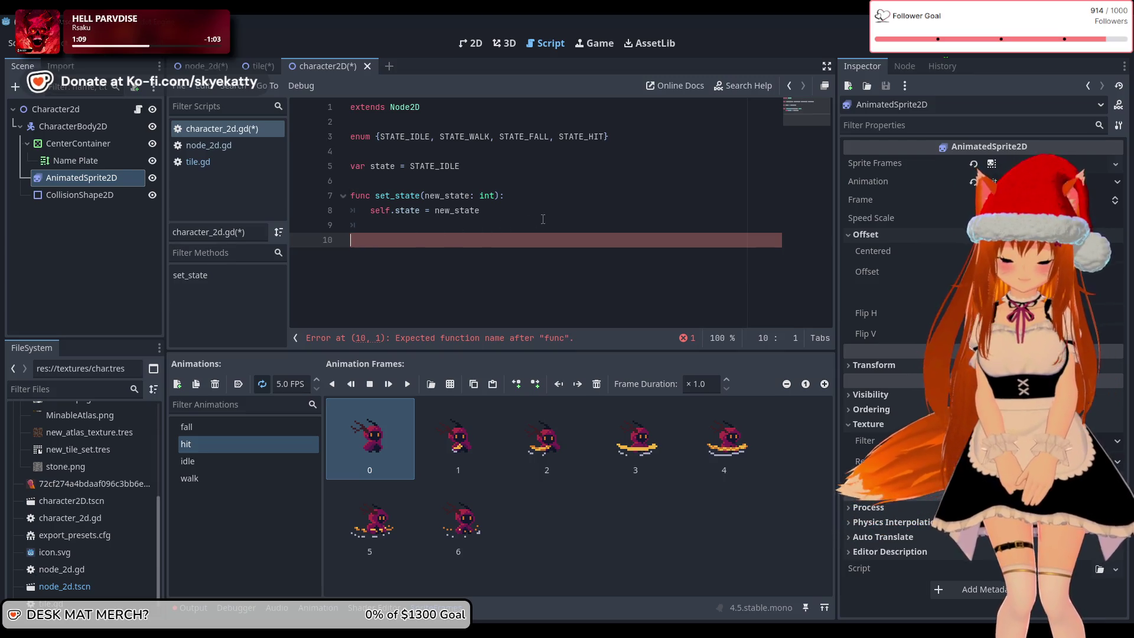
pyautogui.press('BackSpace')
pyautogui.press('BackSpace')
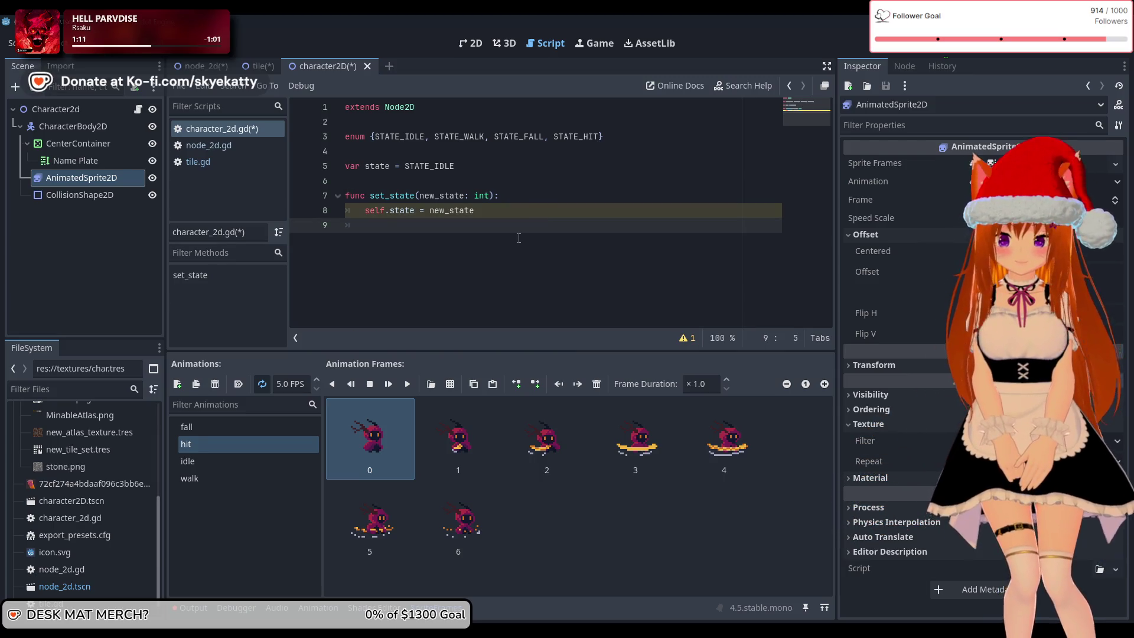
pyautogui.press('Return')
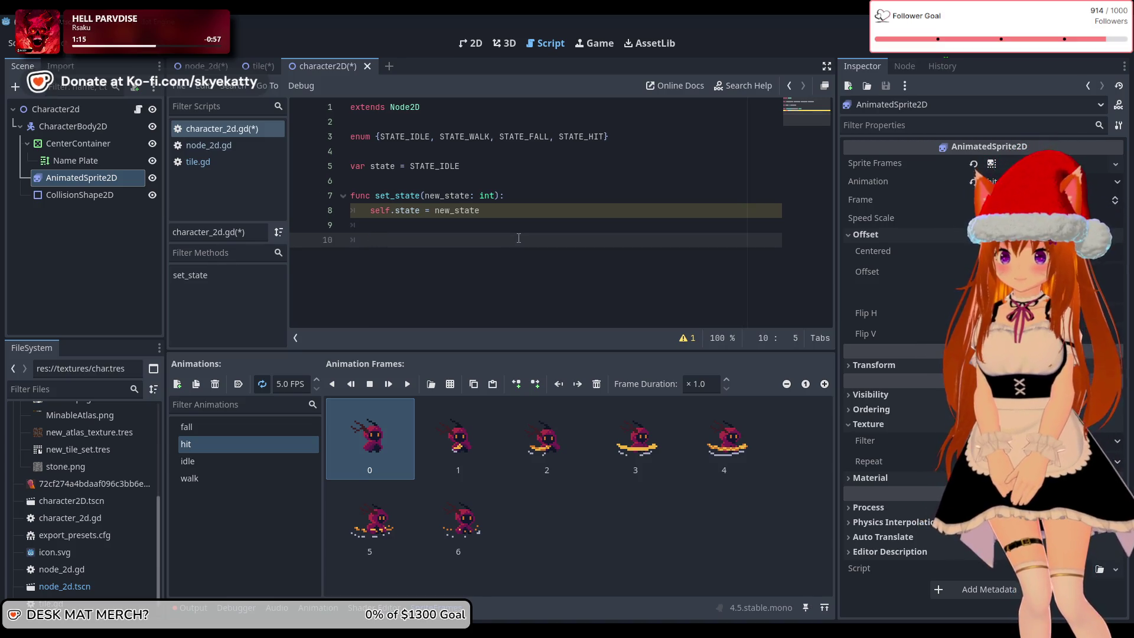
pyautogui.write('@')
pyautogui.press('BackSpace')
pyautogui.press('BackSpace')
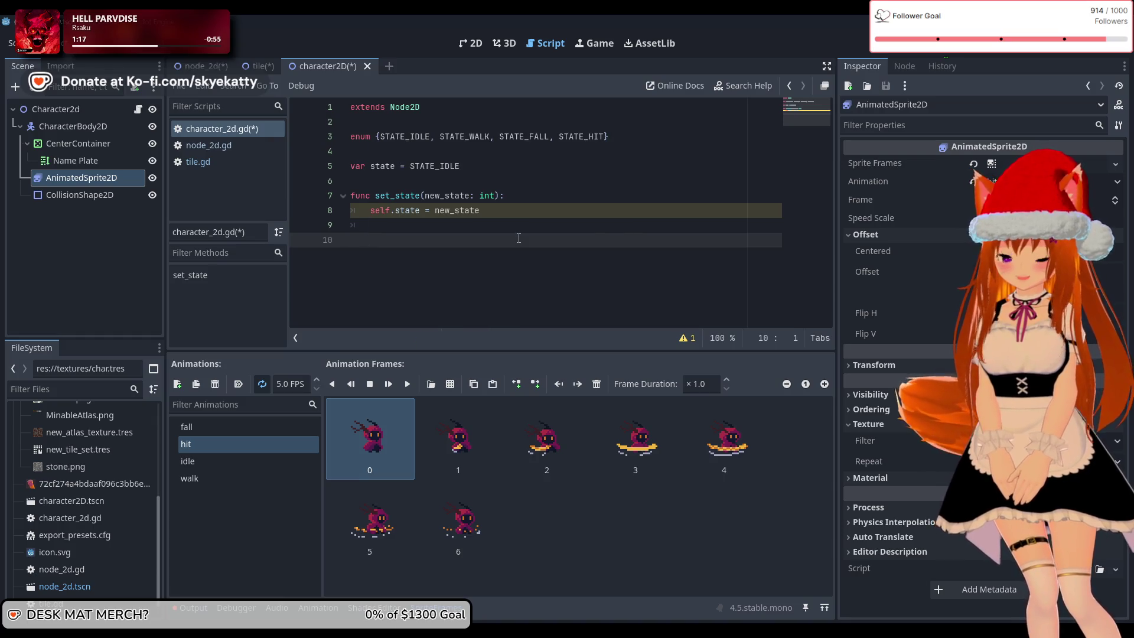
pyautogui.write('c')
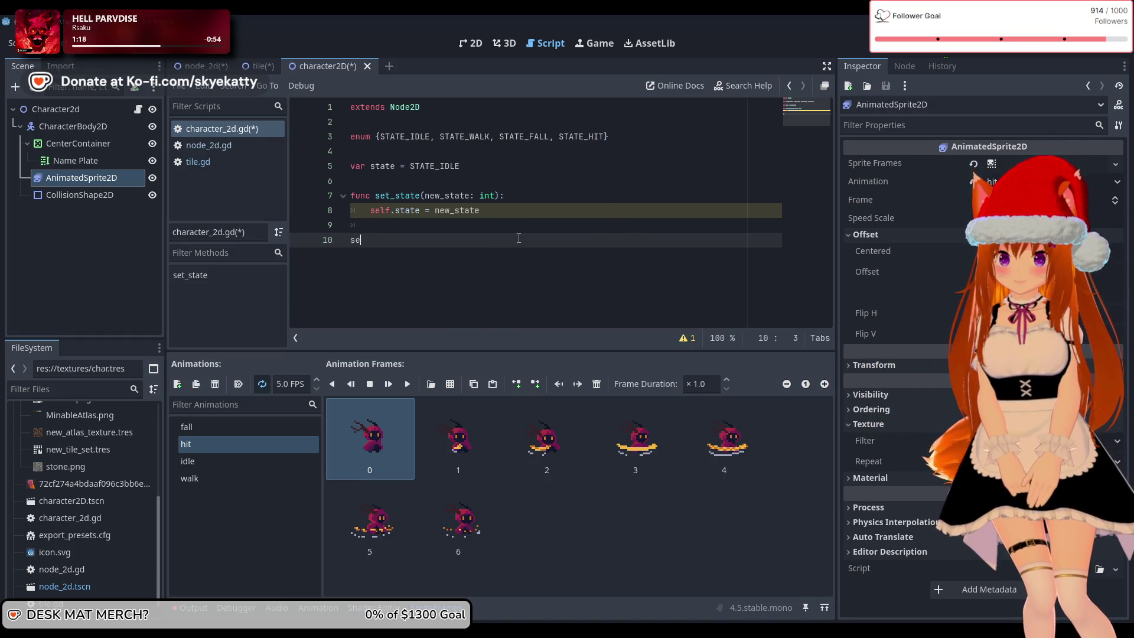
pyautogui.press('BackSpace')
pyautogui.press('BackSpace')
pyautogui.press('BackSpace')
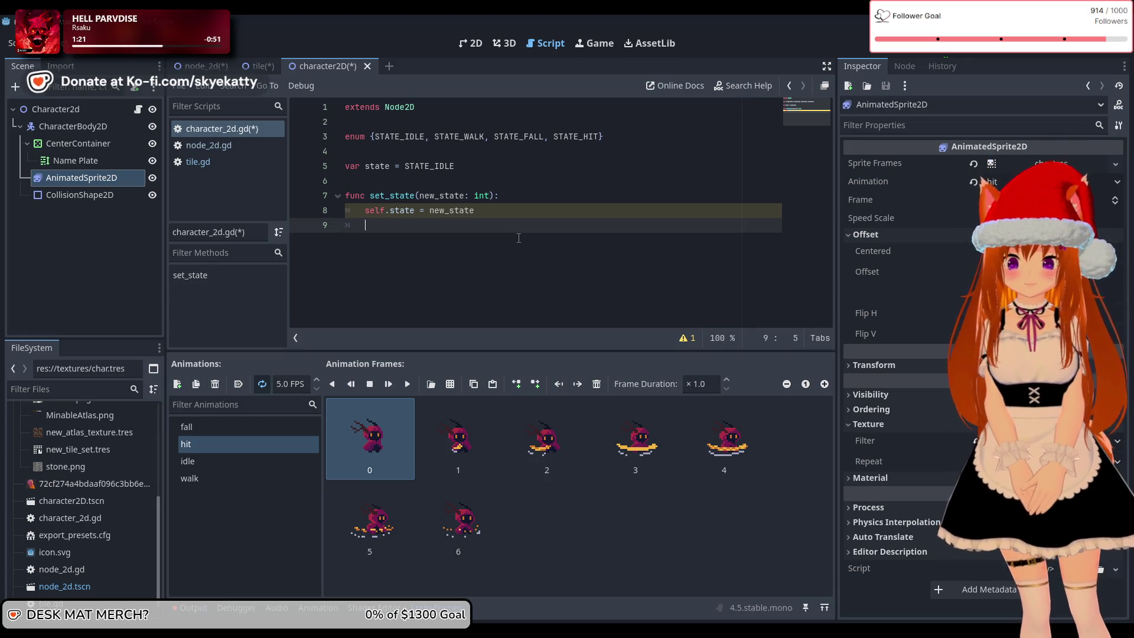
pyautogui.press('Return')
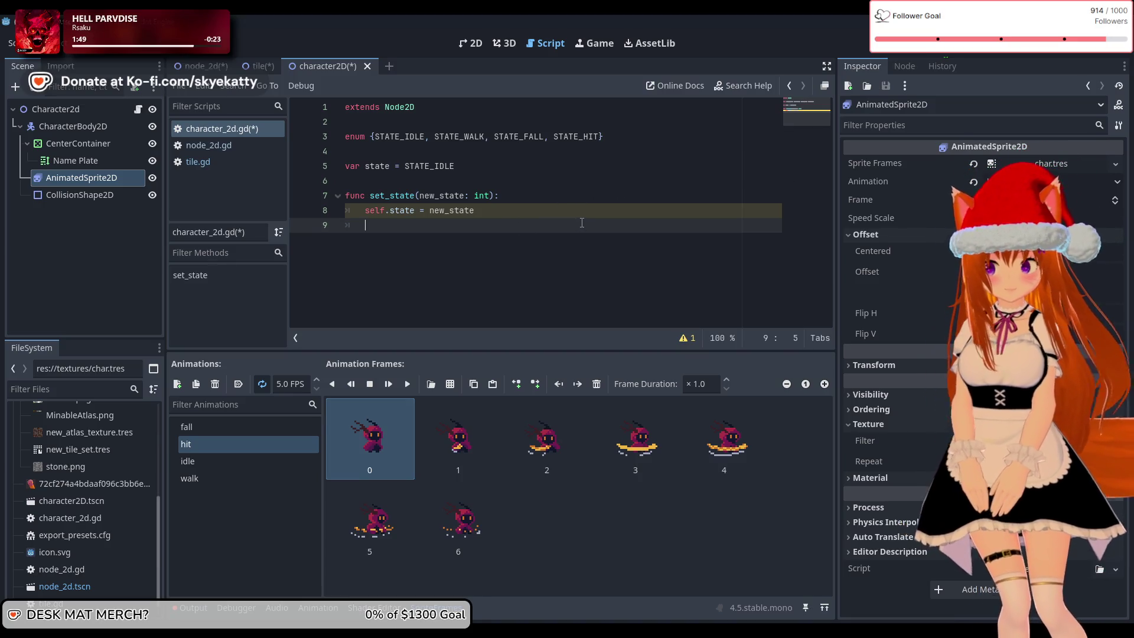
# Add a 'match new_state:' block whose first branch is STATE_IDLE:
pyautogui.press('Return')
pyautogui.write('match ')
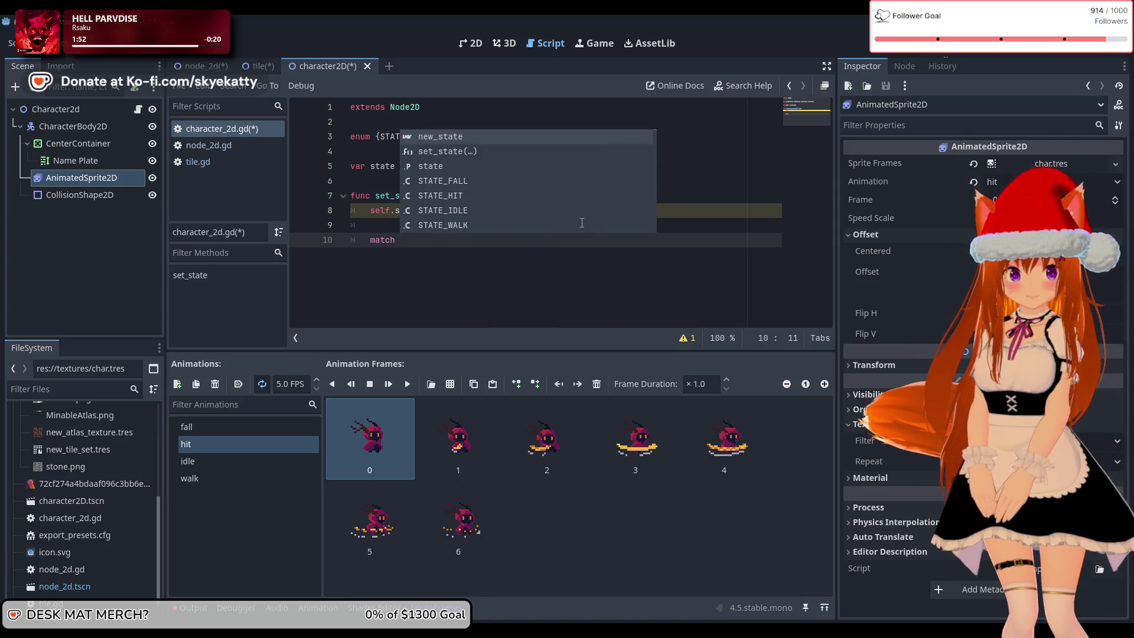
pyautogui.write('ne')
pyautogui.press('Return')
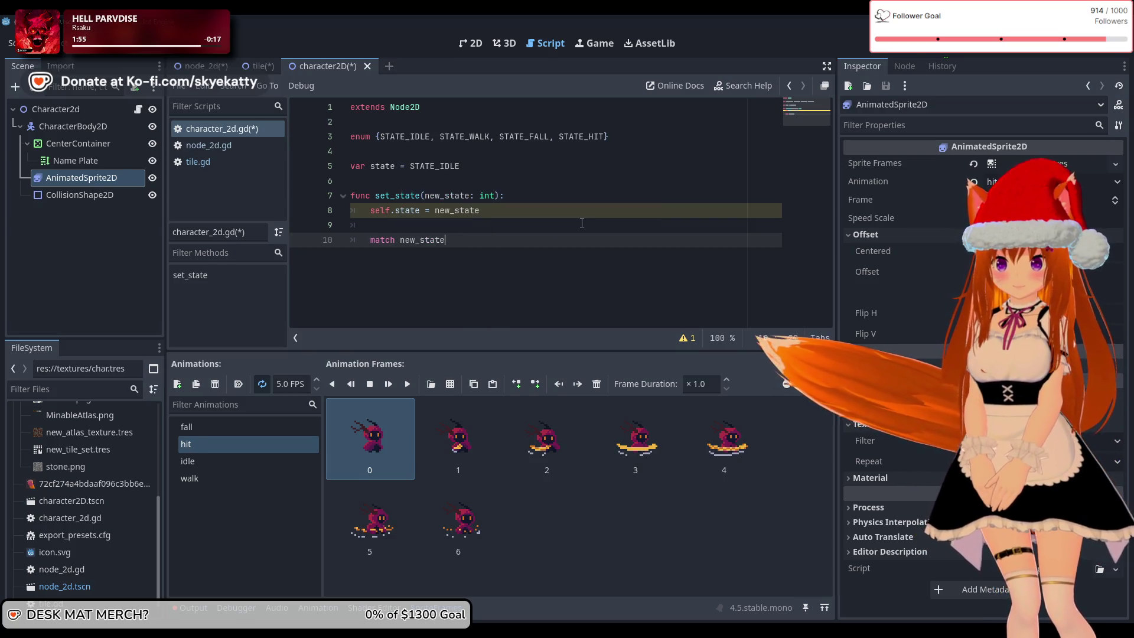
pyautogui.write(':')
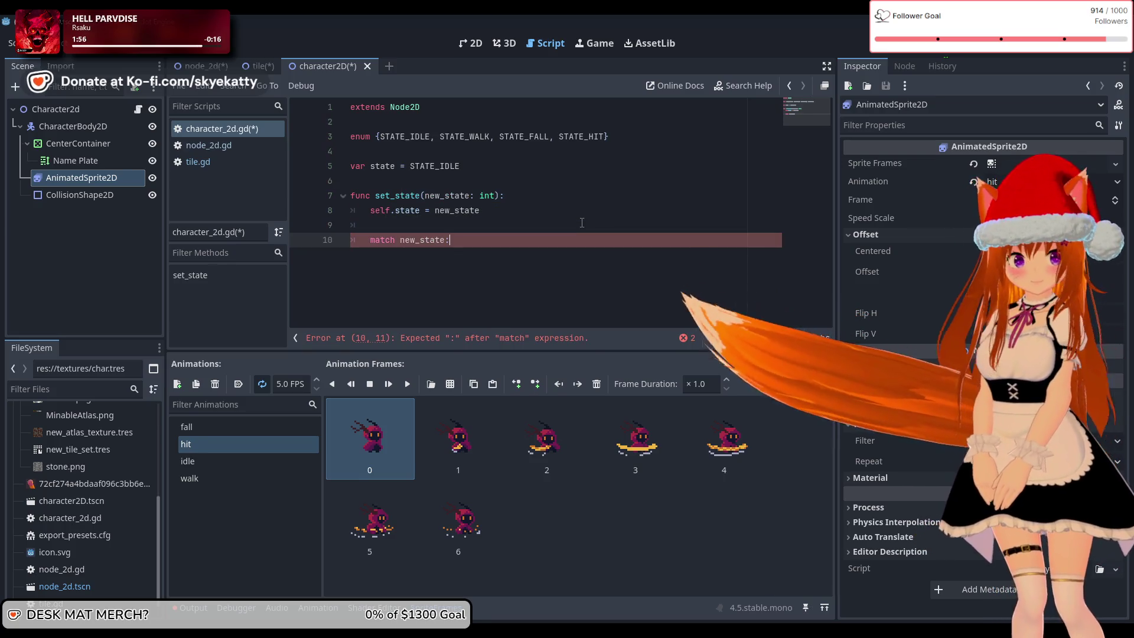
pyautogui.press('Return')
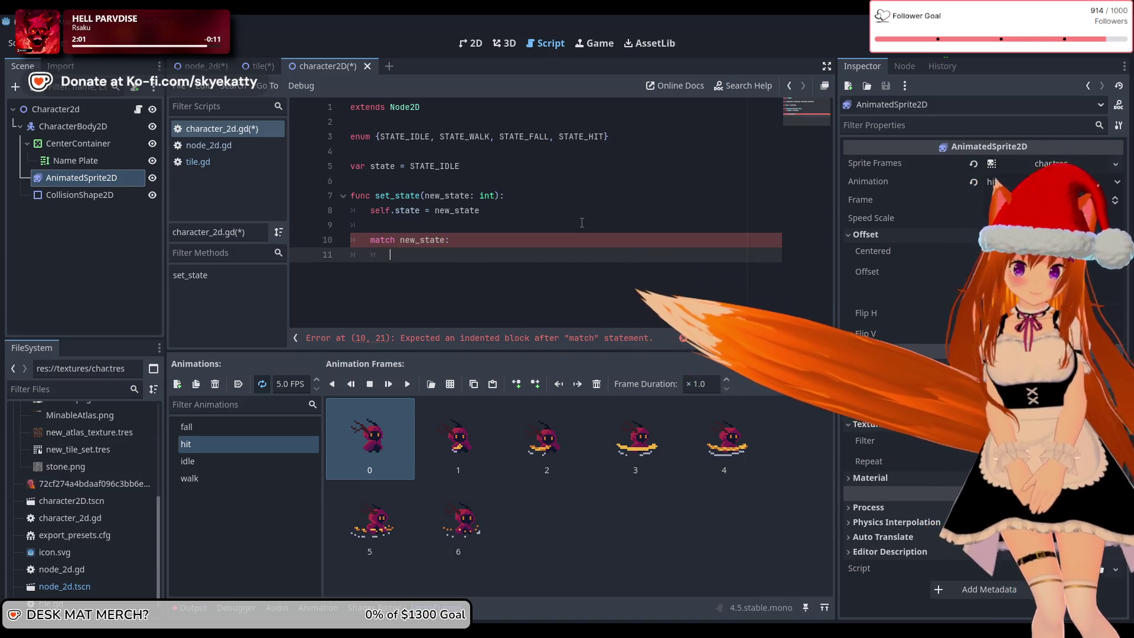
pyautogui.write('S')
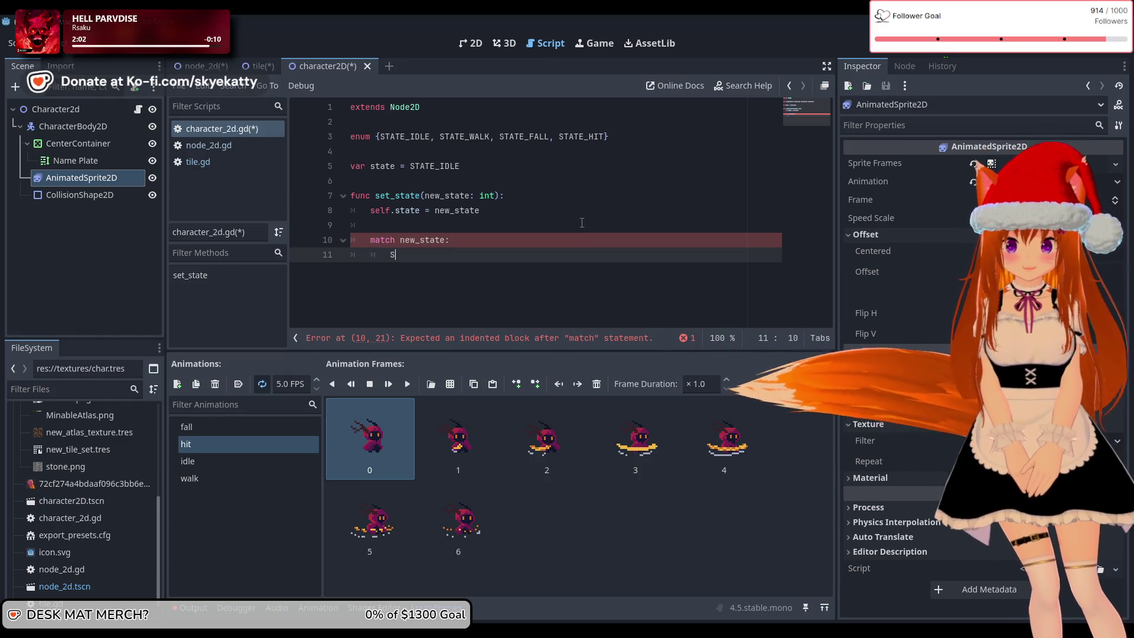
pyautogui.write('TATE_')
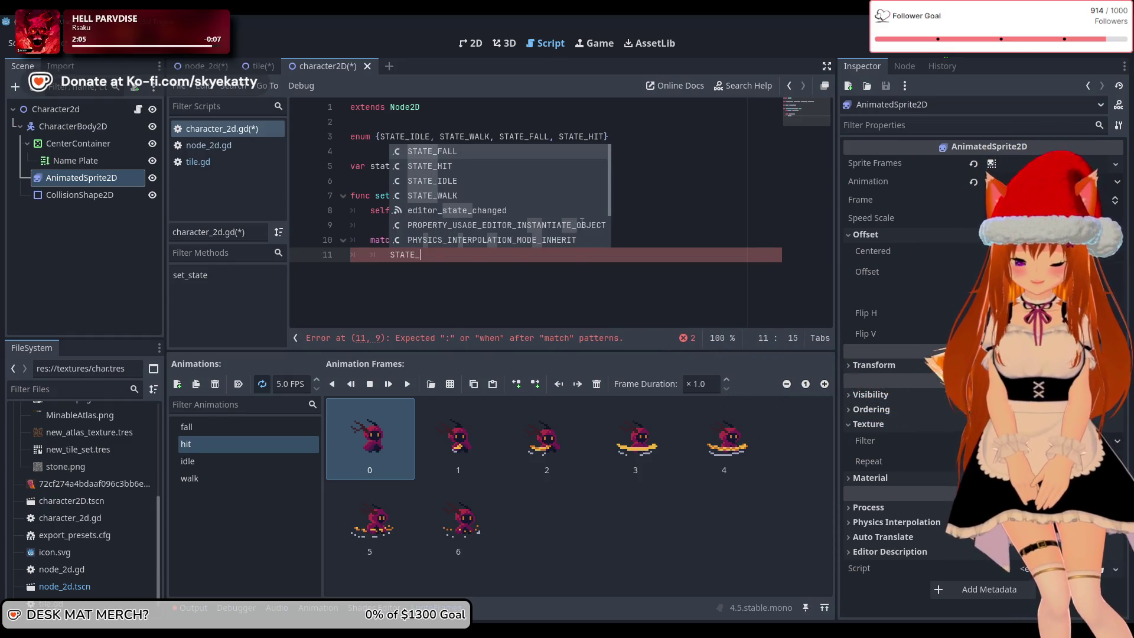
pyautogui.write('I')
pyautogui.press('Return')
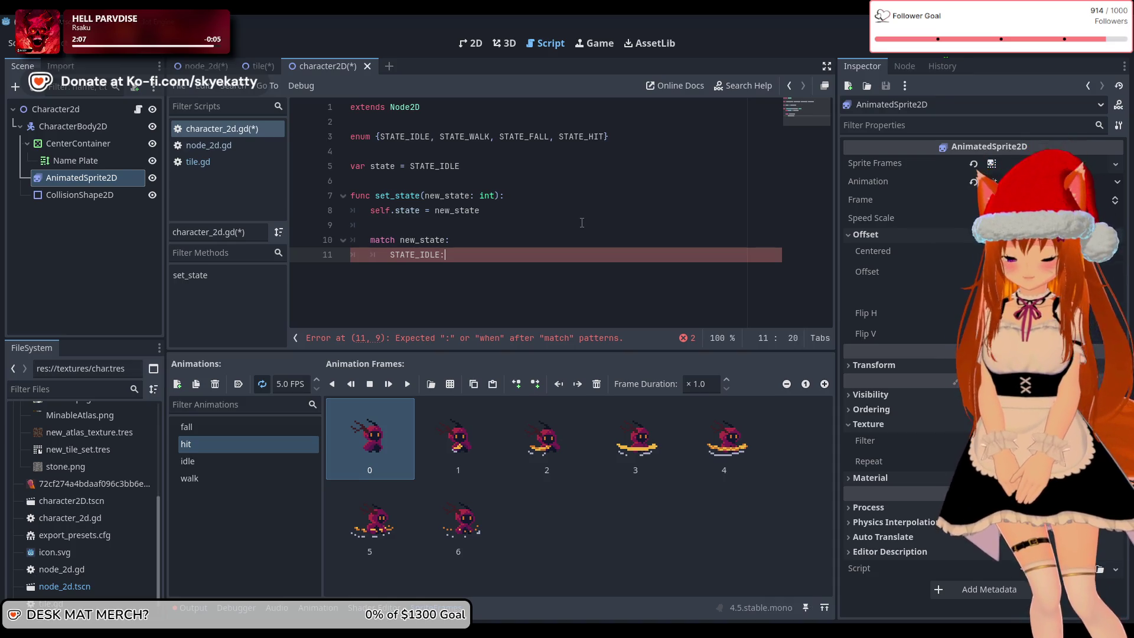
pyautogui.press('Return')
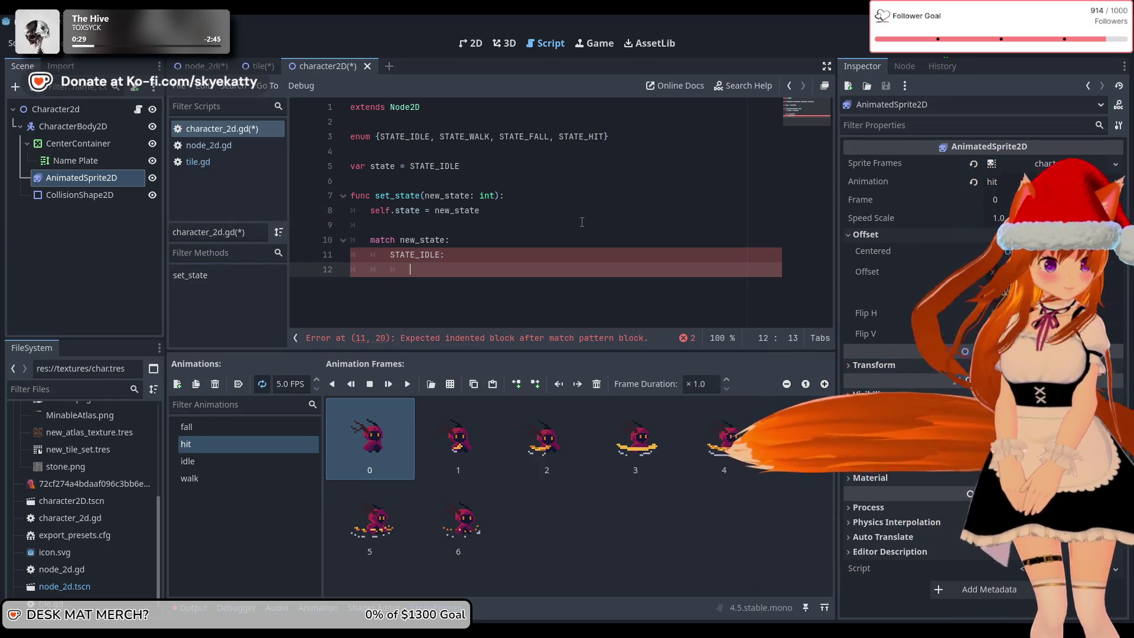
pyautogui.click(552, 181)
# Declare var animated_sprite : AnimatedSprite2D on a new line below the state variable
pyautogui.click(550, 169)
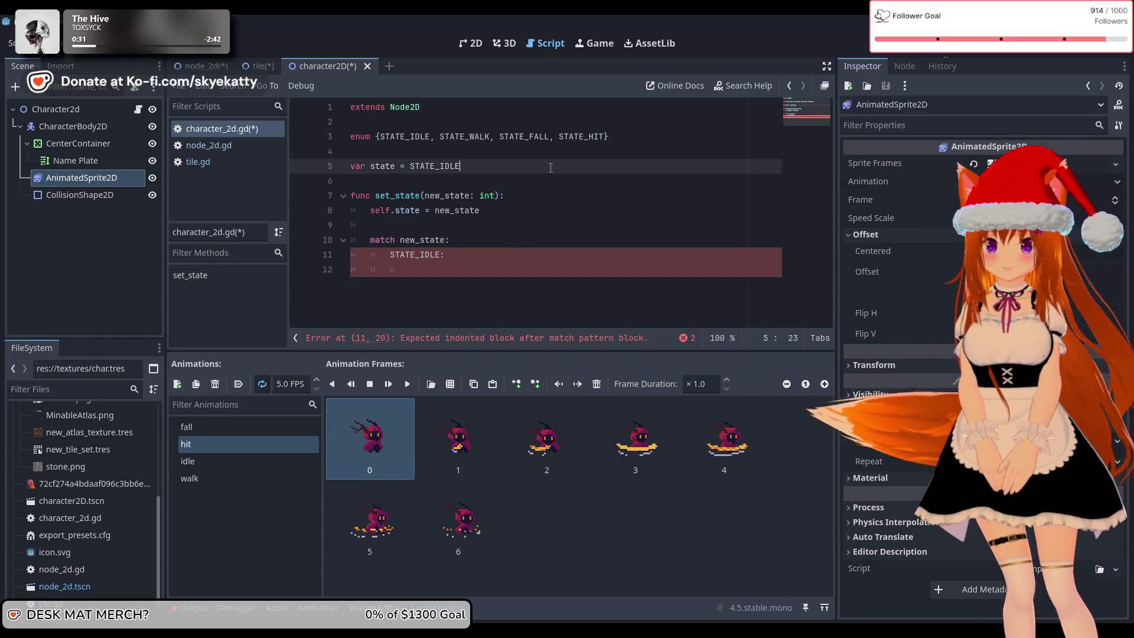
pyautogui.press('Return')
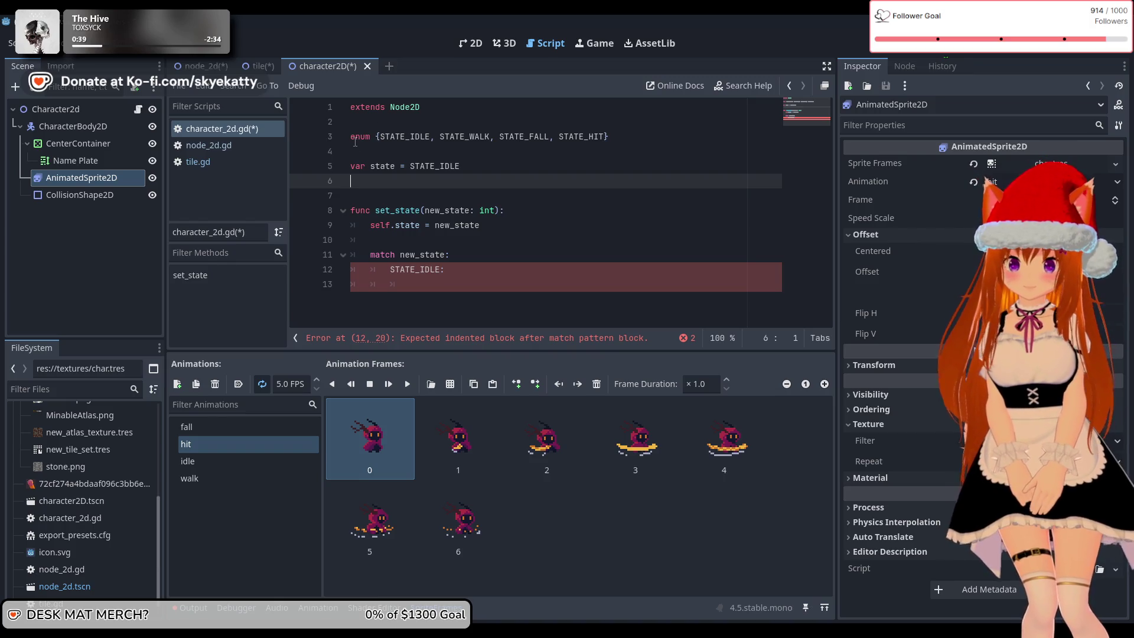
pyautogui.moveTo(350, 142); pyautogui.dragTo(350, 181)
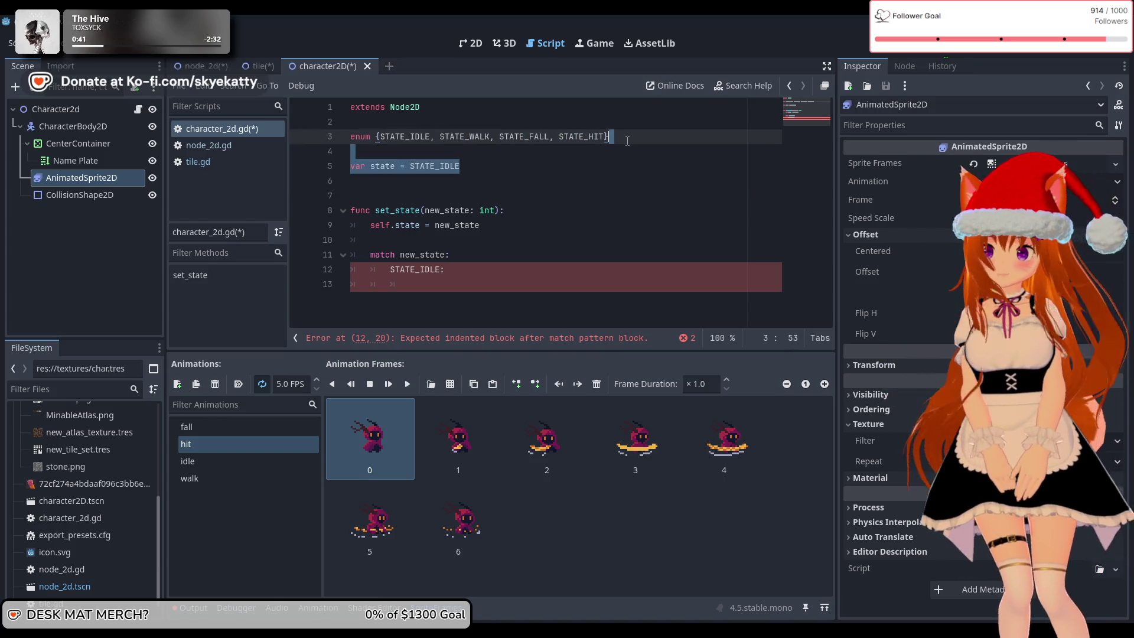
pyautogui.press('Down')
pyautogui.click(423, 183)
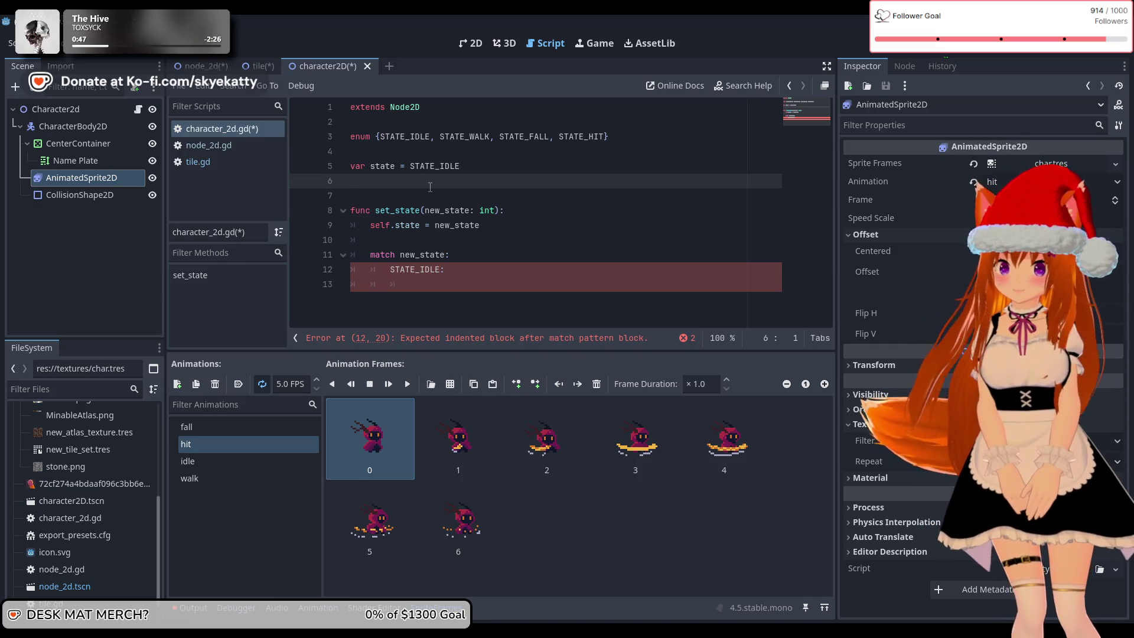
pyautogui.write('var animated_sprite')
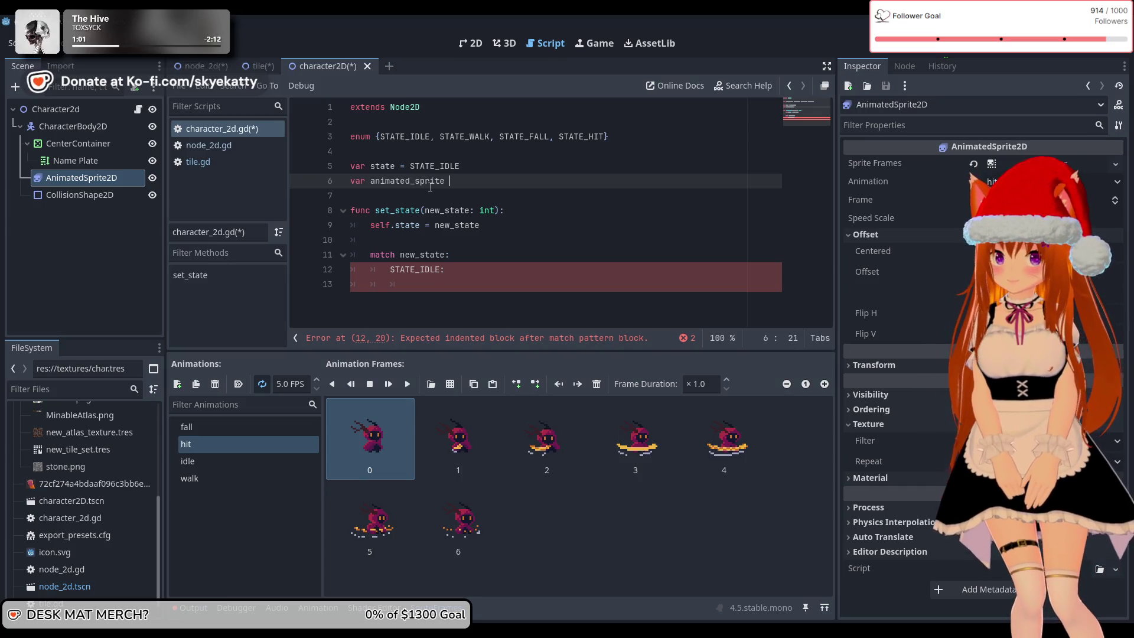
pyautogui.press('BackSpace')
pyautogui.press('BackSpace')
pyautogui.press('BackSpace')
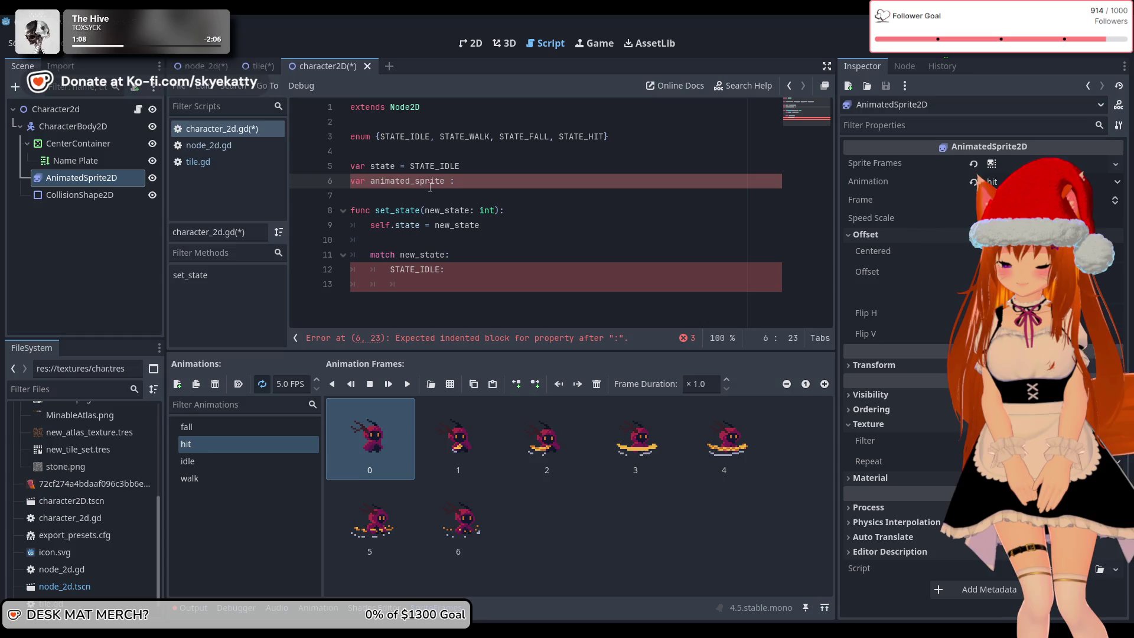
pyautogui.write('nimatr')
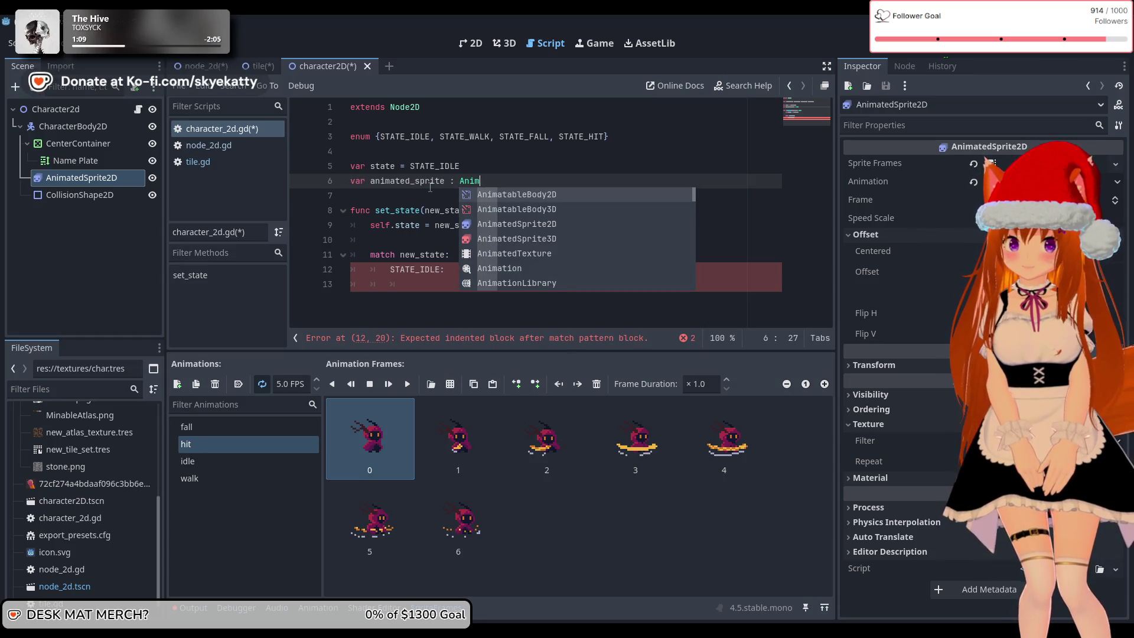
pyautogui.press('Return')
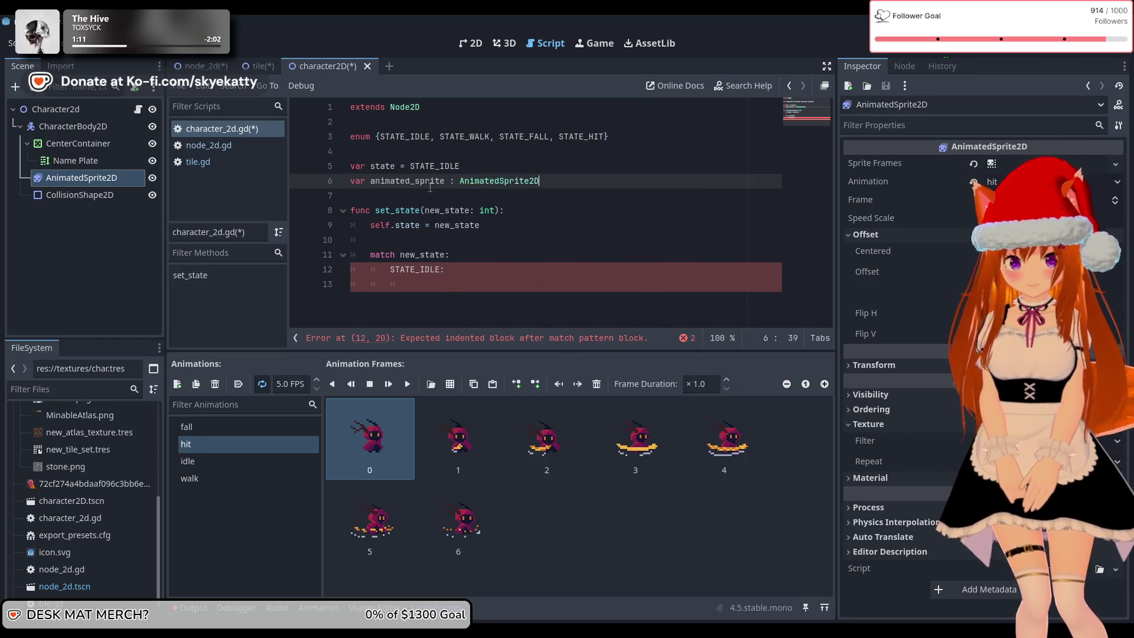
pyautogui.press('Down')
pyautogui.press('Down')
pyautogui.press('Down')
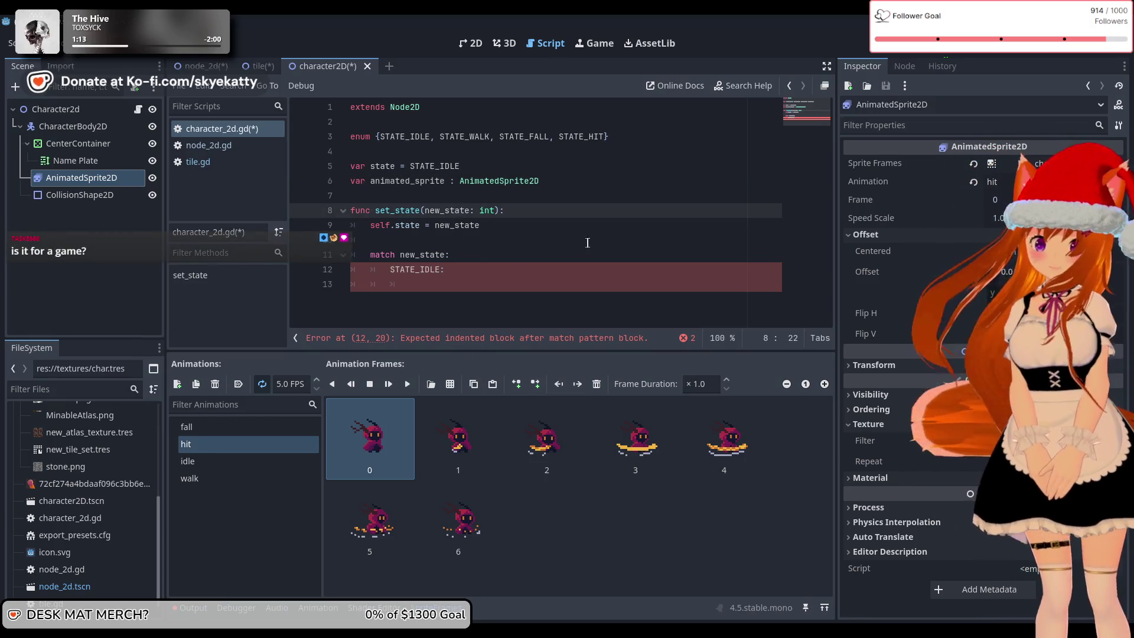
pyautogui.click(557, 195)
# Add a new func _ready(): with an indented body line
pyautogui.press('Return')
pyautogui.press('Return')
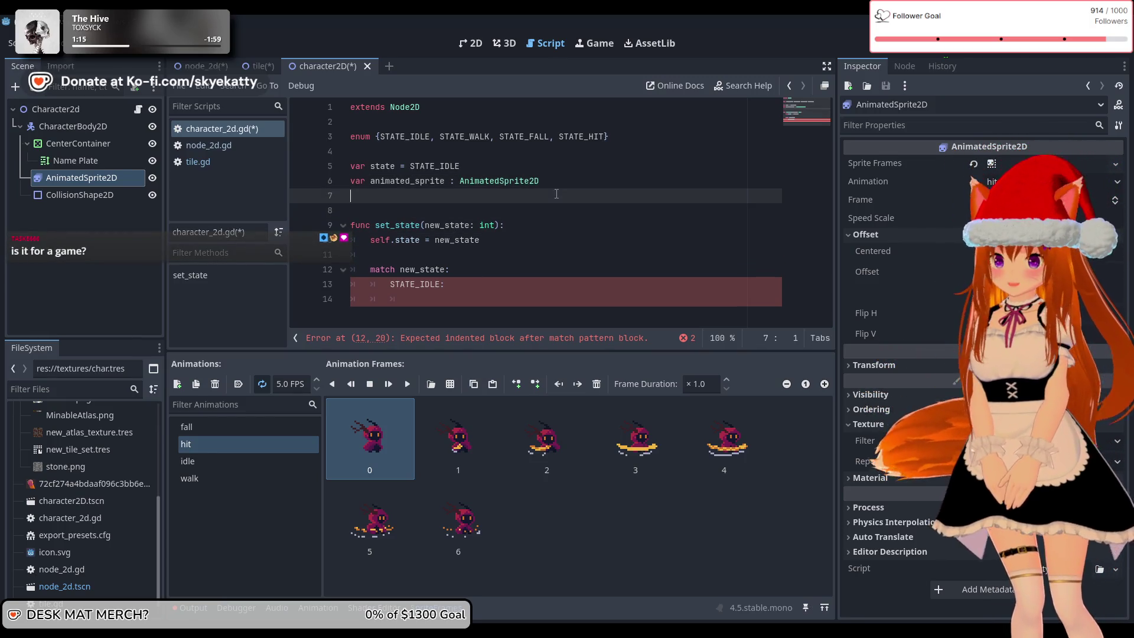
pyautogui.press('Up')
pyautogui.press('Up')
pyautogui.press('Down')
pyautogui.write('func _')
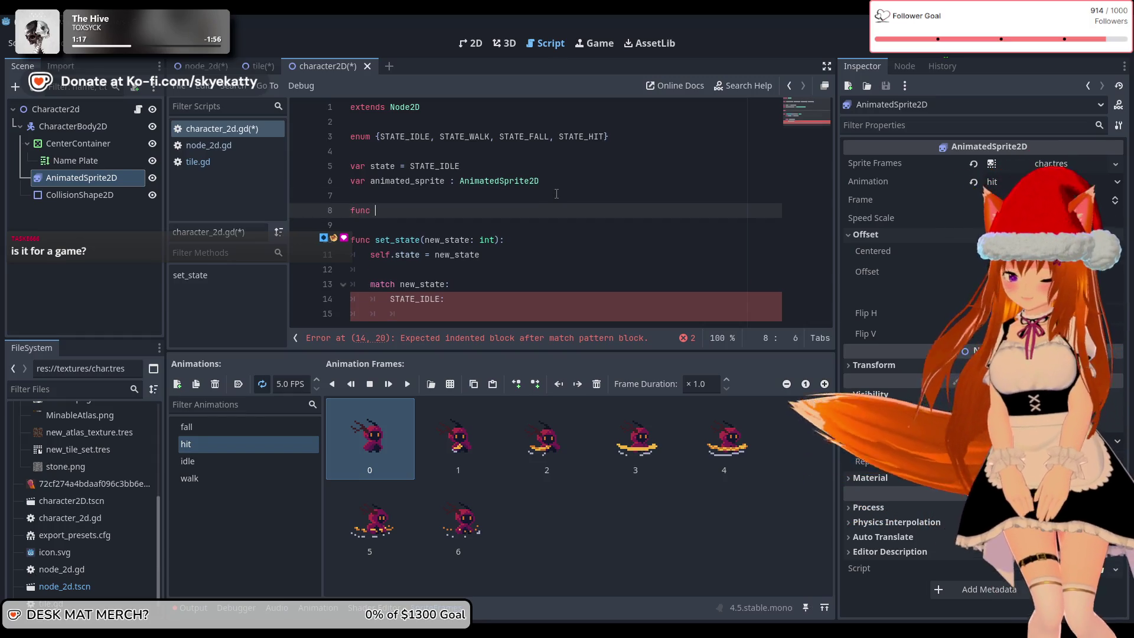
pyautogui.write('ready')
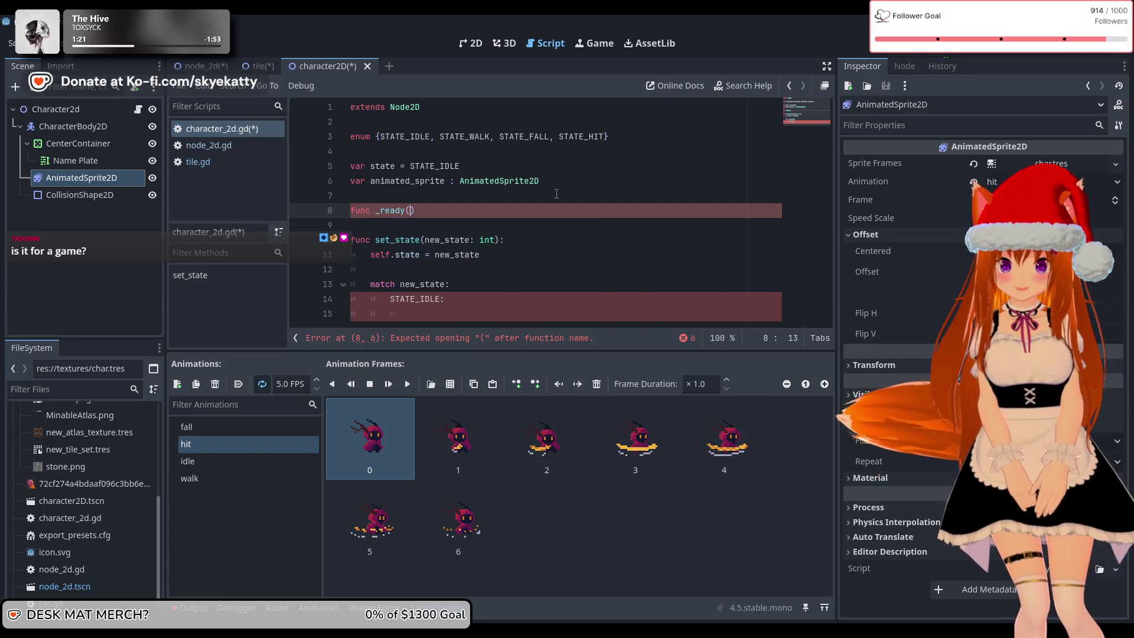
pyautogui.write('():')
pyautogui.press('Return')
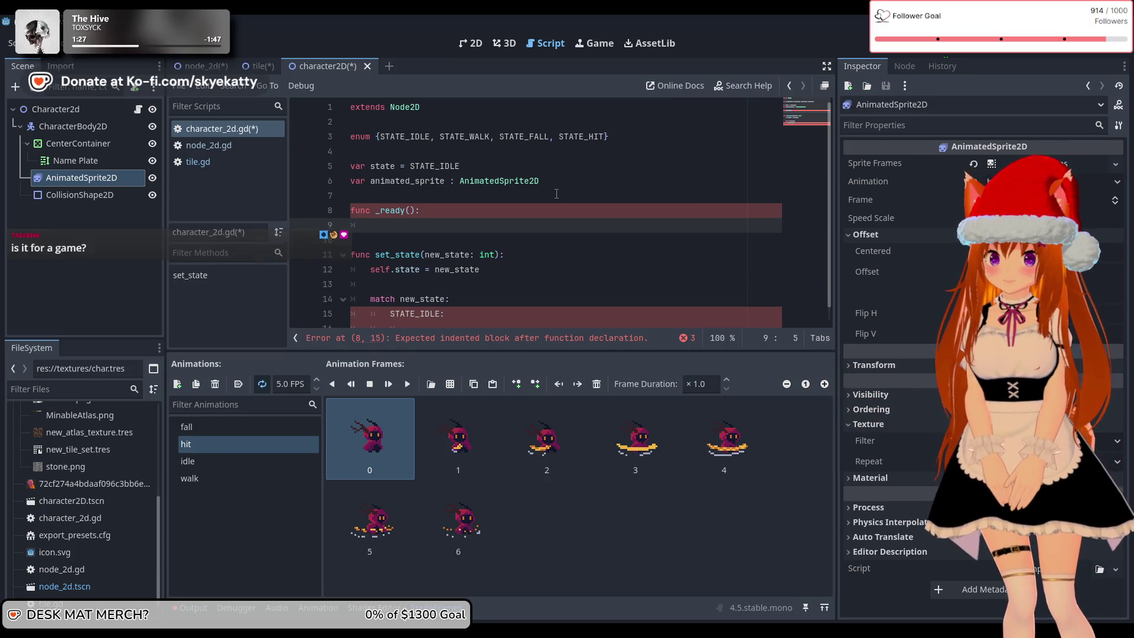
# In _ready, assign animated_sprite = find_child("AnimatedSprite2D*")
pyautogui.write('nimated')
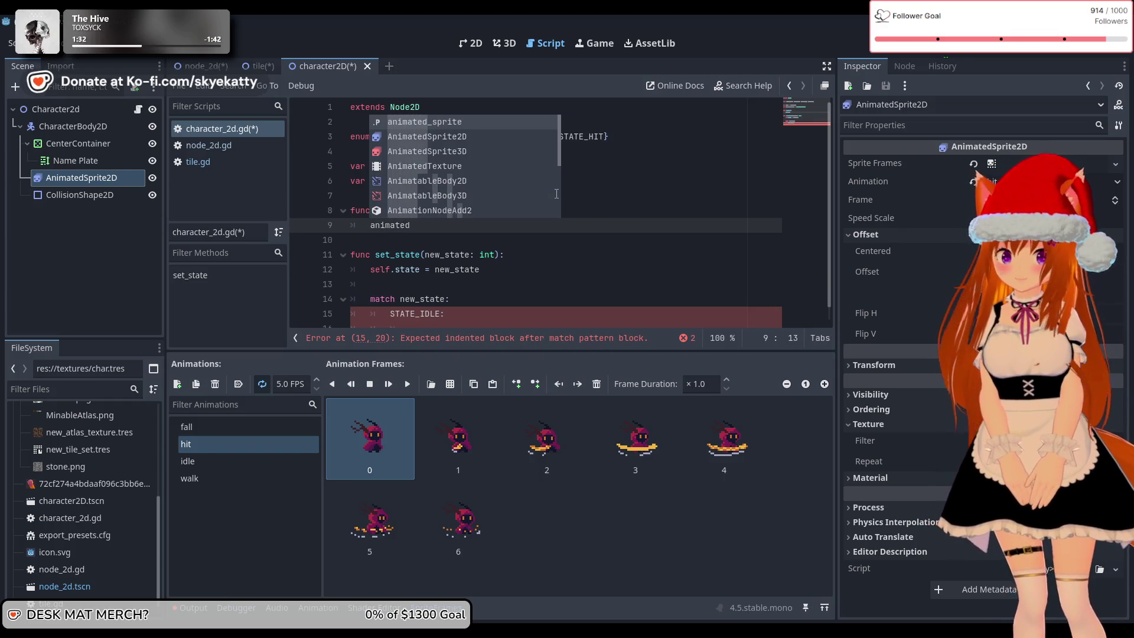
pyautogui.click(595, 165)
pyautogui.click(461, 225)
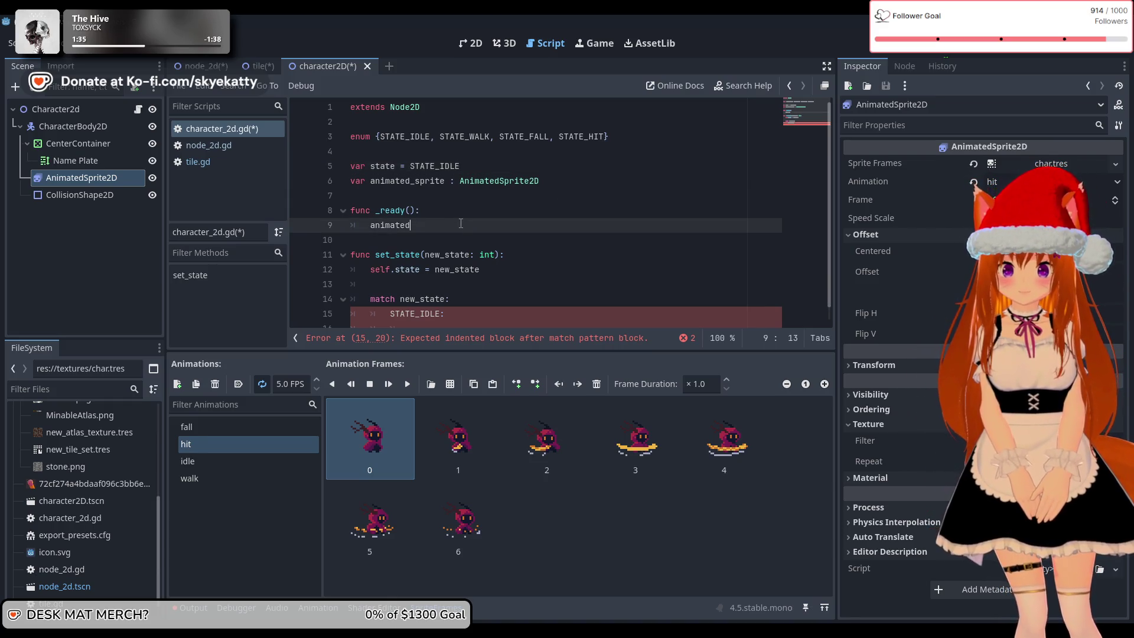
pyautogui.write('spri')
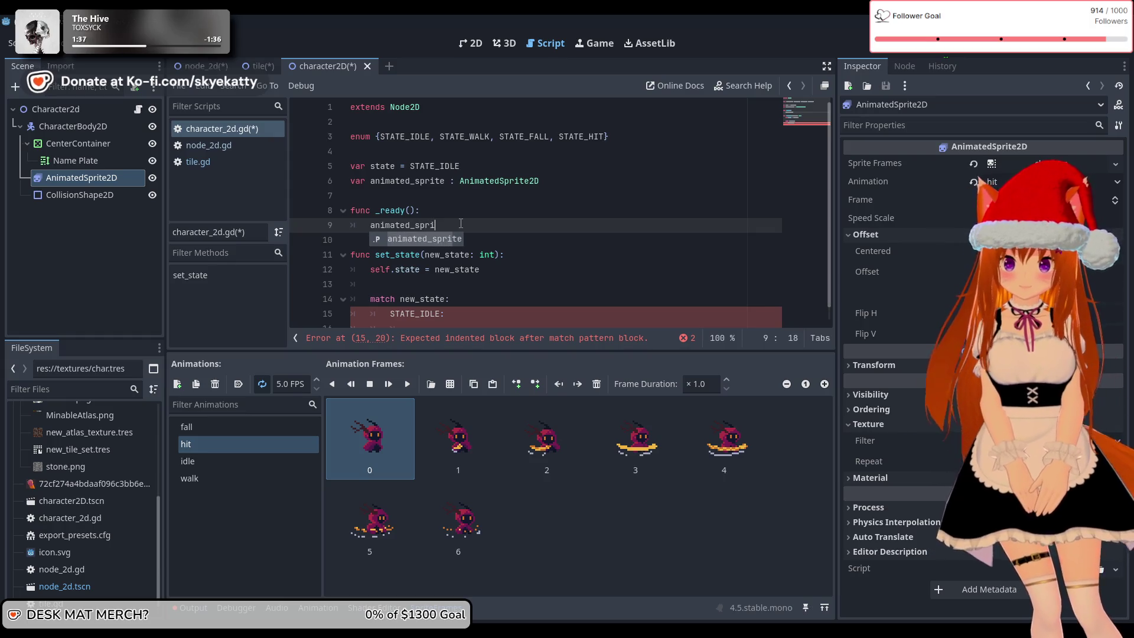
pyautogui.write('ite')
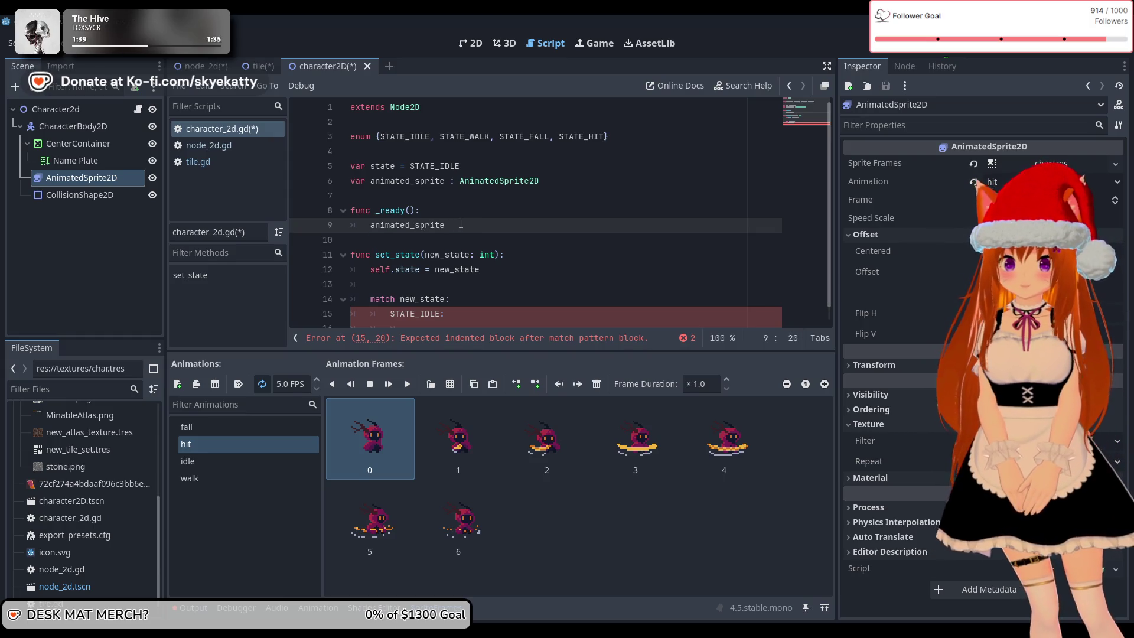
pyautogui.write('find')
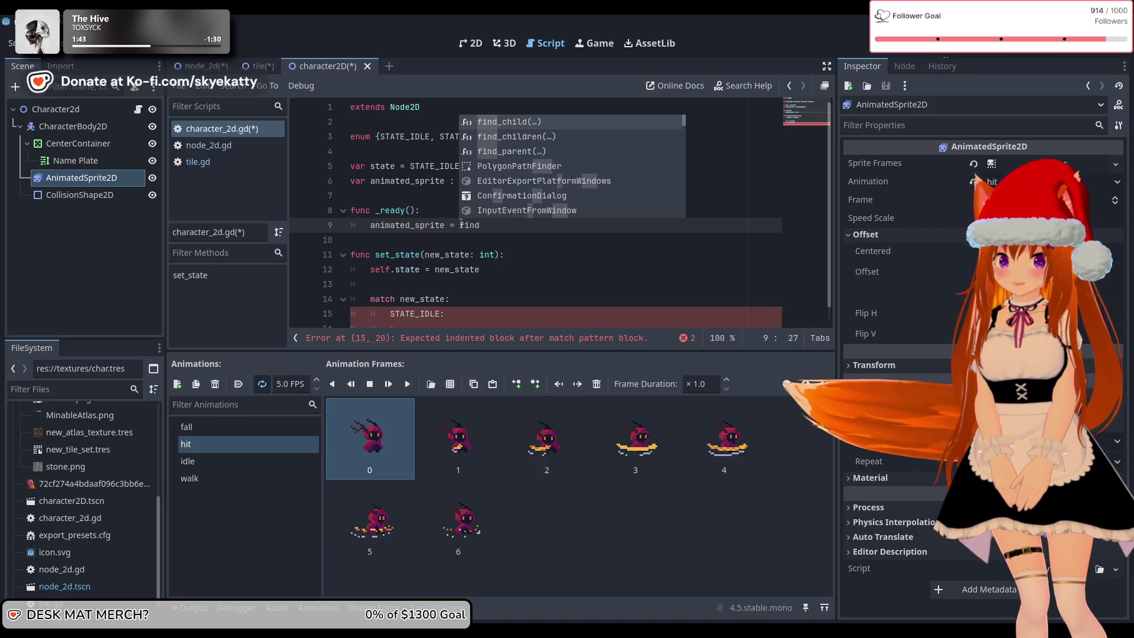
pyautogui.press('Return')
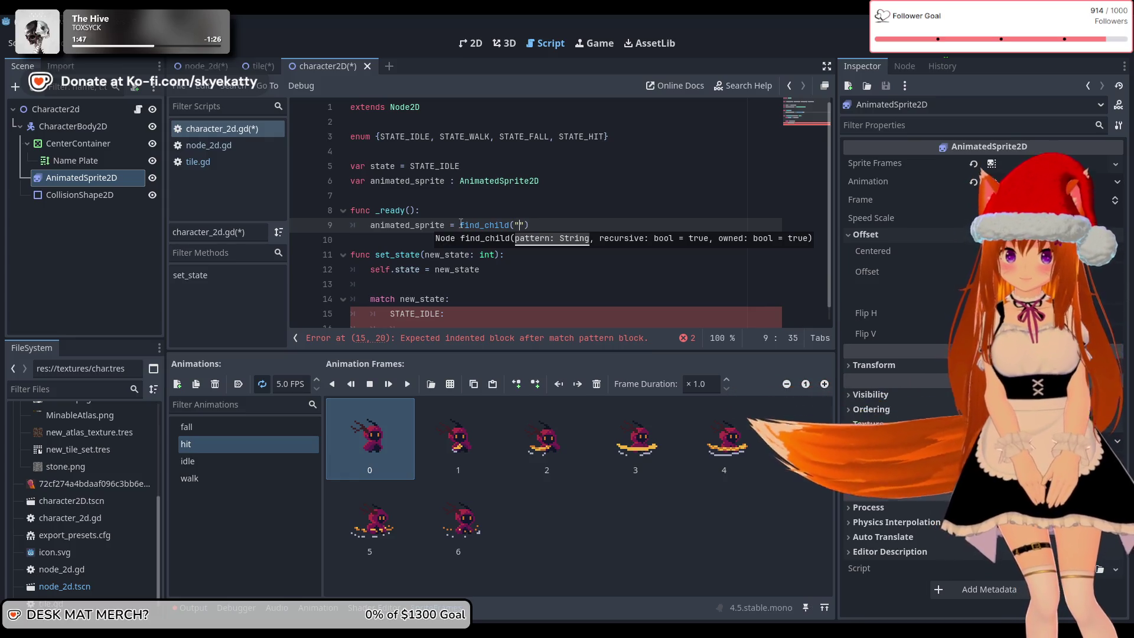
pyautogui.write('"Anima')
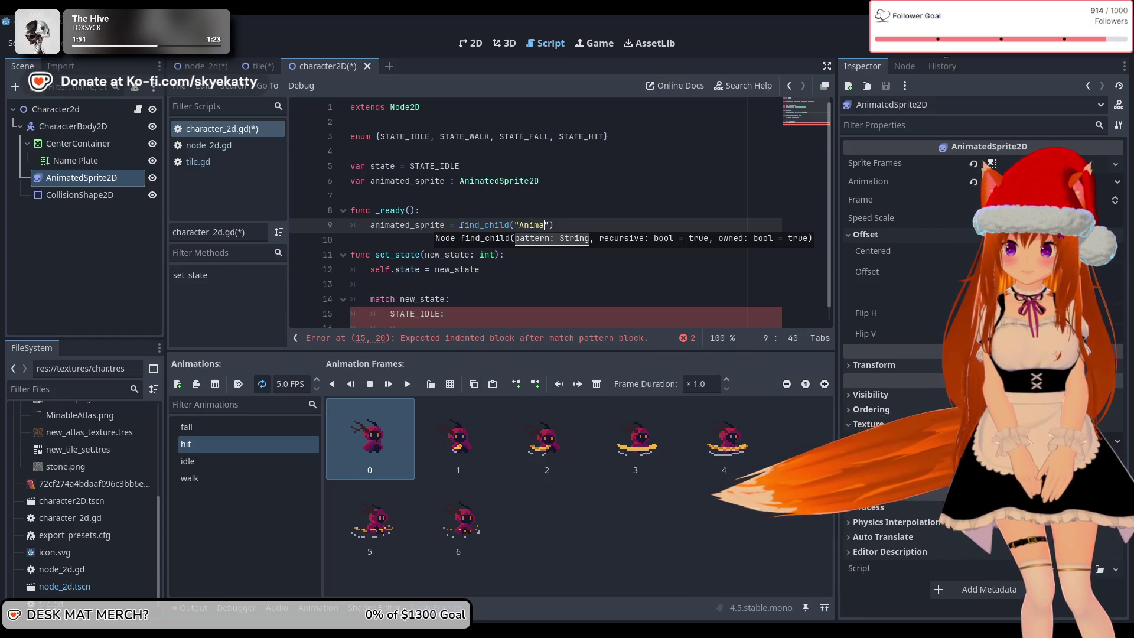
pyautogui.write('tedSpri')
pyautogui.write('e2D*')
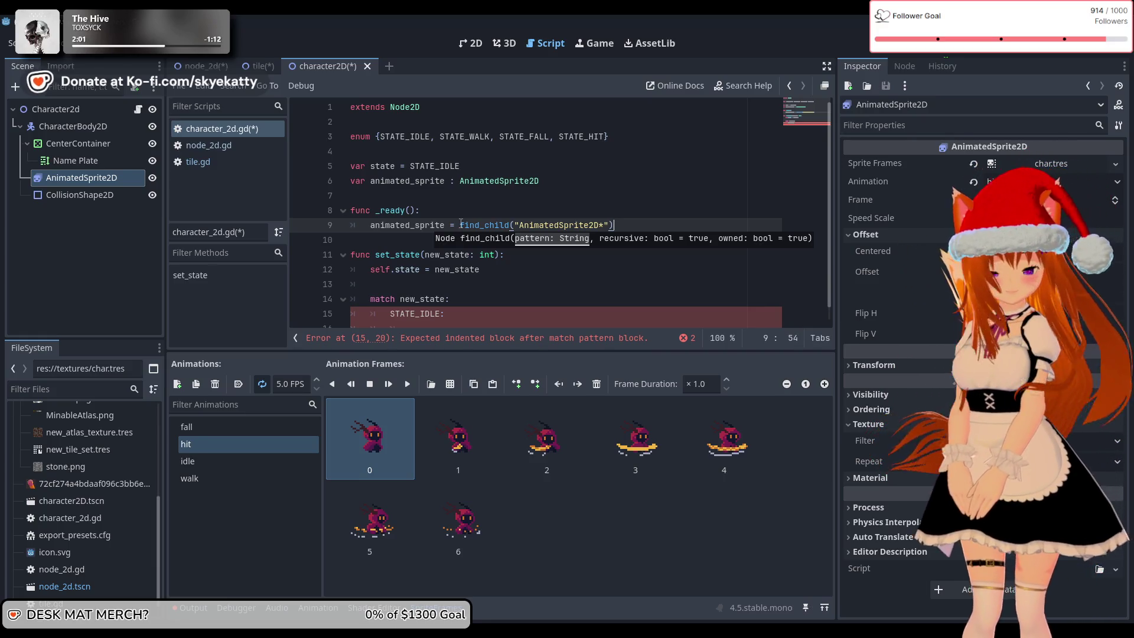
pyautogui.scroll(-1, 443, 198)
pyautogui.click(592, 268)
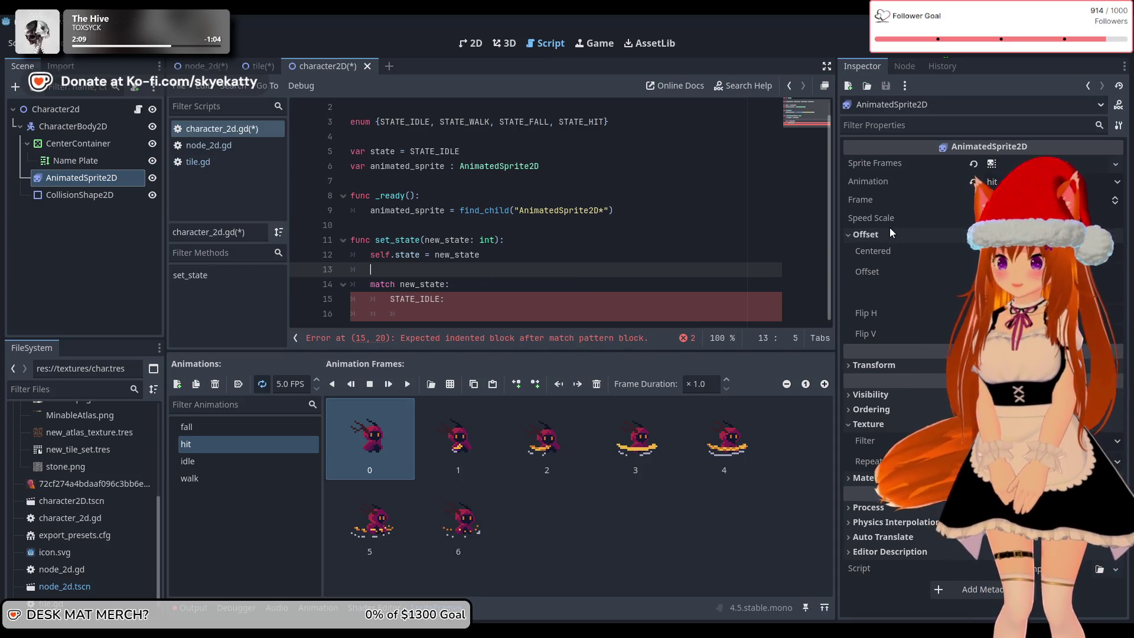
pyautogui.click(523, 300)
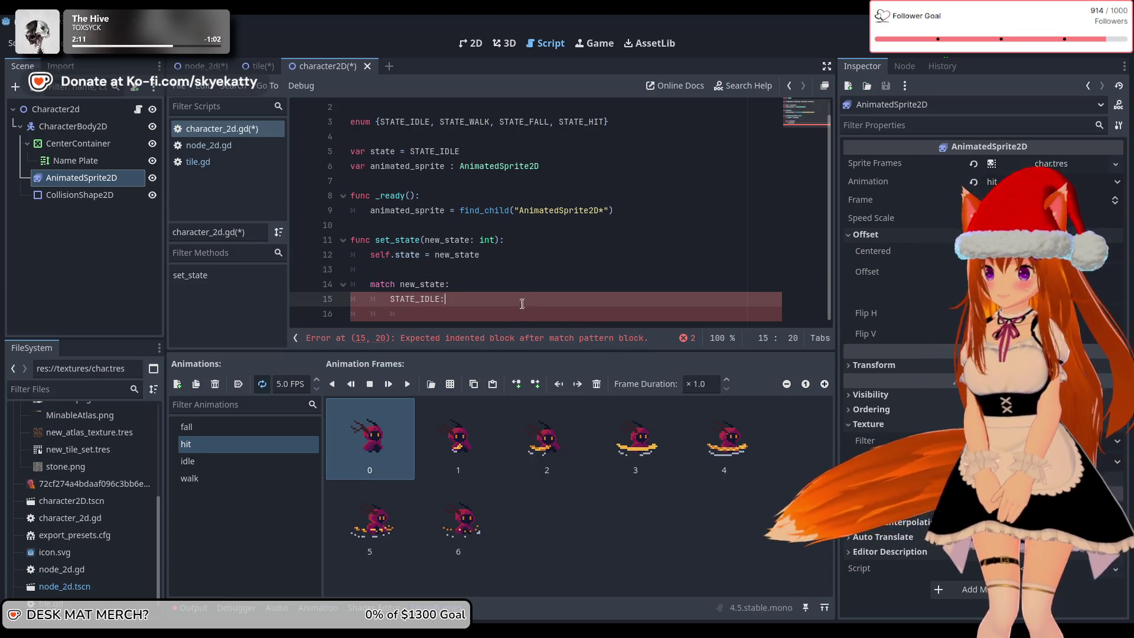
# Start 'animated_sprite.' under STATE_IDLE and browse its suggested members
pyautogui.press('Down')
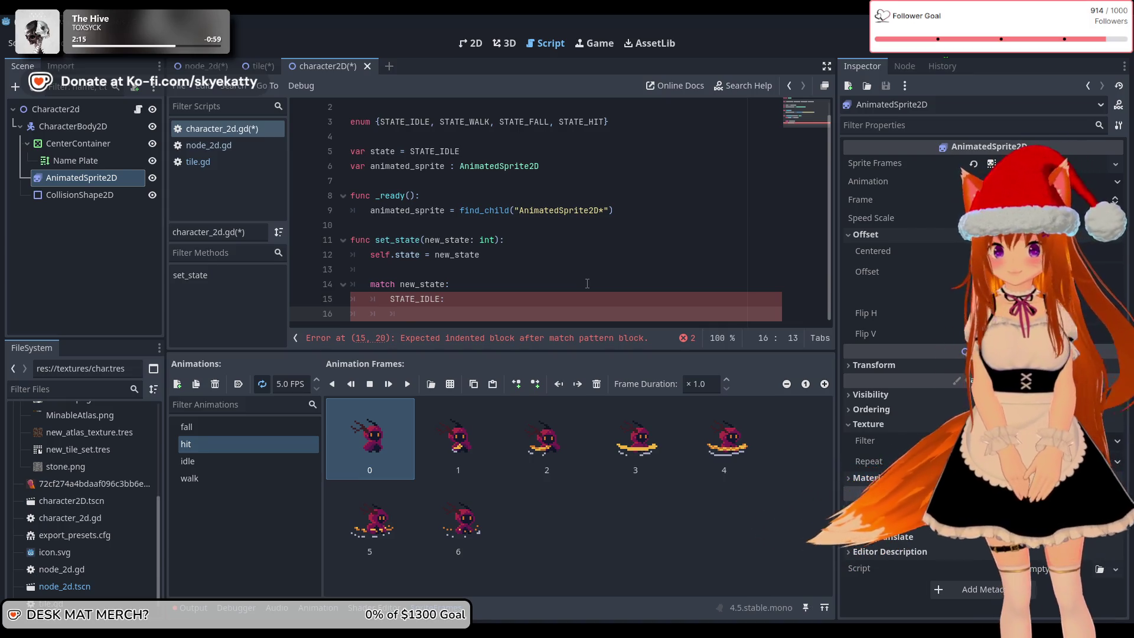
pyautogui.write('anim')
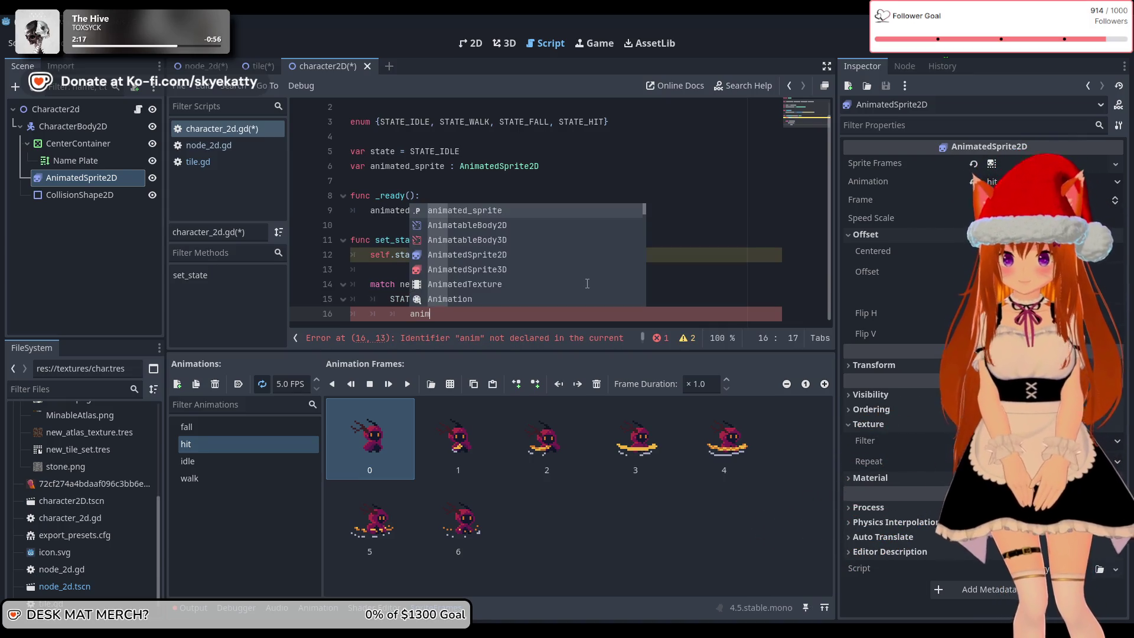
pyautogui.press('Return')
pyautogui.write('.')
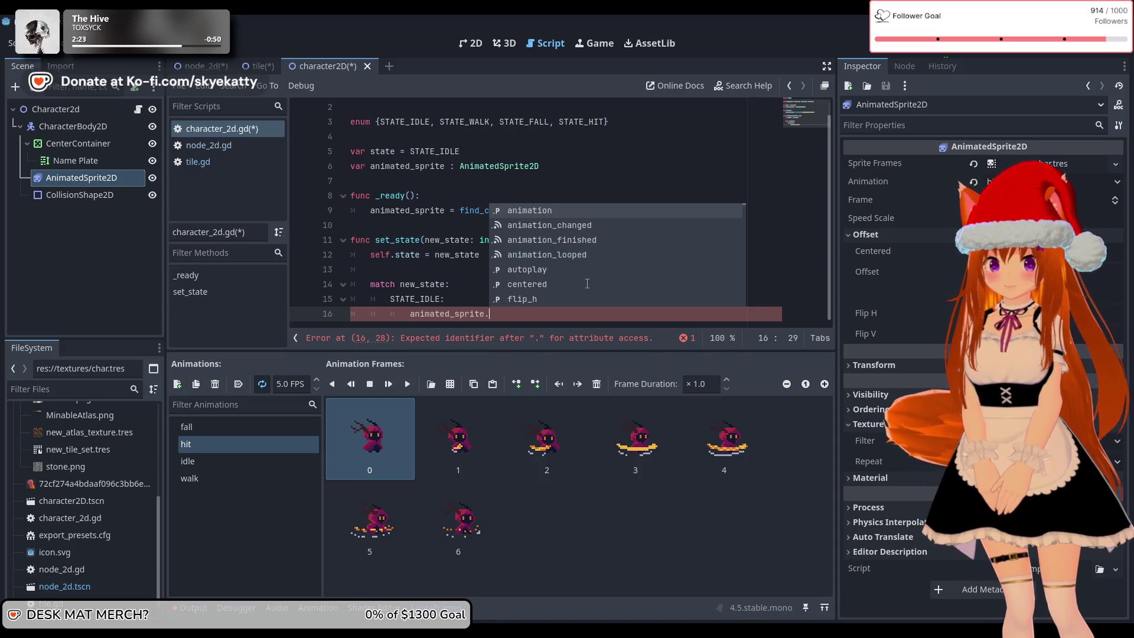
pyautogui.press('Down')
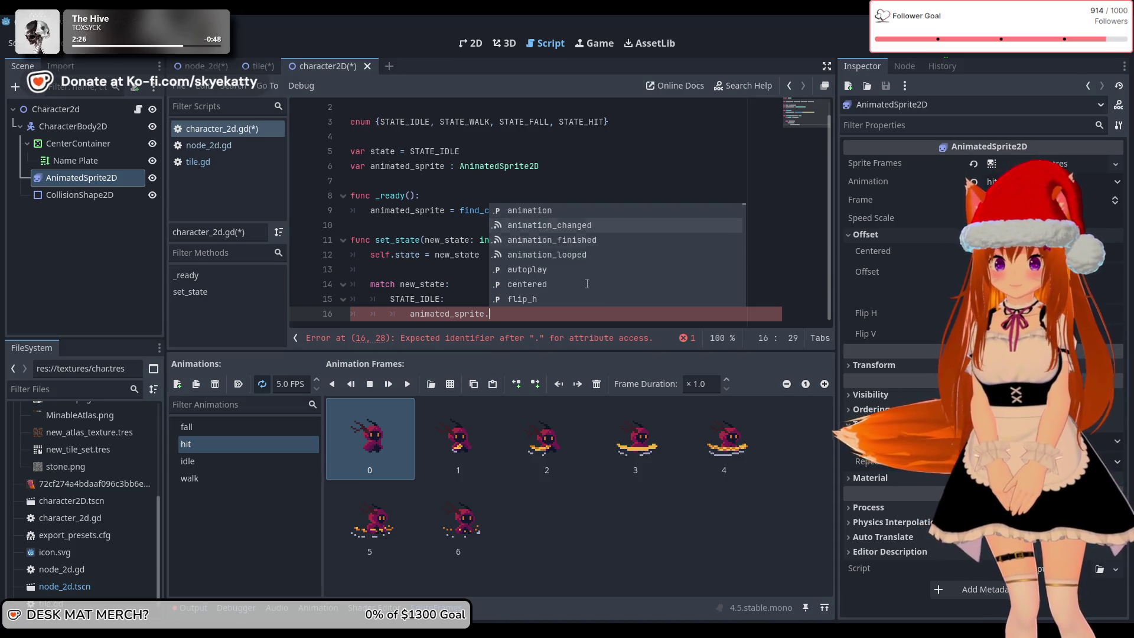
pyautogui.scroll(-8, 587, 283)
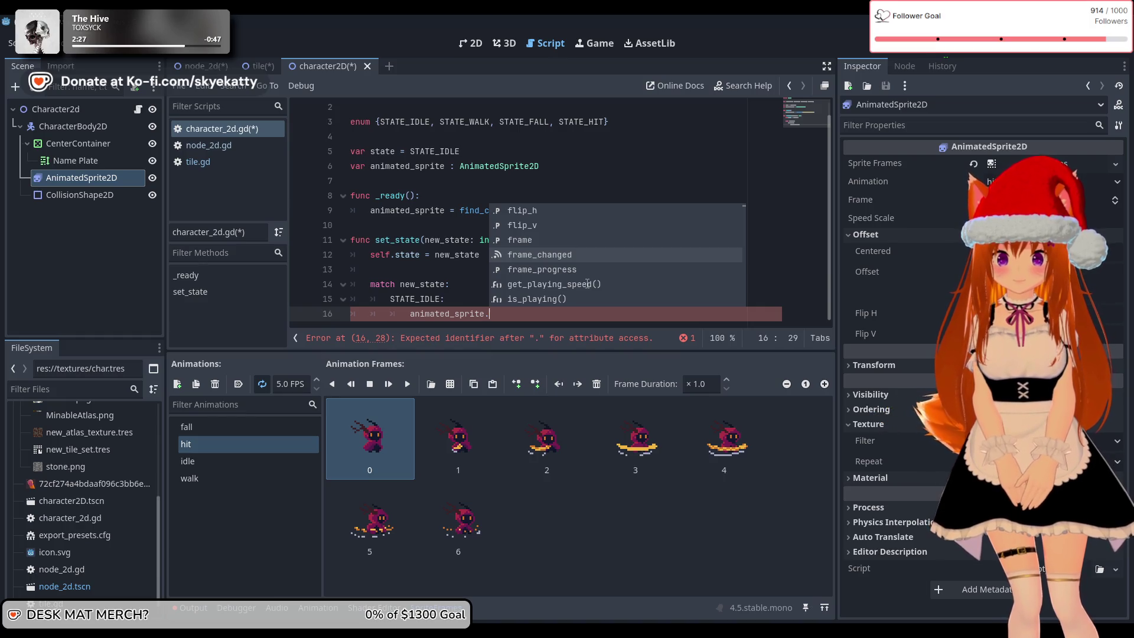
pyautogui.scroll(-6, 587, 283)
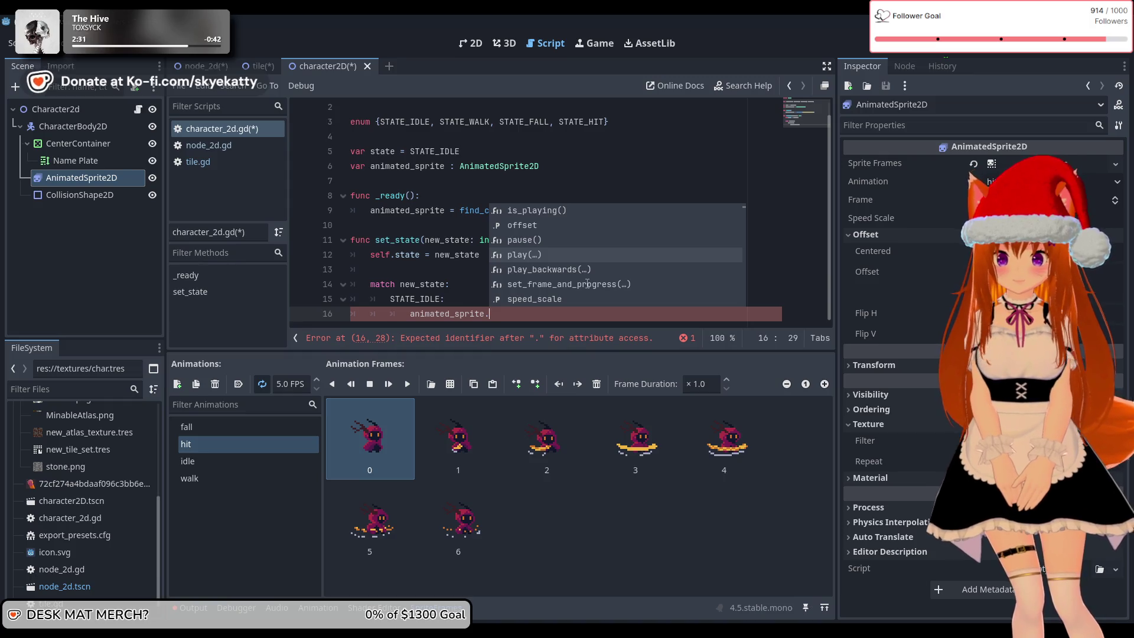
pyautogui.scroll(-1, 587, 283)
pyautogui.scroll(-1, 587, 283)
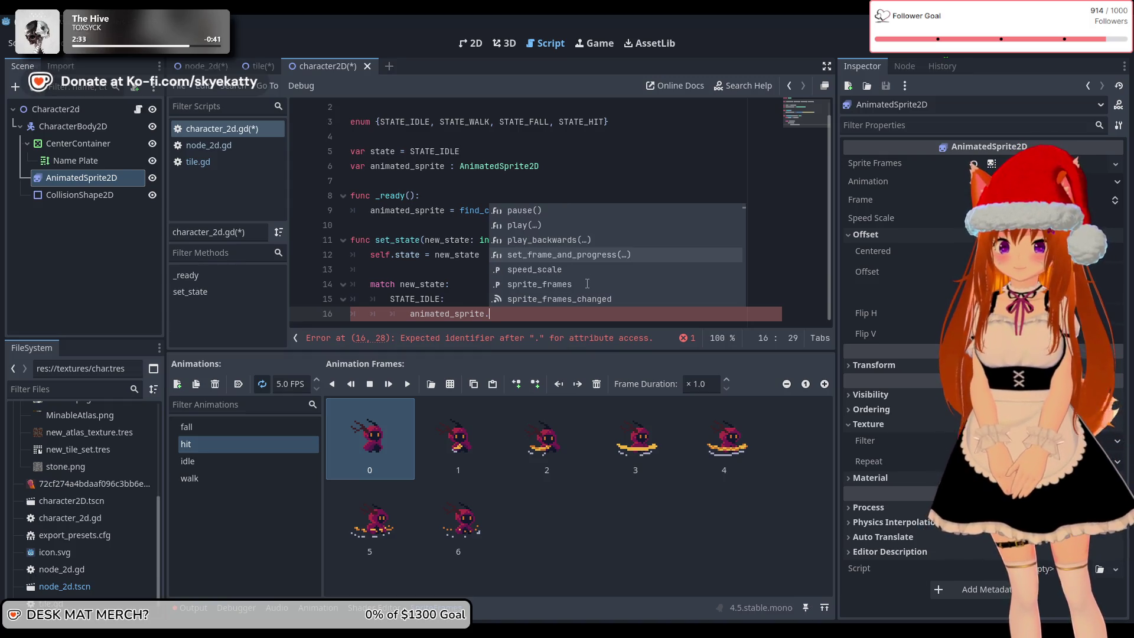
pyautogui.scroll(-1, 587, 283)
pyautogui.scroll(-4, 588, 283)
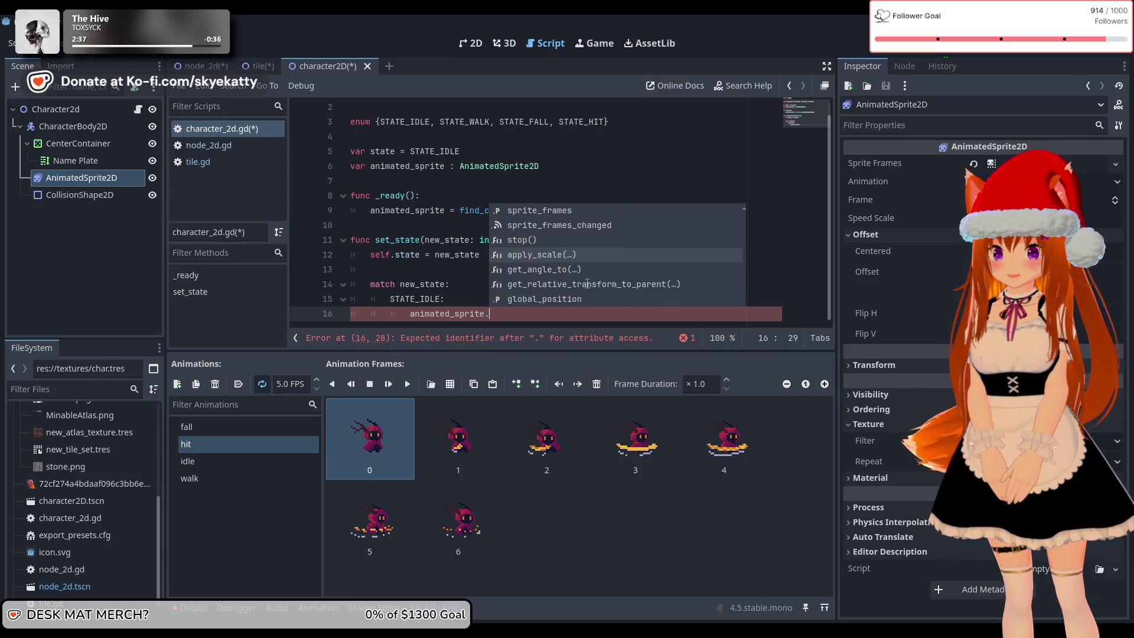
pyautogui.scroll(-4, 587, 283)
pyautogui.scroll(1, 587, 283)
pyautogui.scroll(-5, 587, 284)
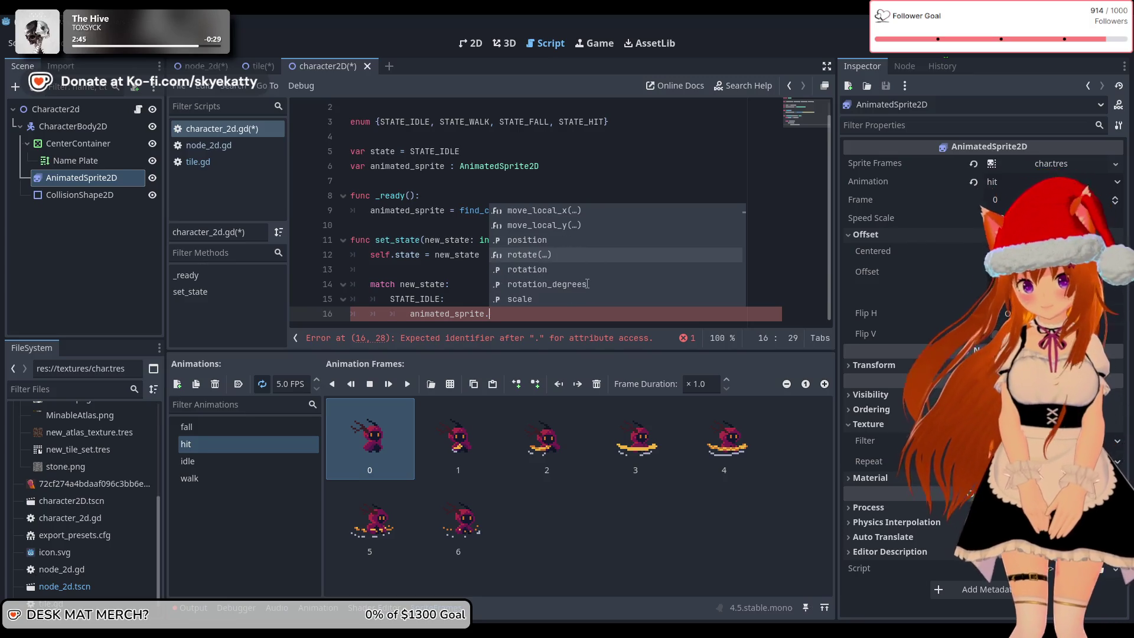
pyautogui.scroll(-2, 587, 284)
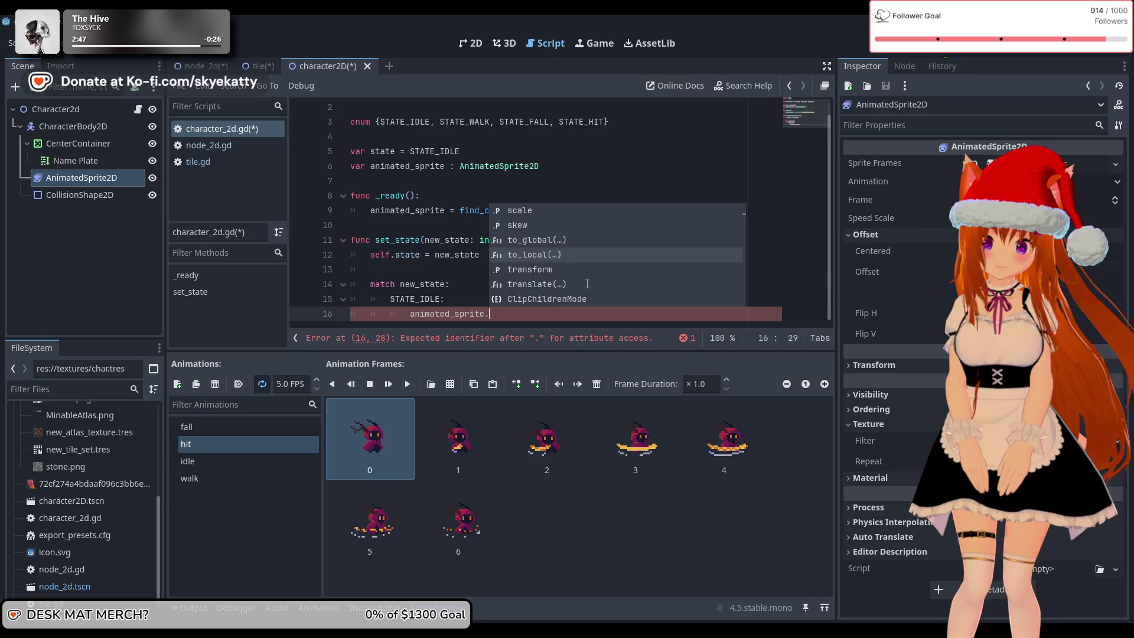
pyautogui.scroll(-3, 587, 283)
pyautogui.scroll(-3, 587, 283)
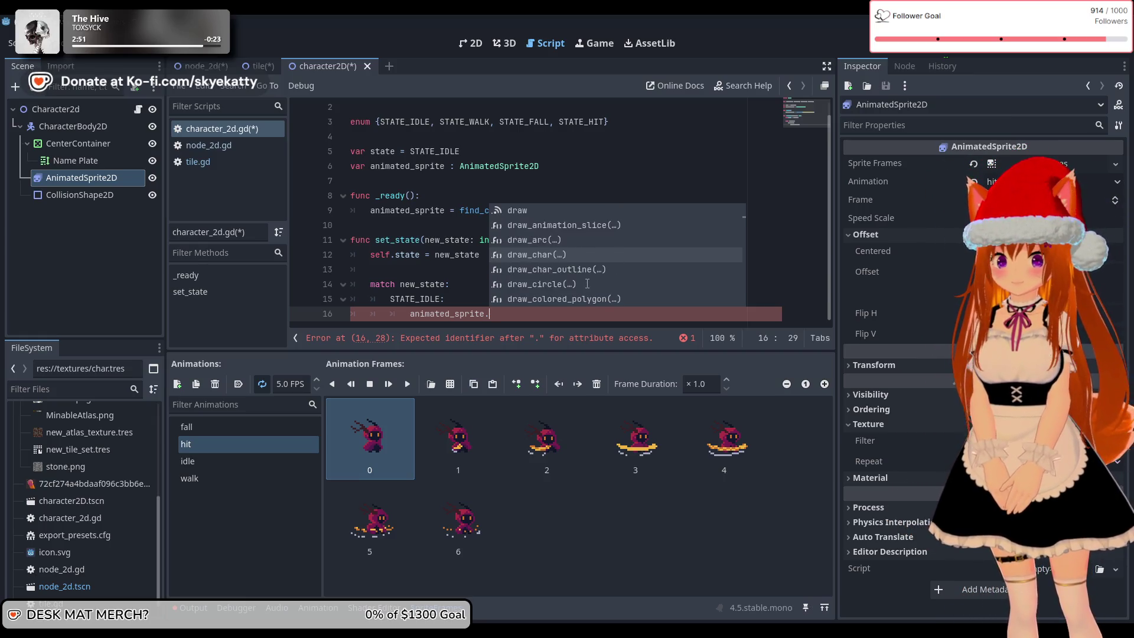
pyautogui.scroll(-8, 587, 283)
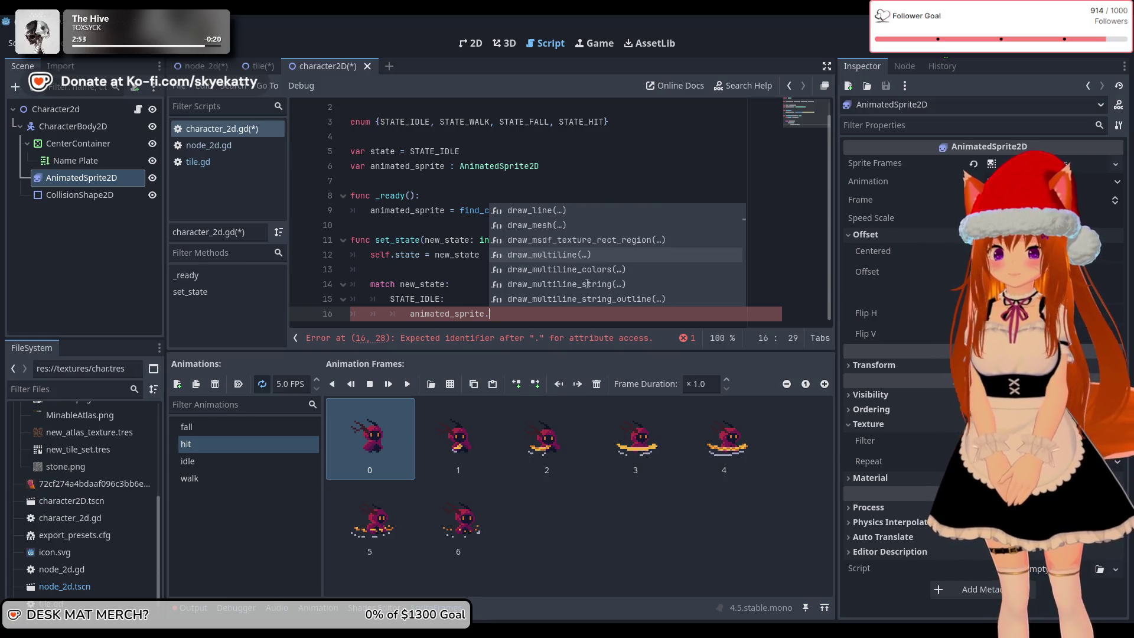
pyautogui.scroll(-4, 587, 284)
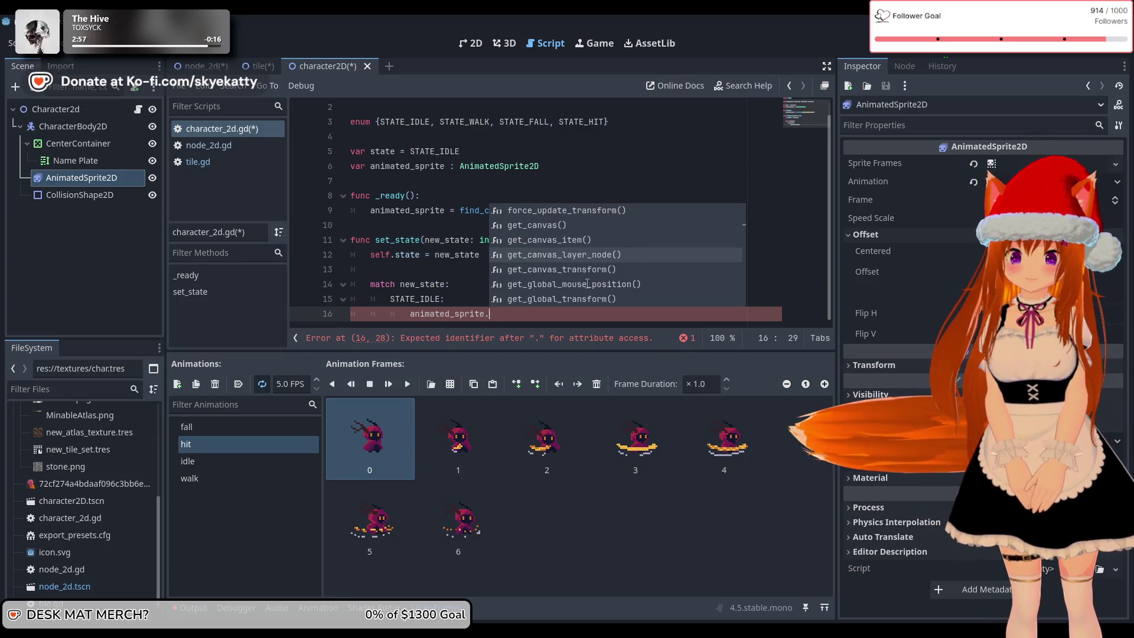
pyautogui.scroll(1, 587, 284)
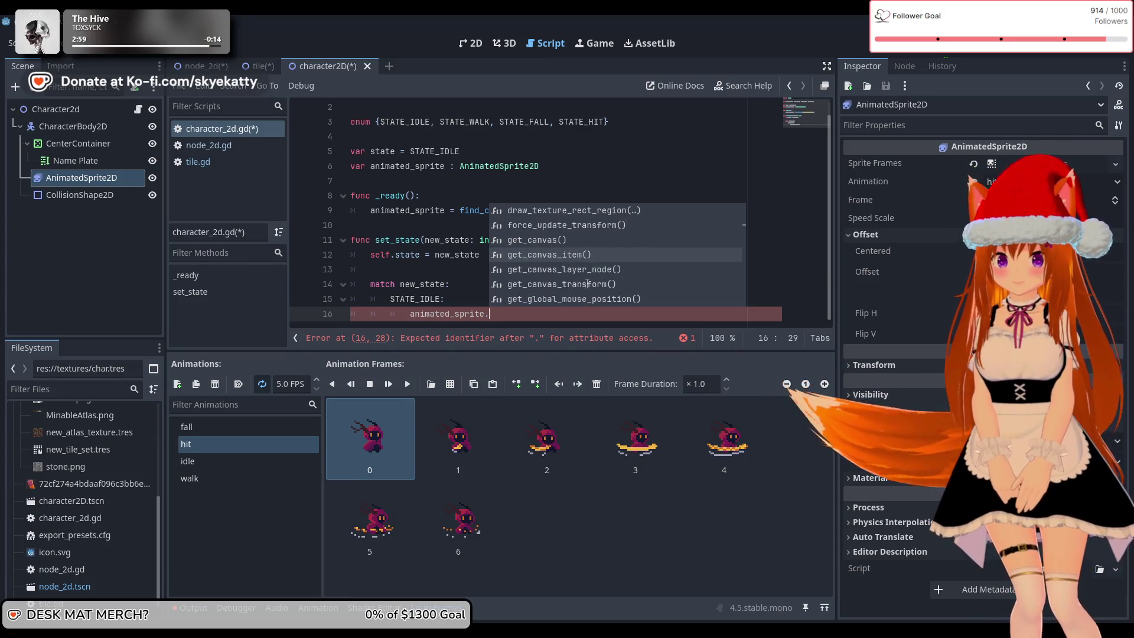
pyautogui.scroll(-4, 587, 283)
pyautogui.scroll(-2, 587, 283)
pyautogui.scroll(-2, 587, 284)
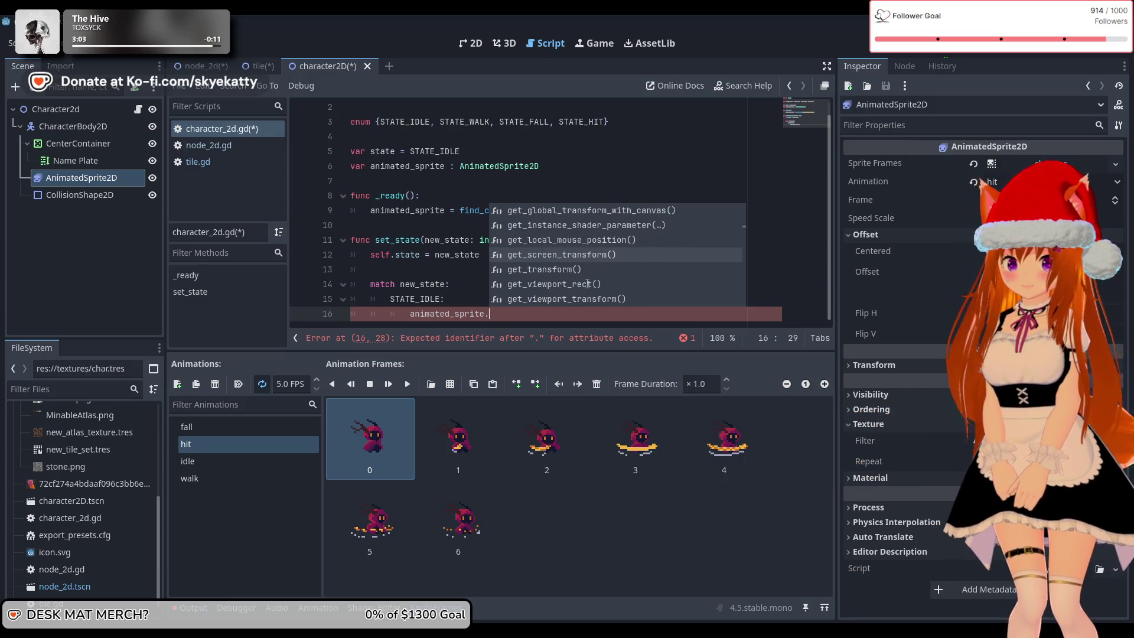
pyautogui.scroll(-5, 587, 284)
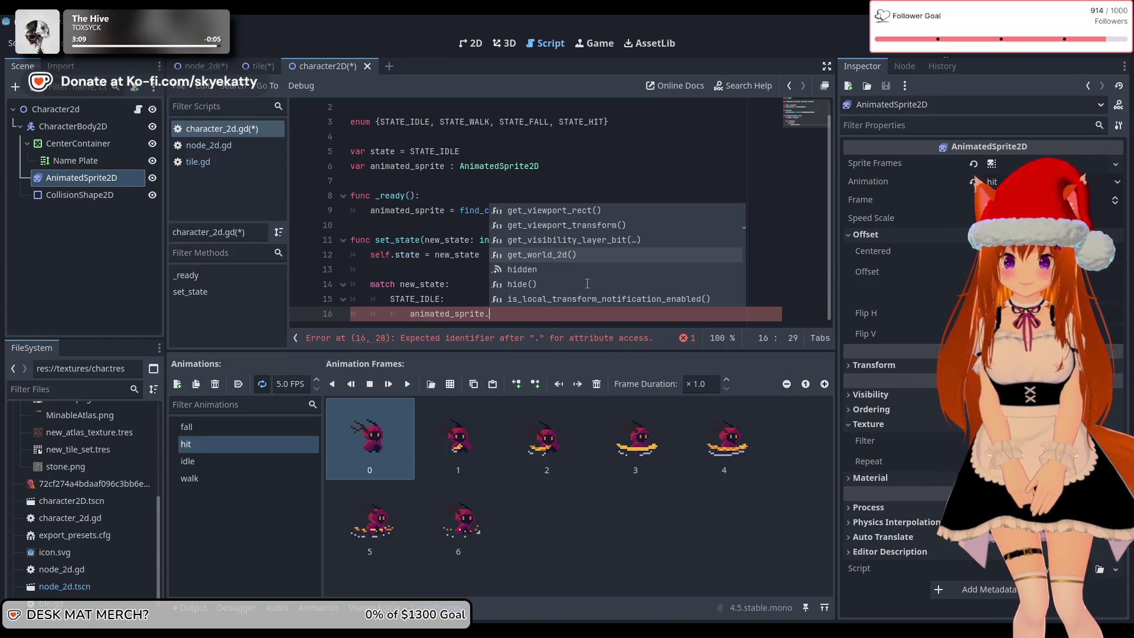
pyautogui.scroll(-2, 587, 284)
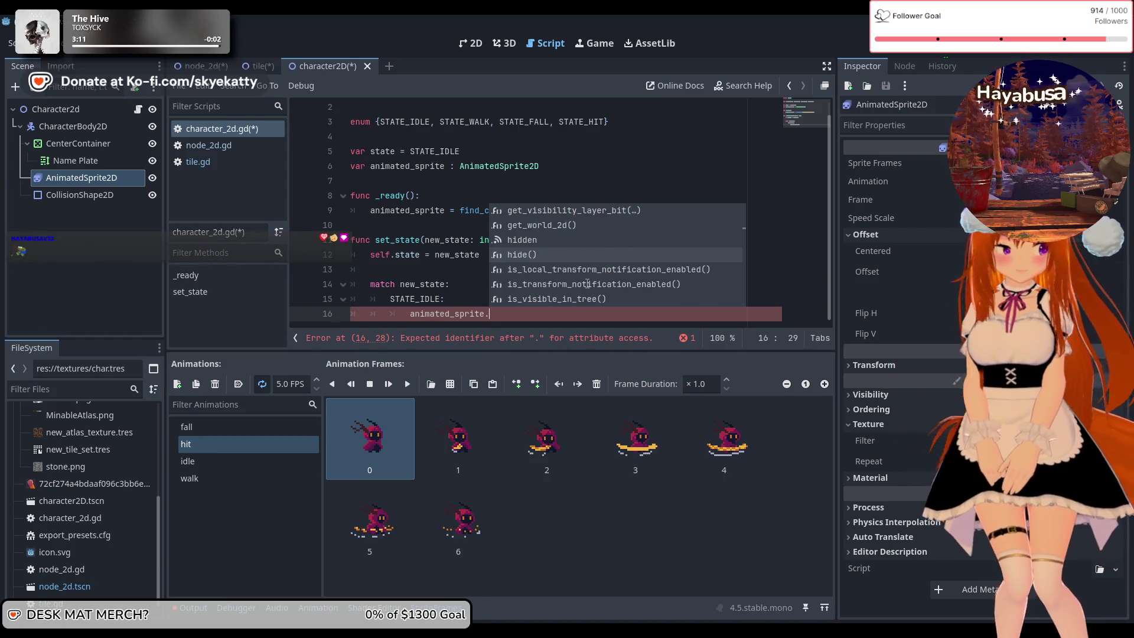
pyautogui.scroll(-2, 587, 283)
pyautogui.scroll(-5, 587, 283)
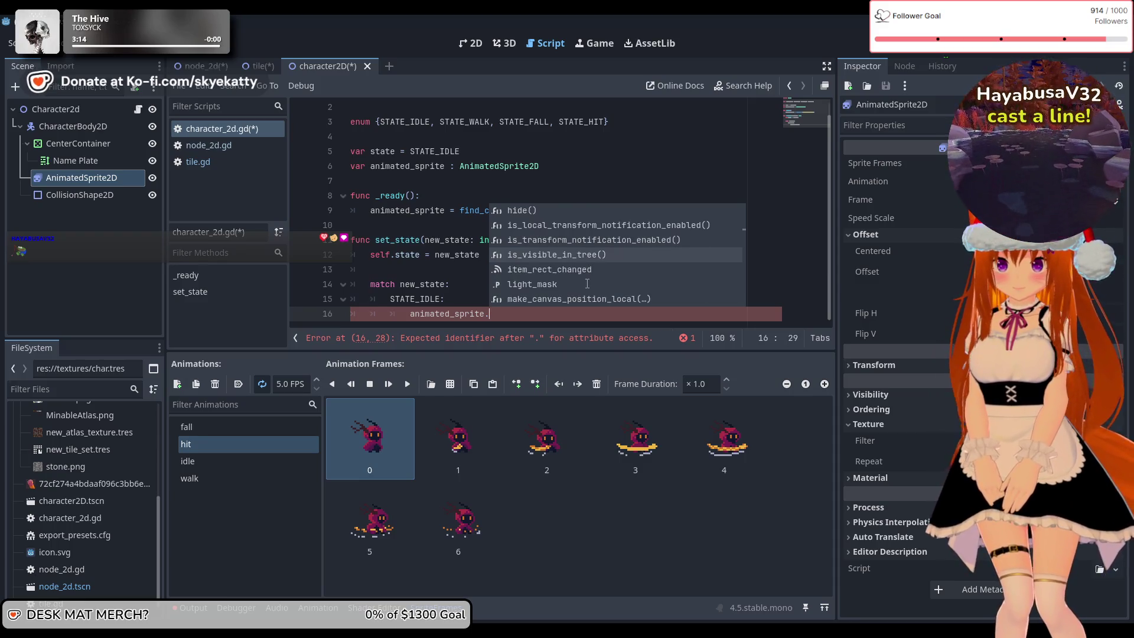
pyautogui.scroll(-1, 587, 283)
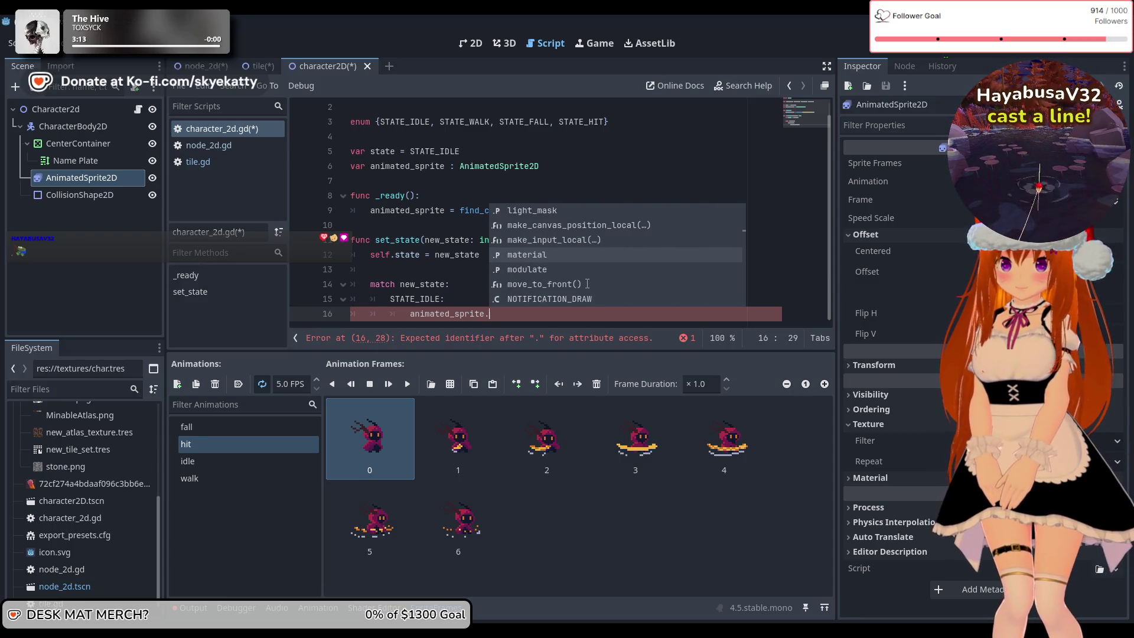
pyautogui.scroll(-2, 587, 283)
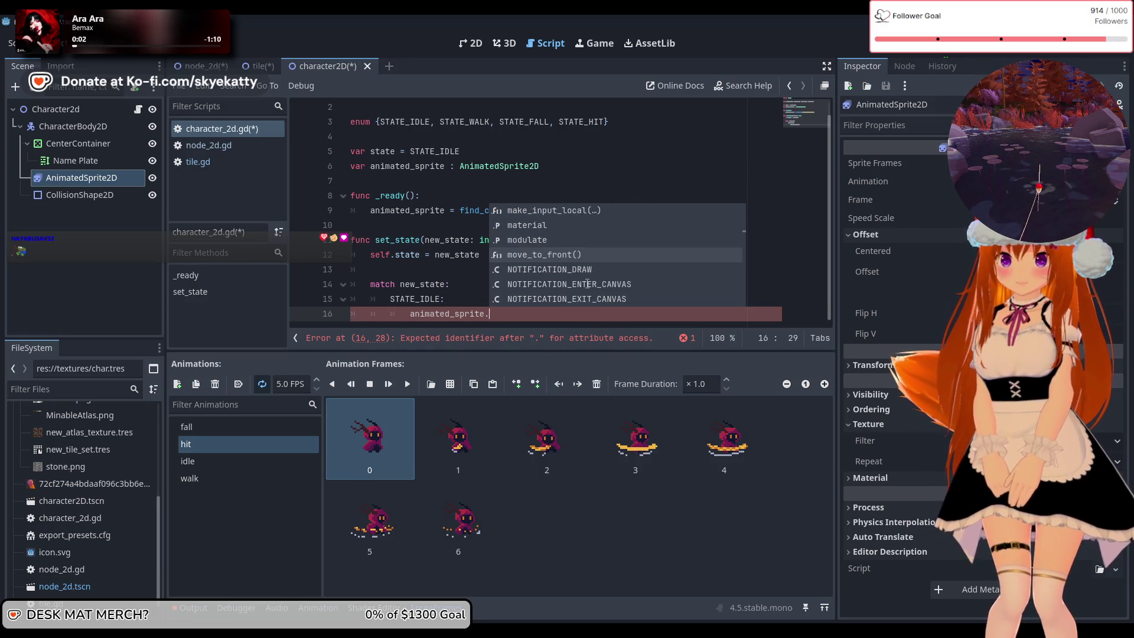
pyautogui.scroll(20, 587, 284)
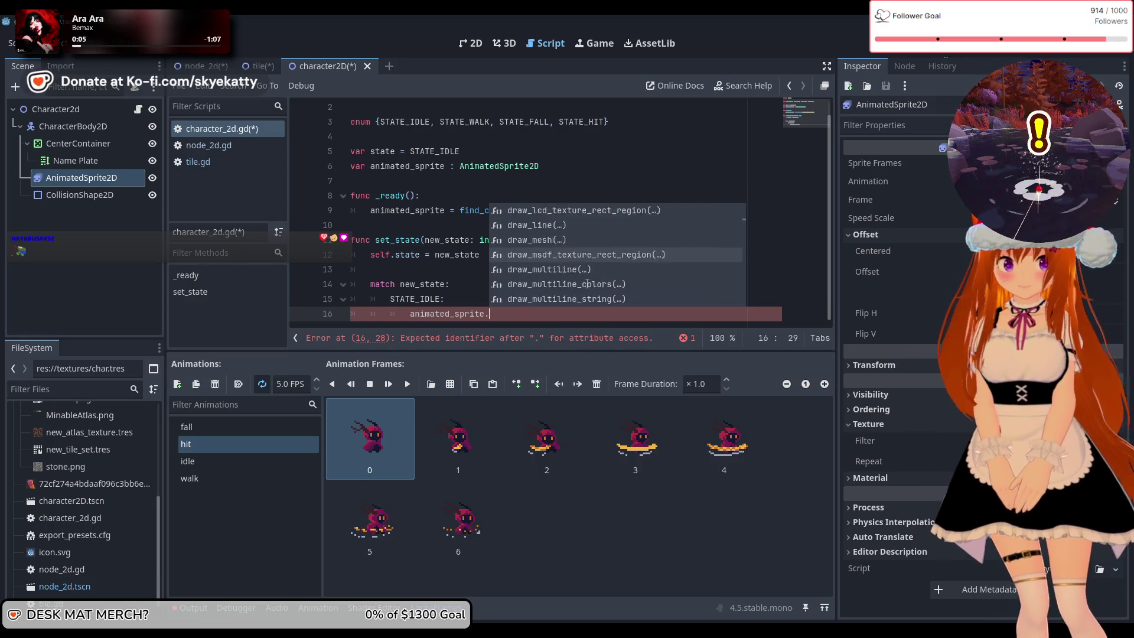
pyautogui.scroll(20, 587, 283)
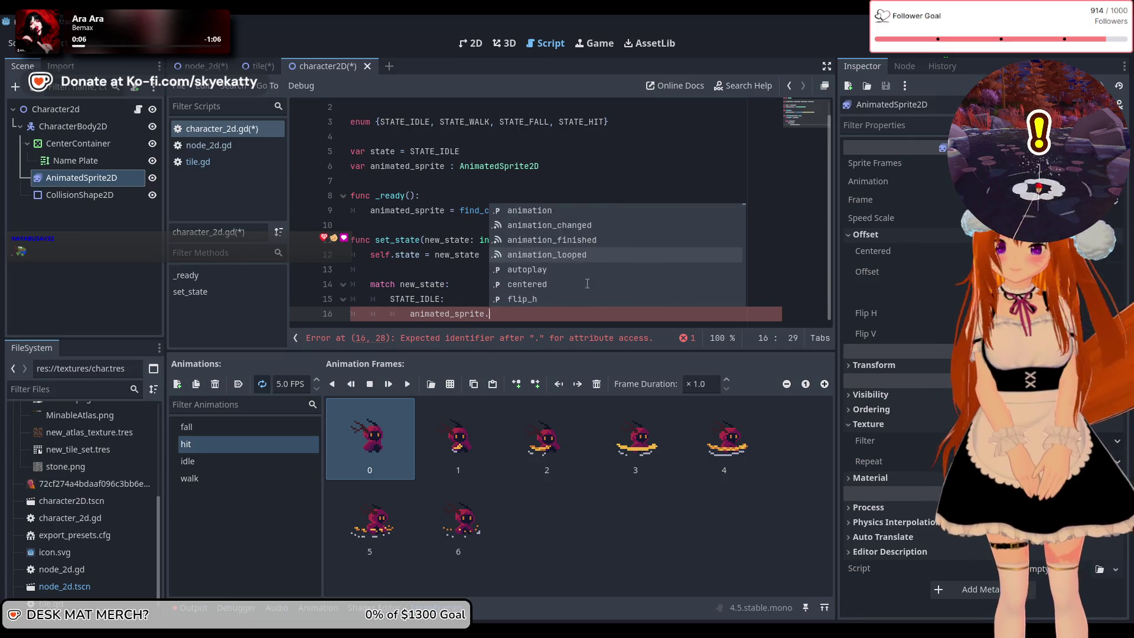
pyautogui.scroll(-15, 587, 284)
pyautogui.scroll(8, 587, 283)
pyautogui.scroll(5, 587, 283)
# Extend line 16 to animated_sprite.animation. and scroll through the follow-up suggestions
pyautogui.write('a')
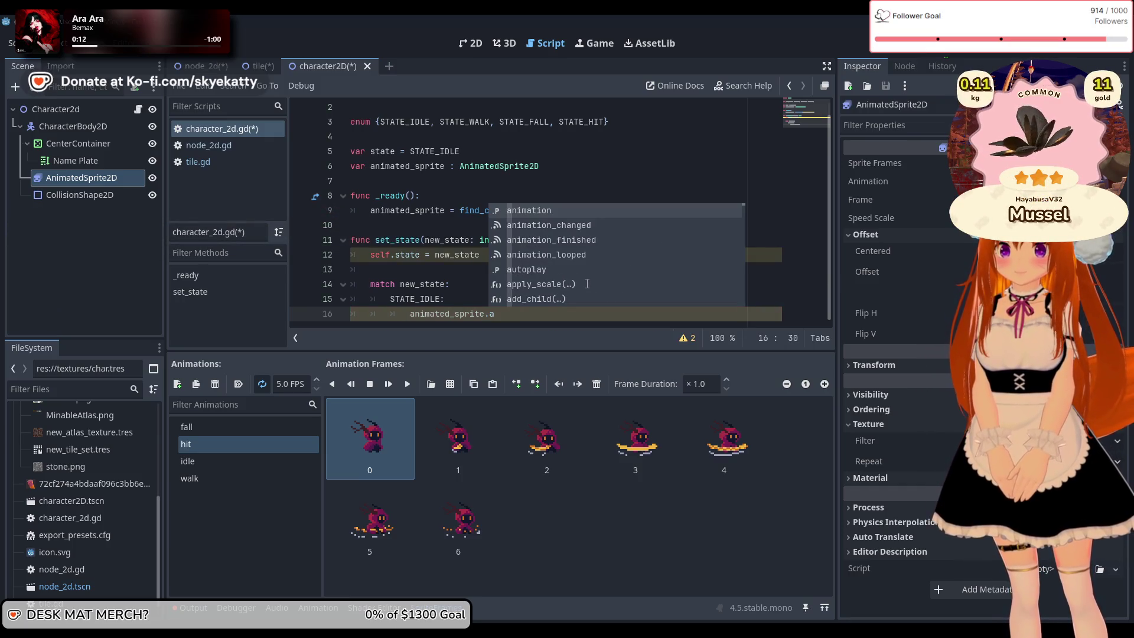
pyautogui.press('Return')
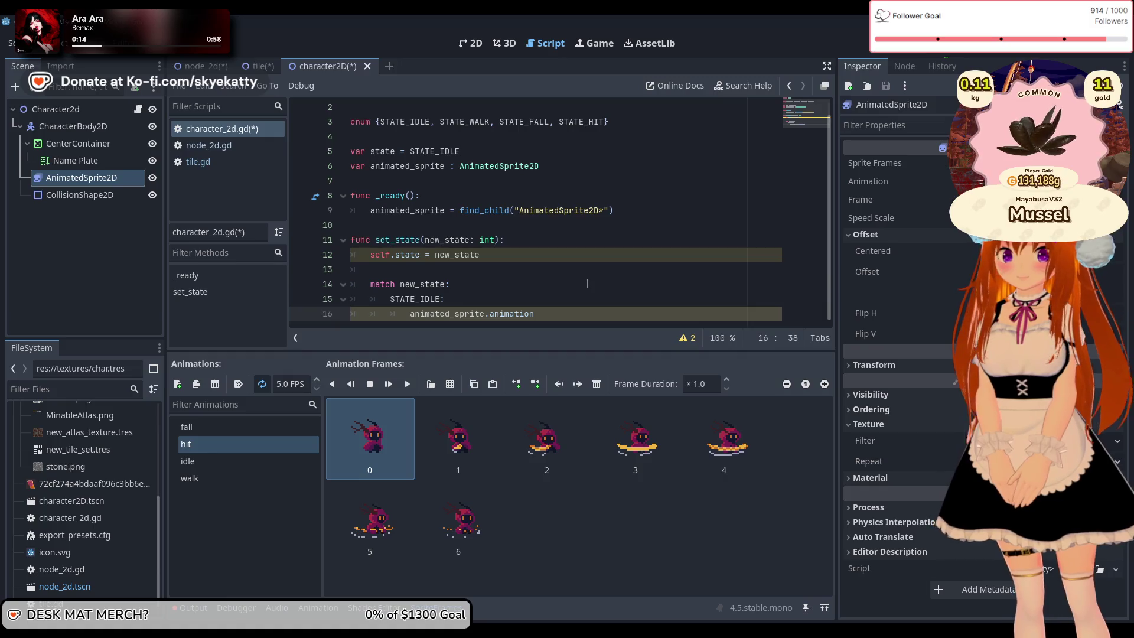
pyautogui.write('.')
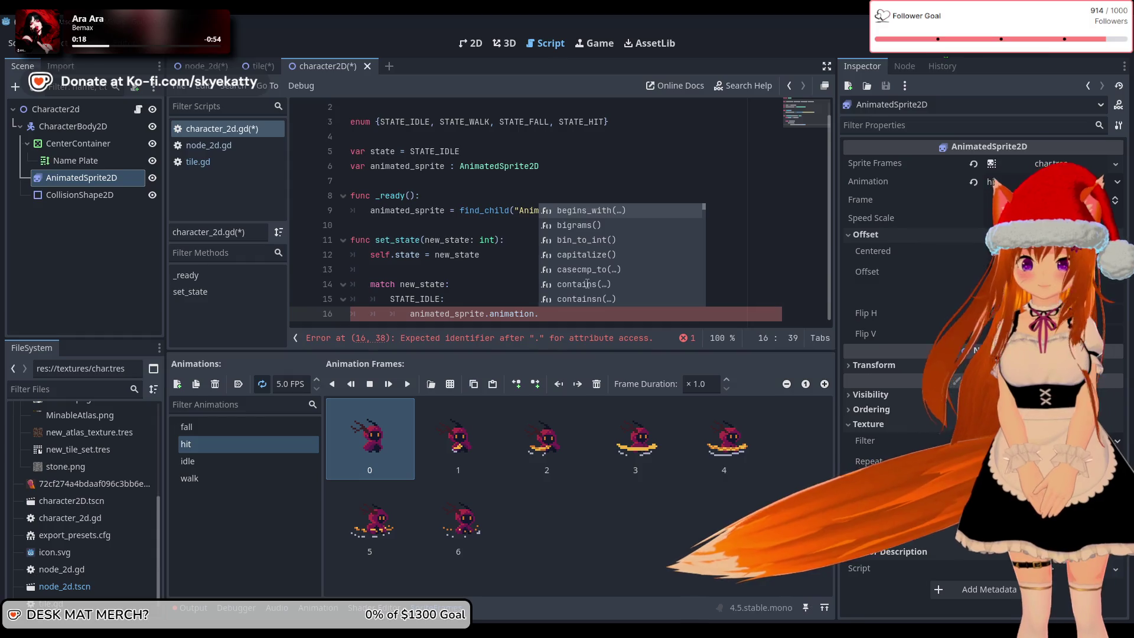
pyautogui.scroll(-15, 587, 284)
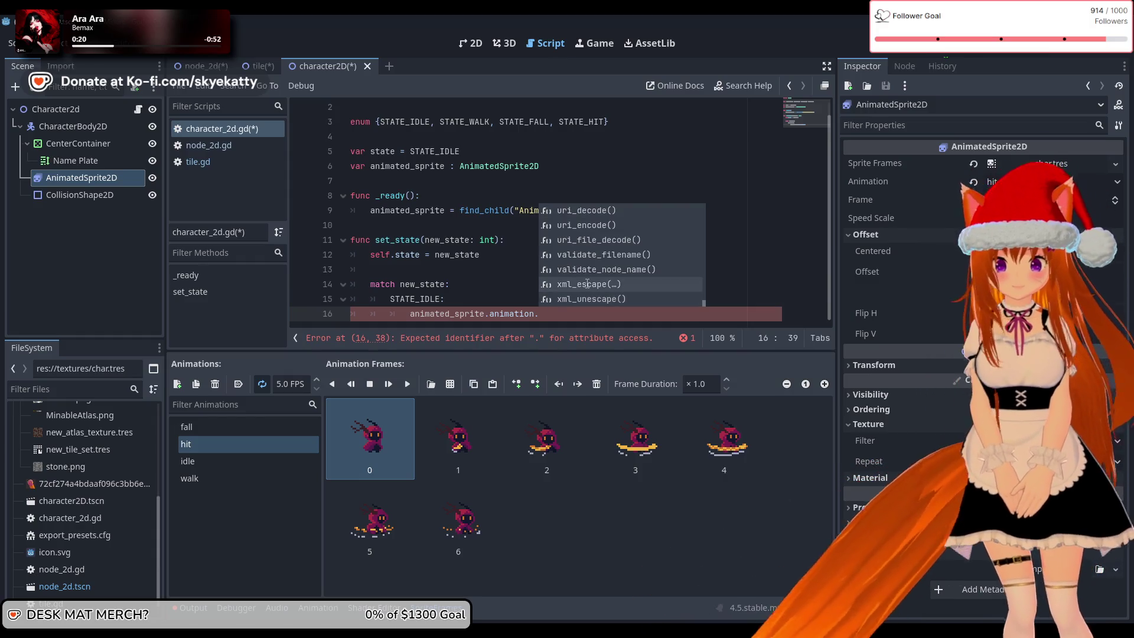
pyautogui.scroll(10, 587, 284)
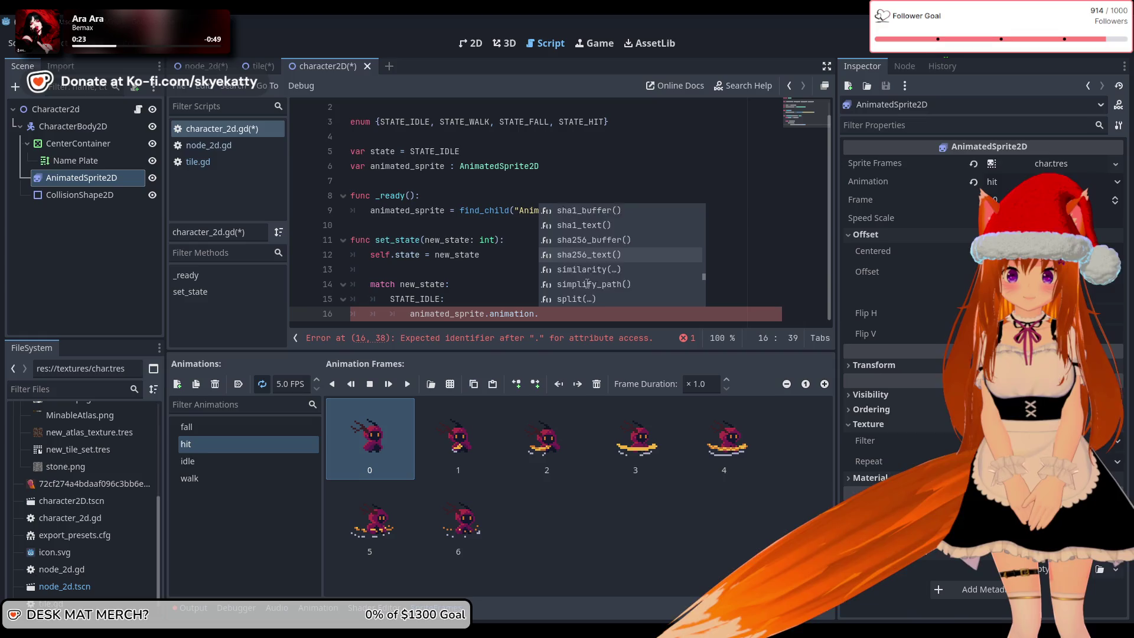
pyautogui.scroll(5, 587, 284)
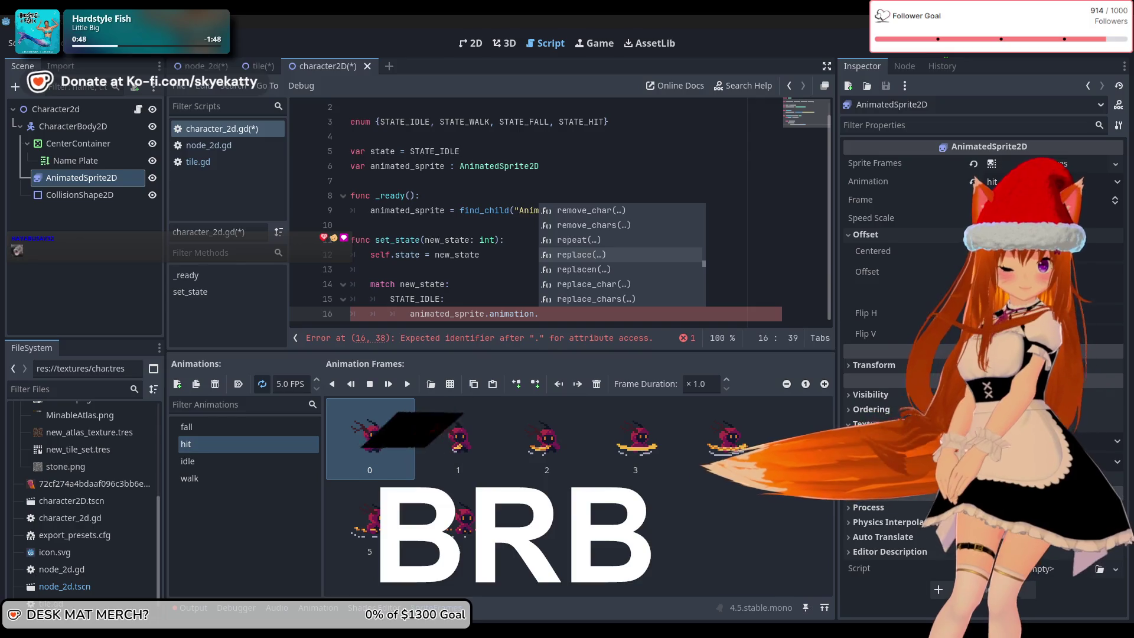
# Bring up code completion on line 16, browse it, then dismiss it without changes
pyautogui.click(539, 319)
pyautogui.hotkey('ctrl', 'space')
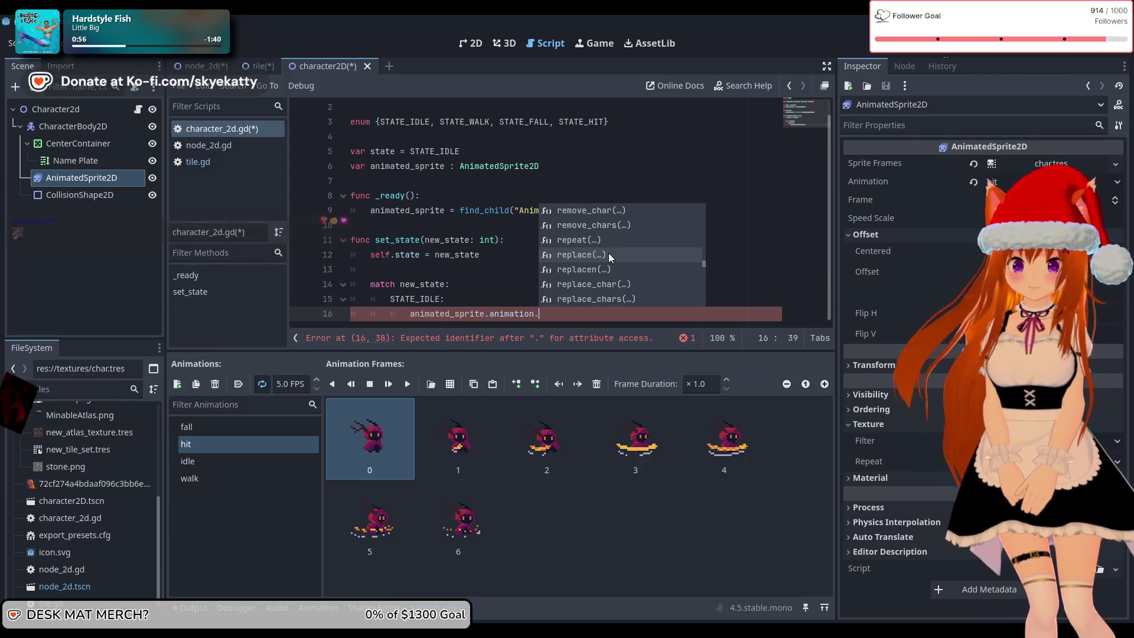
pyautogui.scroll(15, 642, 279)
pyautogui.scroll(15, 641, 267)
pyautogui.scroll(5, 637, 259)
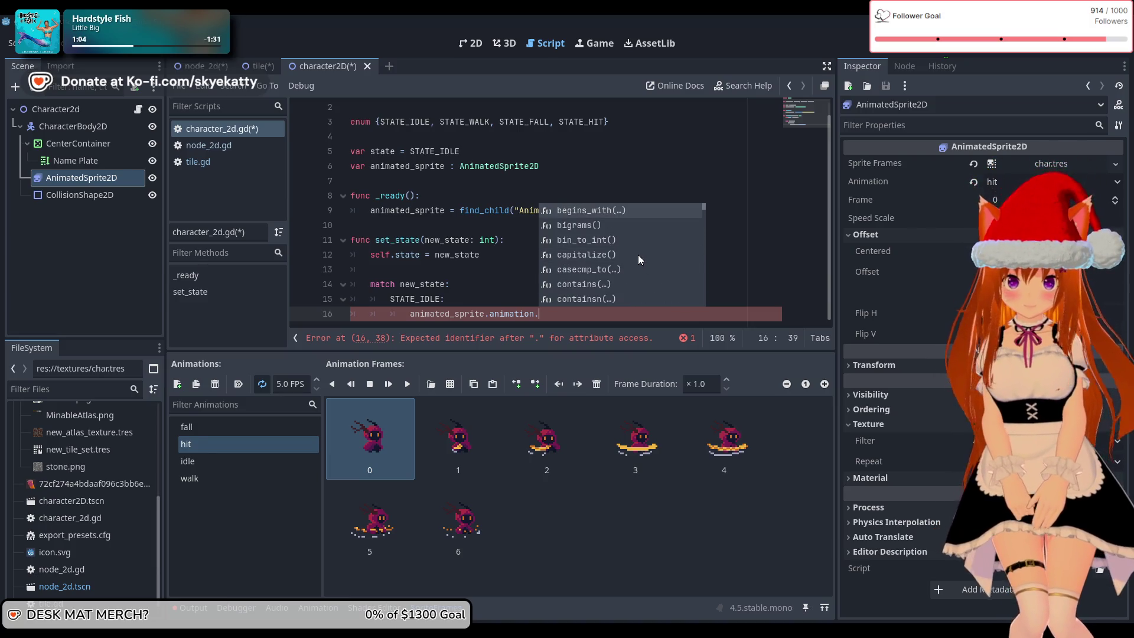
pyautogui.click(354, 224)
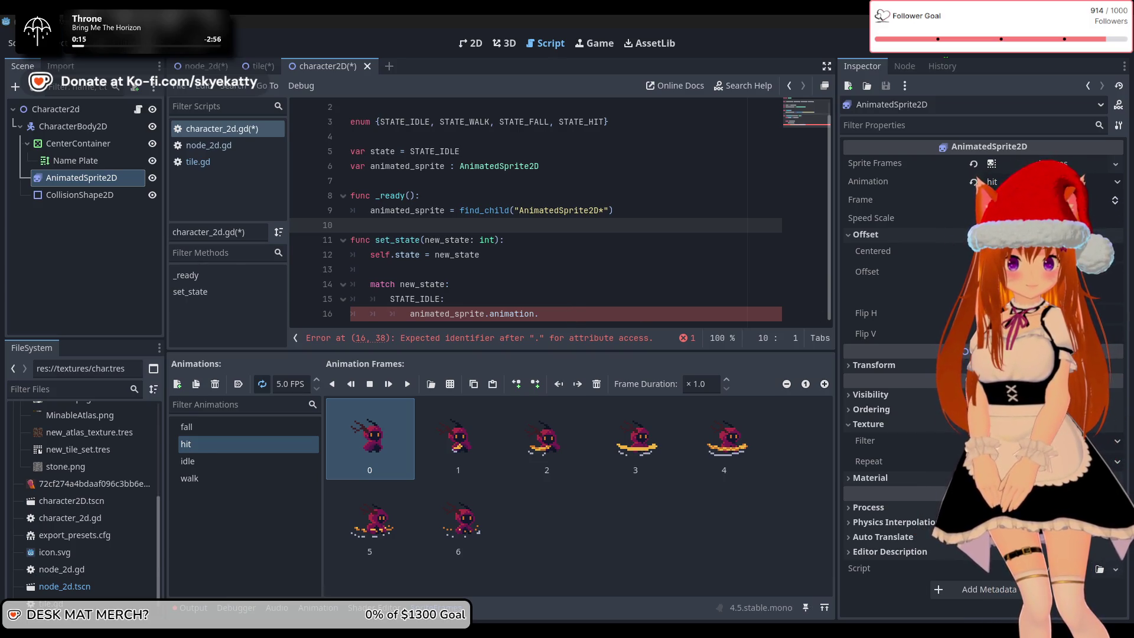
# Set the AnimatedSprite2D Animation to idle and change line 16 to animated_sprite.play()
pyautogui.click(569, 312)
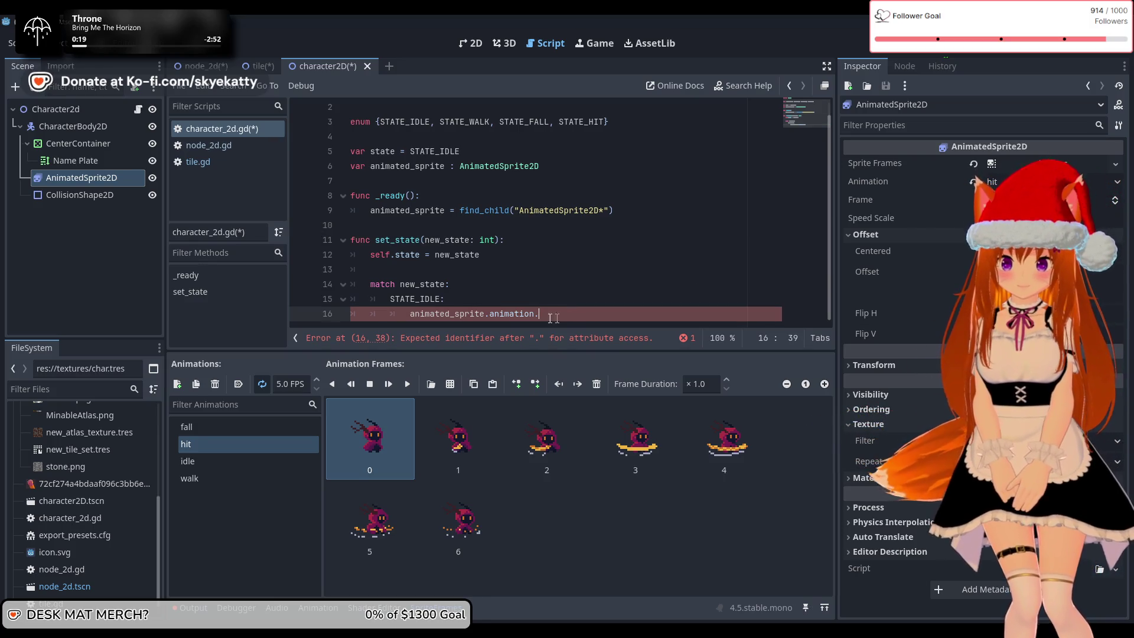
pyautogui.moveTo(569, 312); pyautogui.dragTo(496, 319)
pyautogui.click(1045, 181)
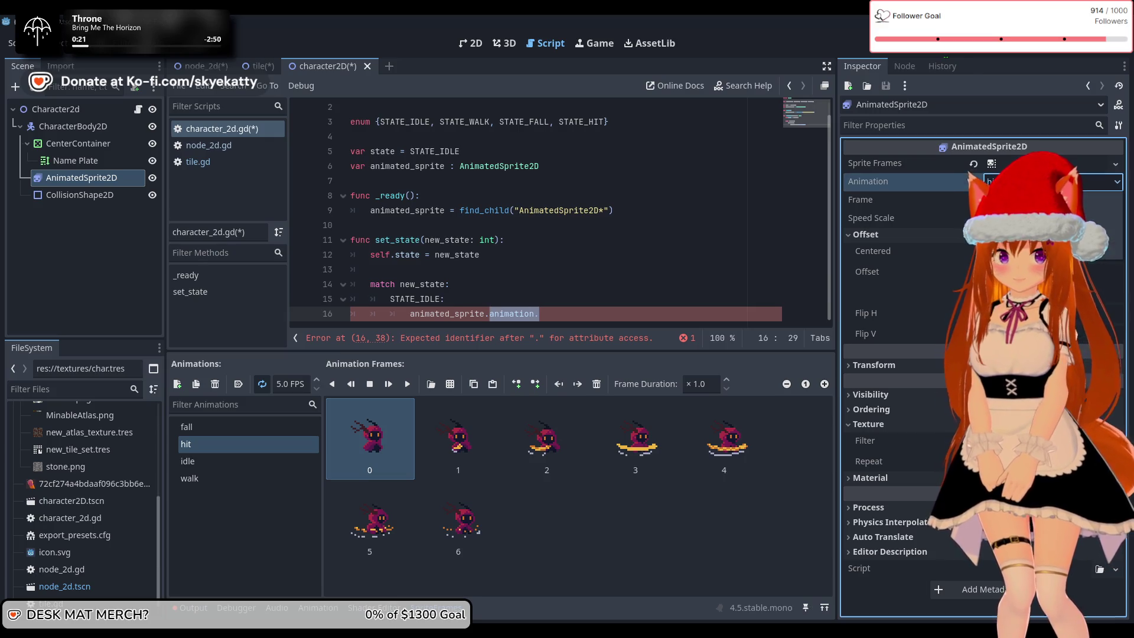
pyautogui.click(1039, 233)
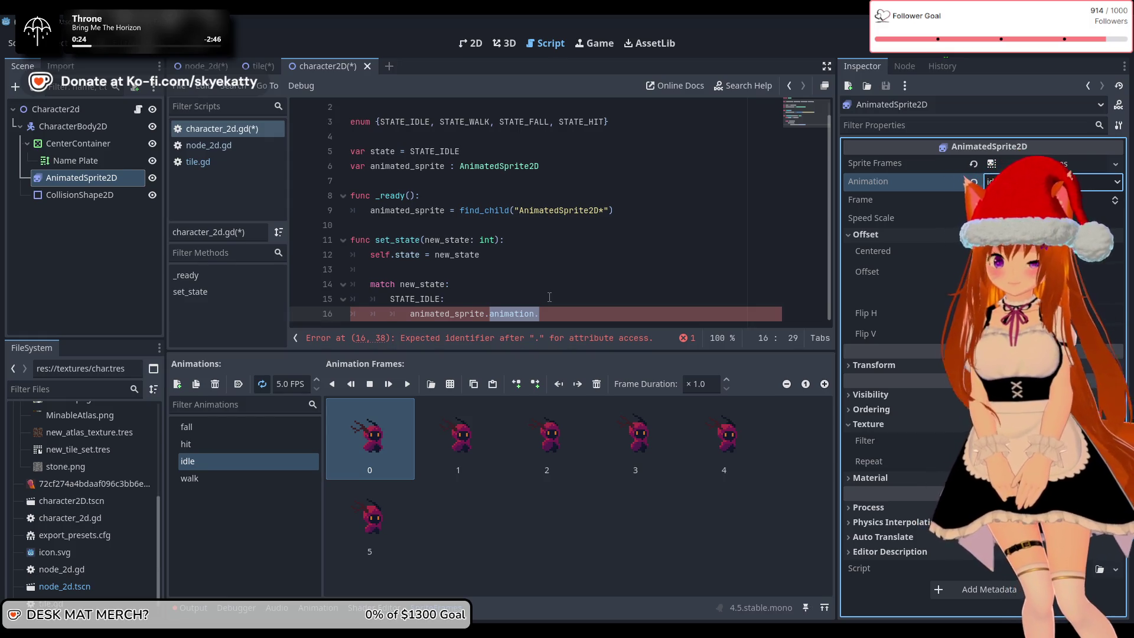
pyautogui.click(562, 316)
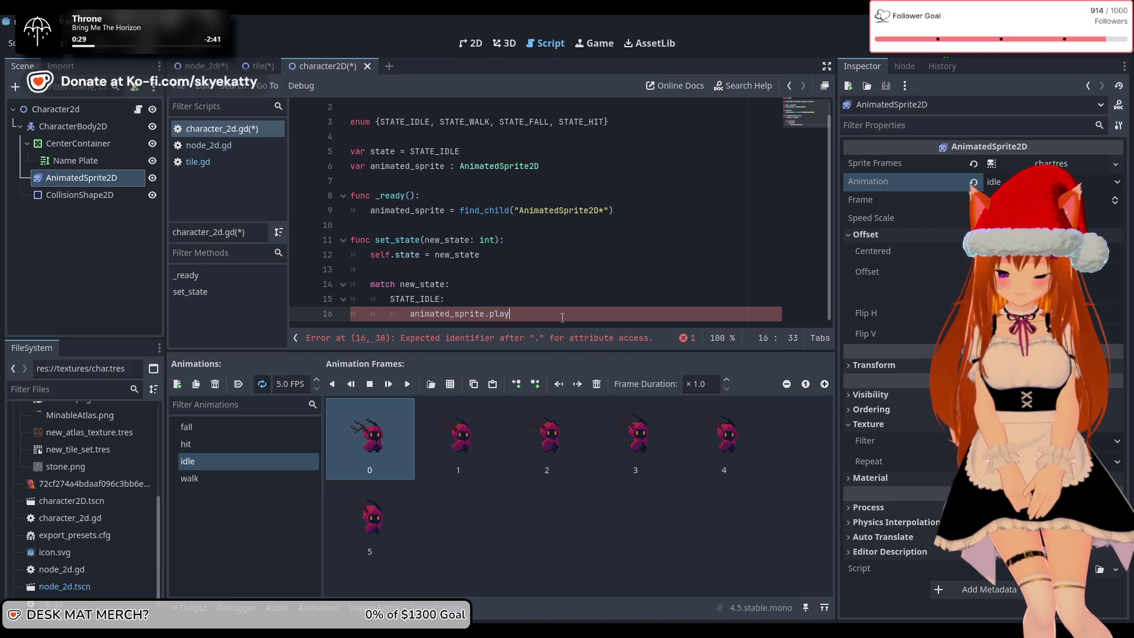
pyautogui.write('(')
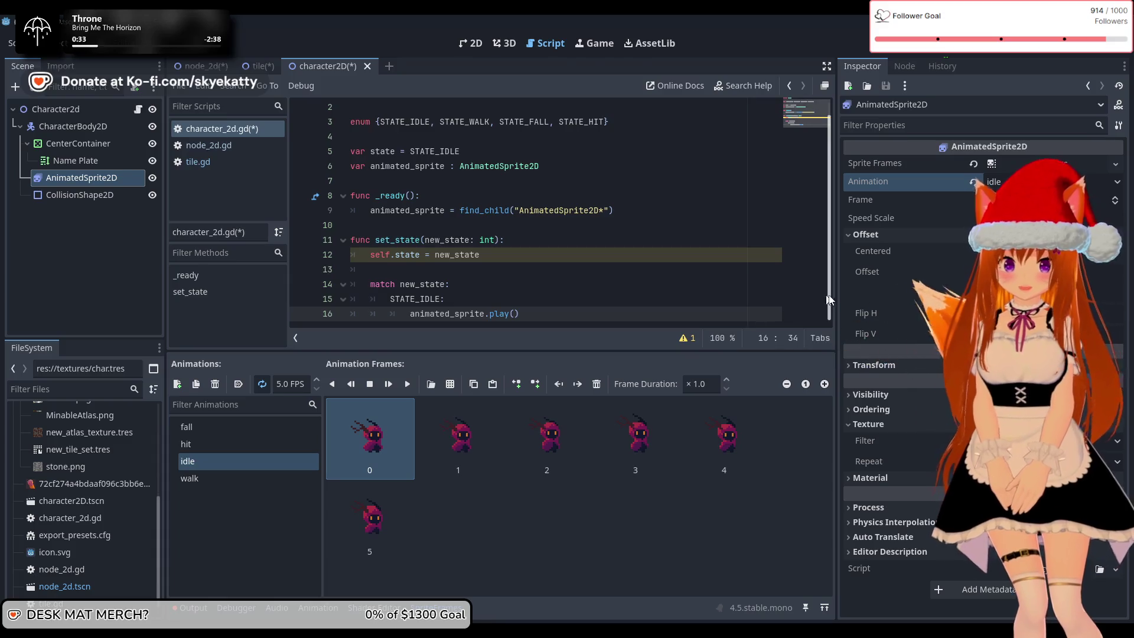
pyautogui.scroll(-2, 702, 317)
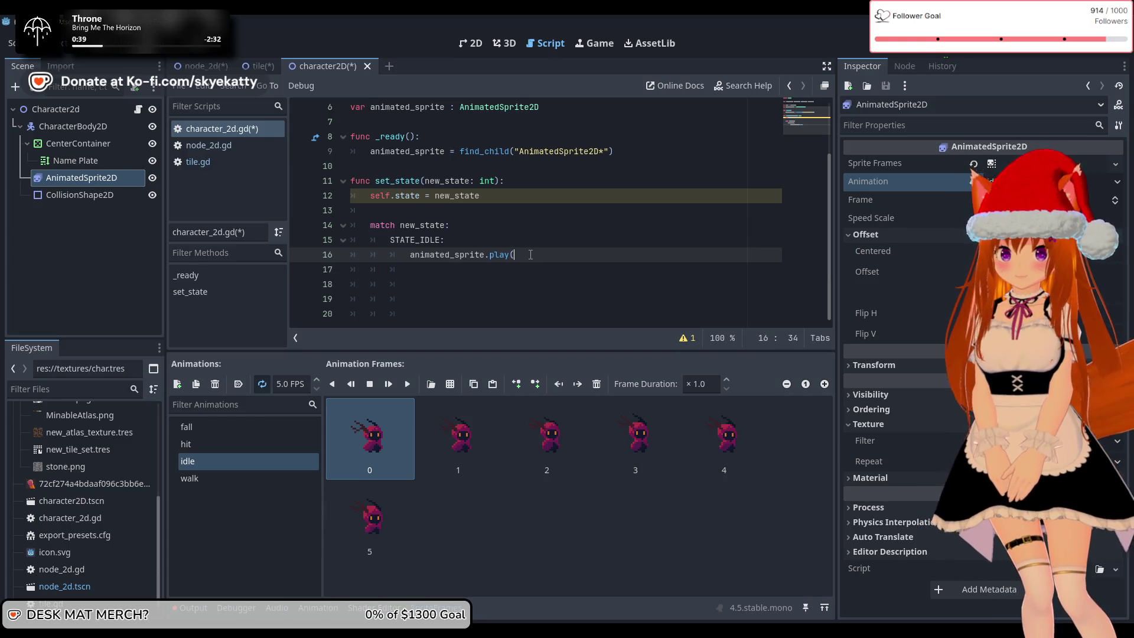
pyautogui.write('(')
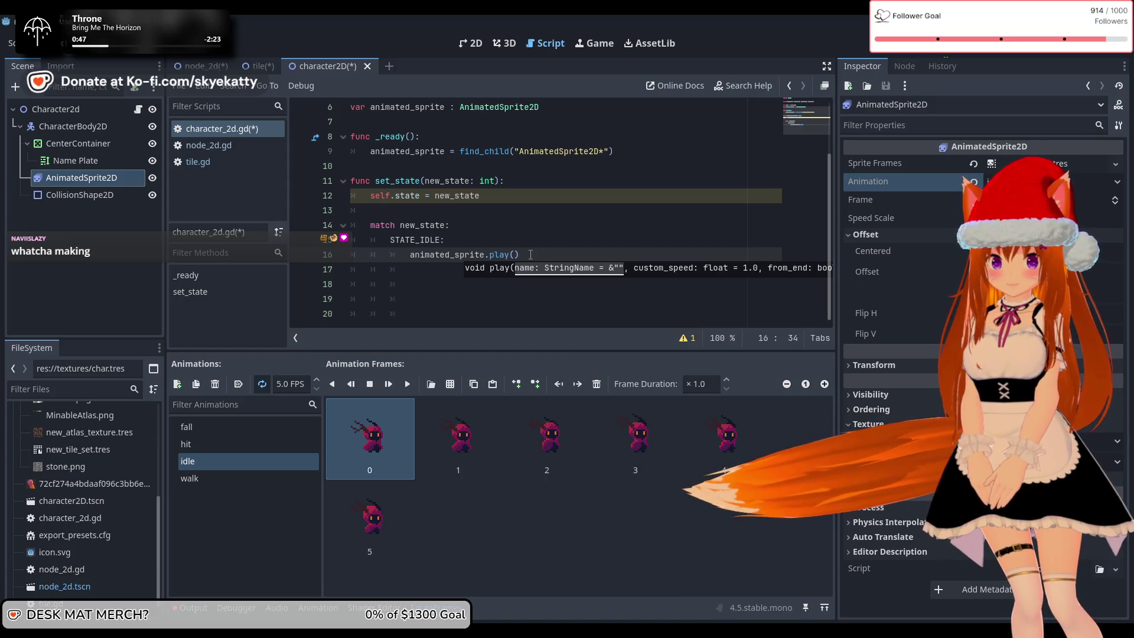
# Make line 16 call animated_sprite.play("idle") and remove the empty lines after it
pyautogui.write('"')
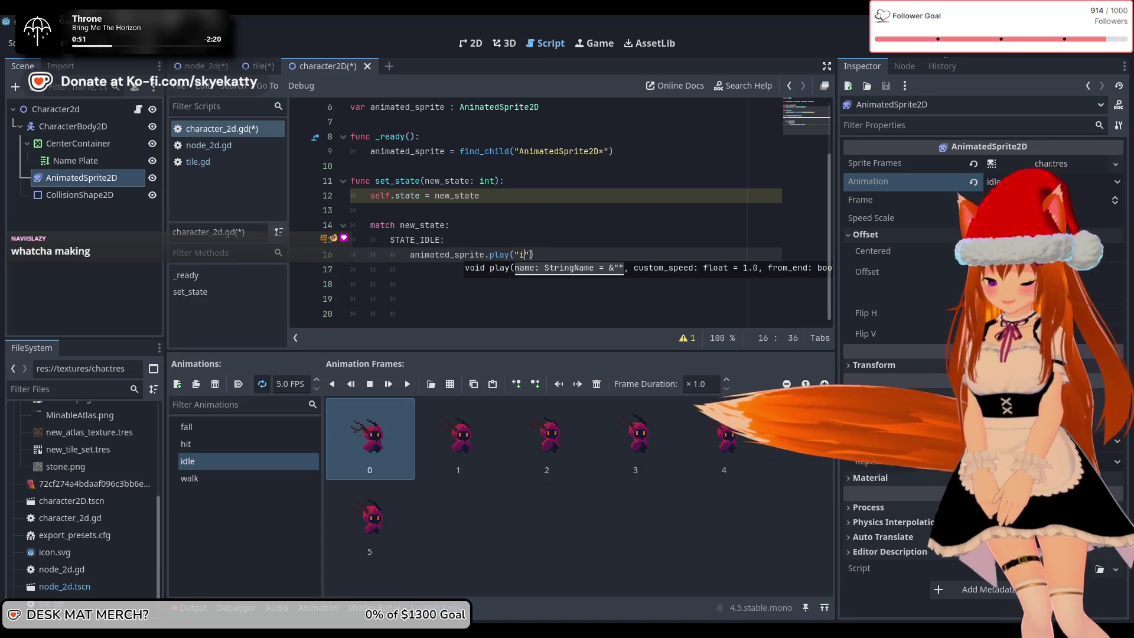
pyautogui.write('idle')
pyautogui.press('End')
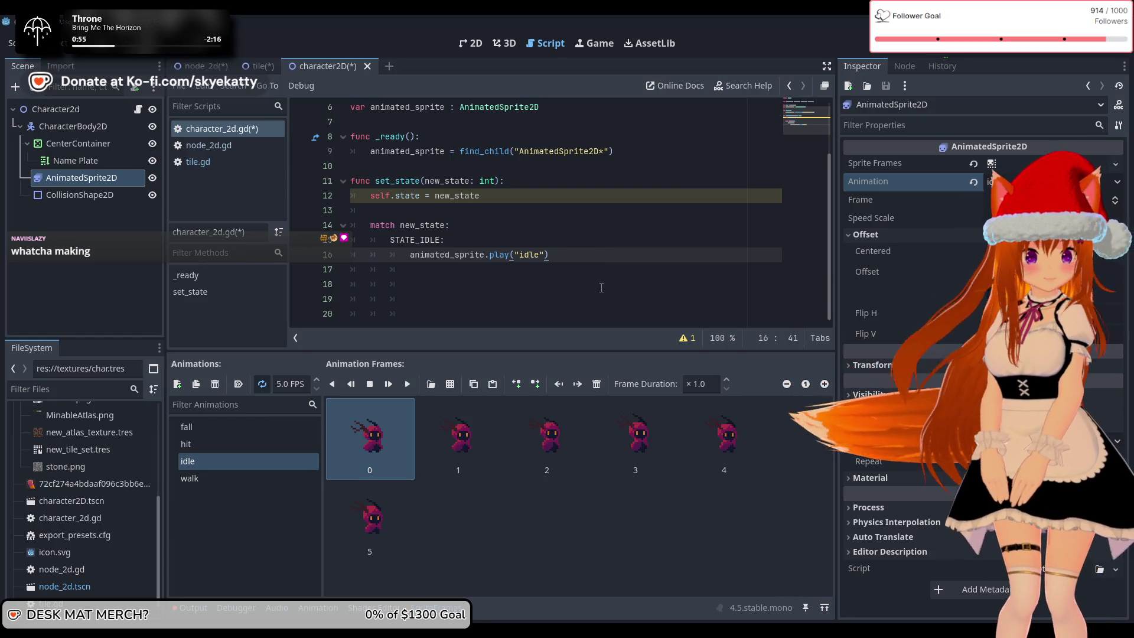
pyautogui.click(549, 309)
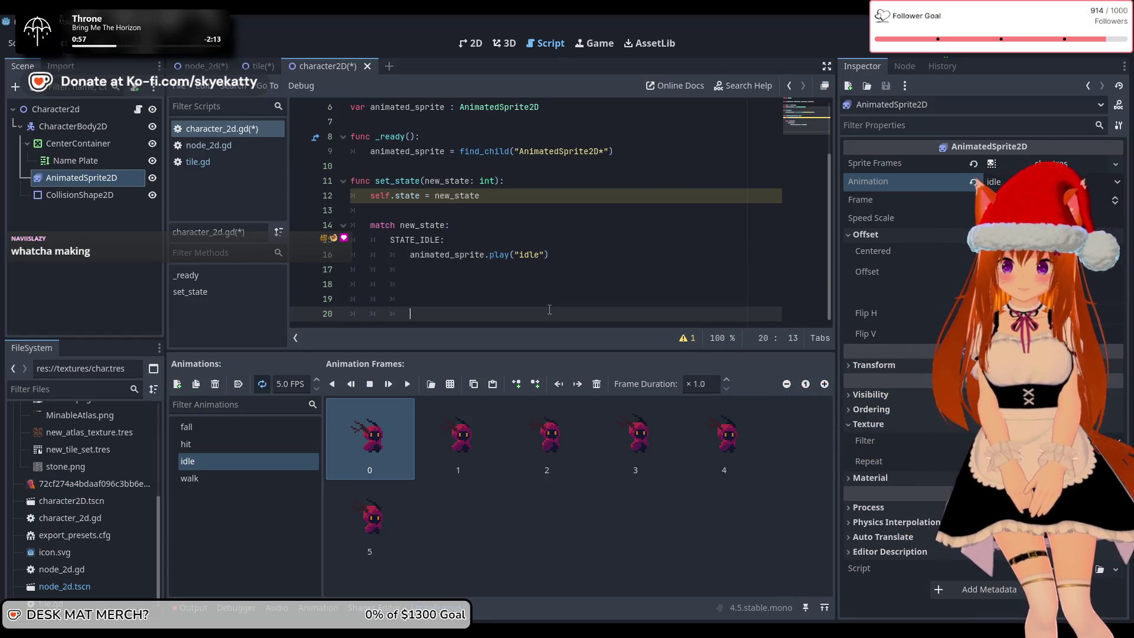
pyautogui.press('BackSpace')
pyautogui.press('BackSpace')
pyautogui.press('BackSpace')
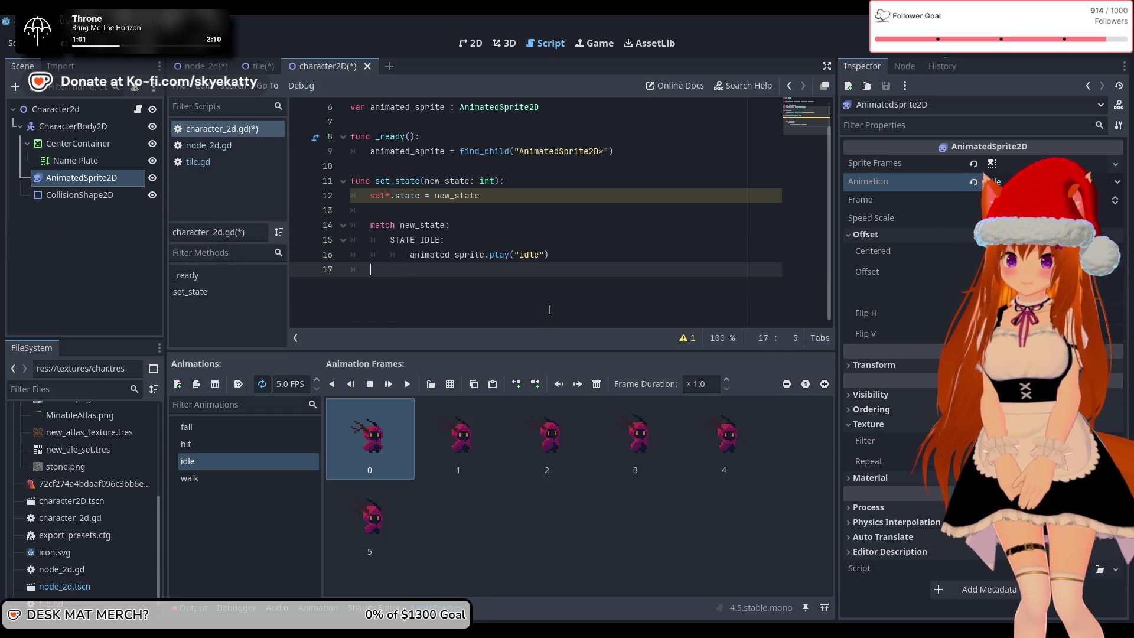
pyautogui.press('BackSpace')
pyautogui.press('BackSpace')
pyautogui.press('Return')
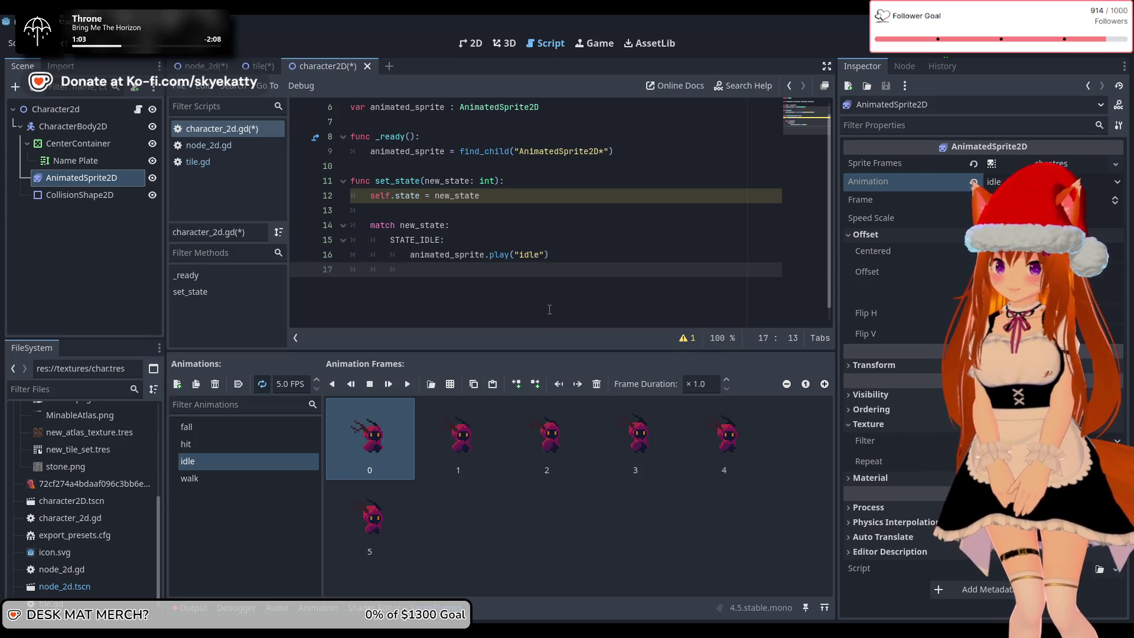
pyautogui.press('Return')
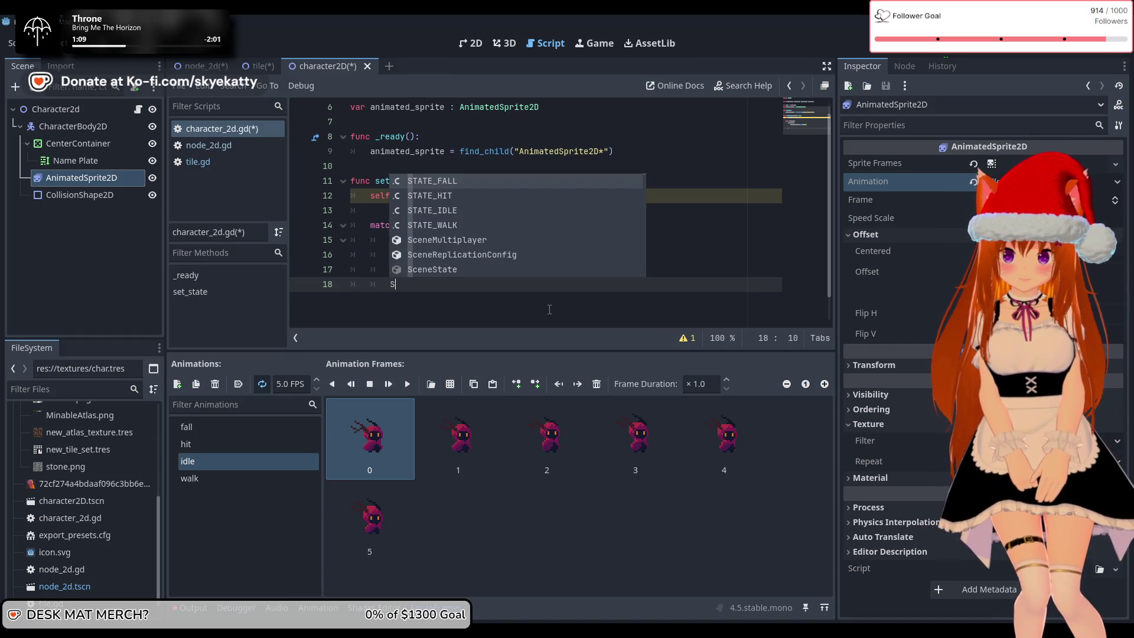
# Add a STATE_WALK: branch that calls animated_sprite.play("walk") on line 19
pyautogui.write('TATE')
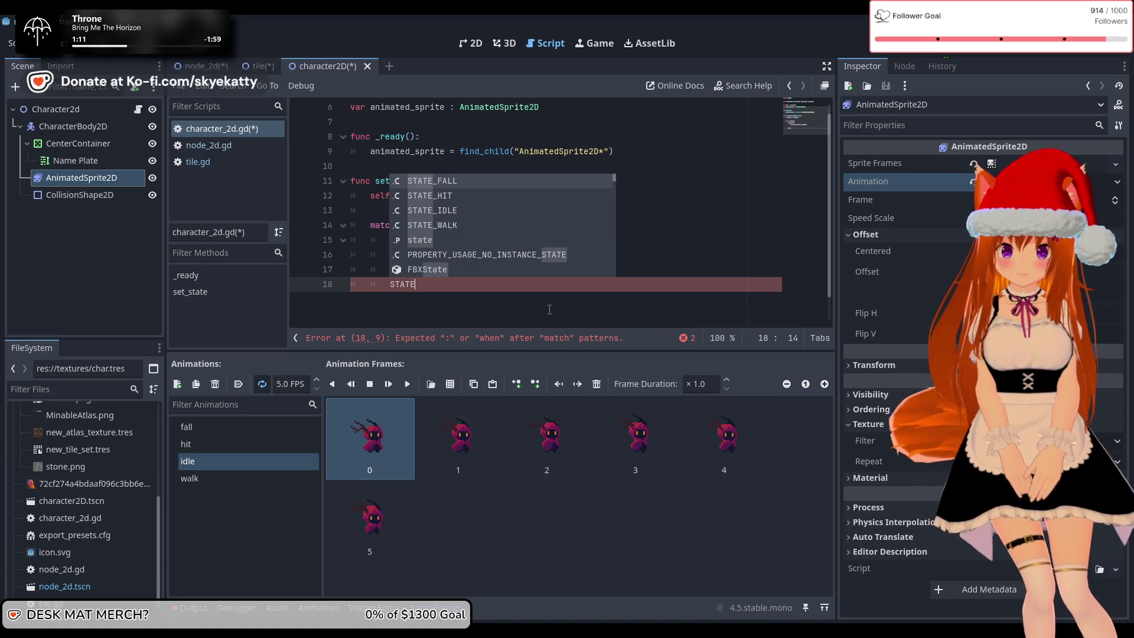
pyautogui.scroll(1, 700, 213)
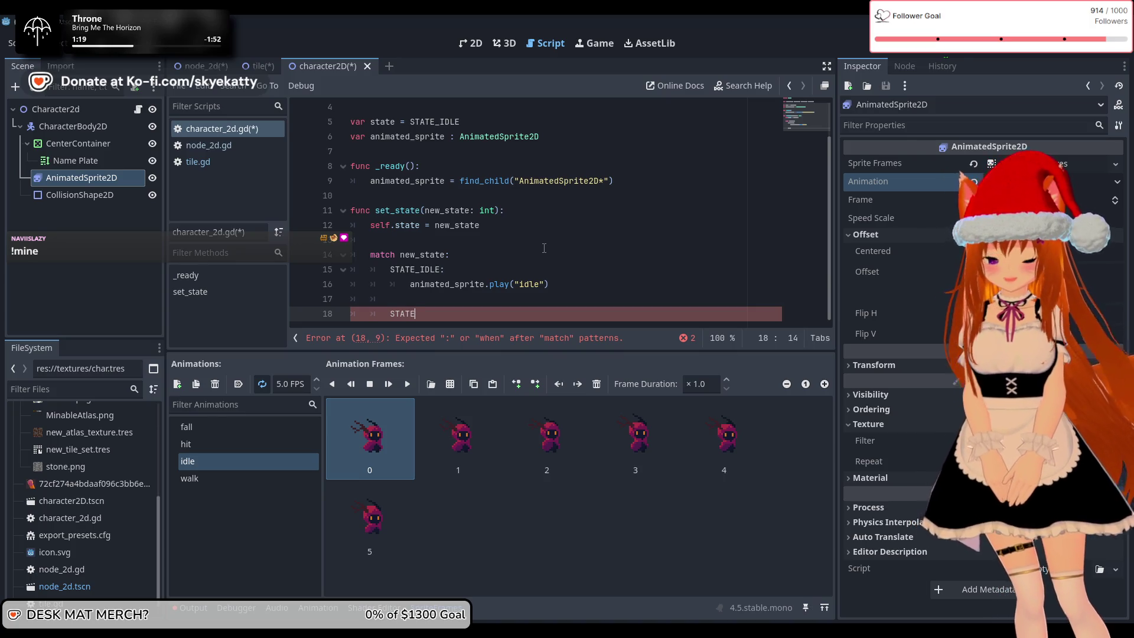
pyautogui.hotkey('ctrl', 'space')
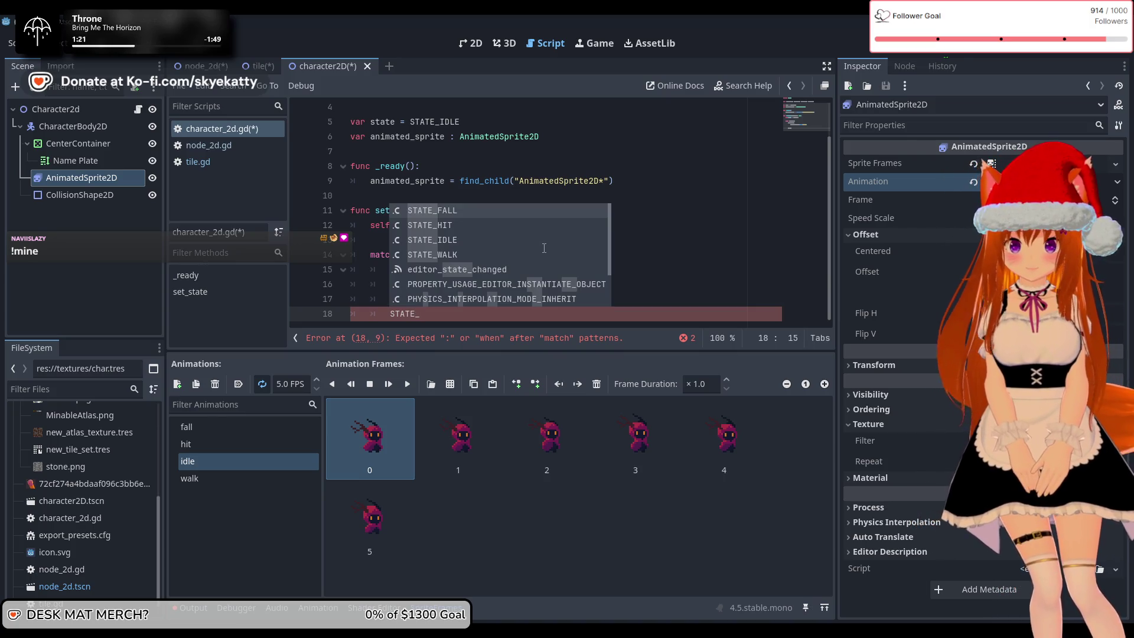
pyautogui.write('FA')
pyautogui.press('BackSpace')
pyautogui.press('BackSpace')
pyautogui.write('WA')
pyautogui.press('Return')
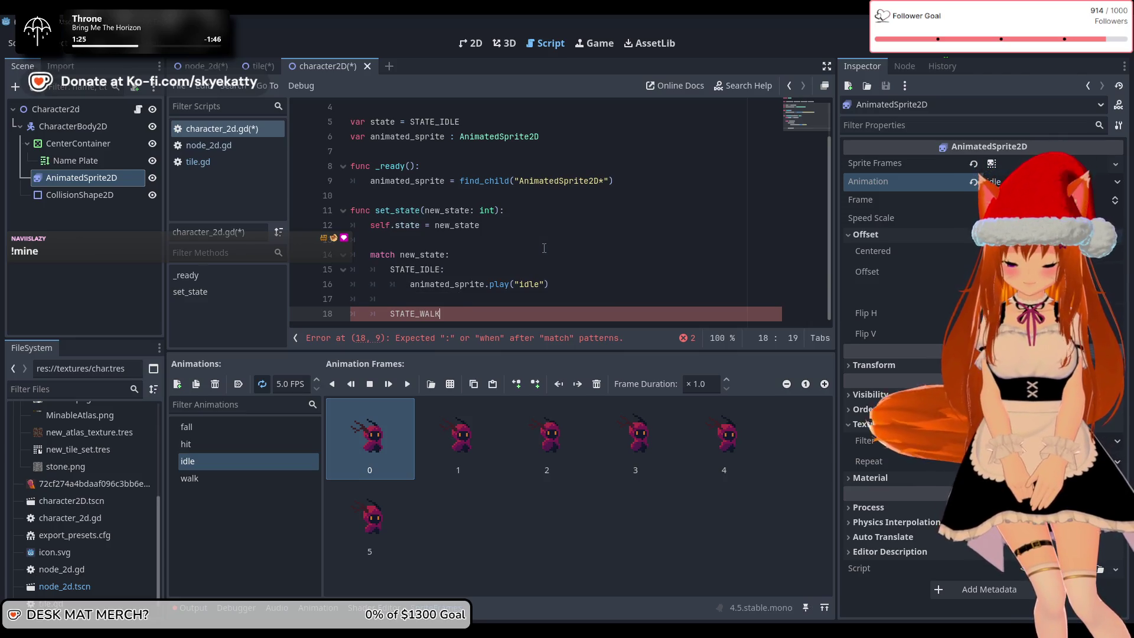
pyautogui.write(':')
pyautogui.press('Return')
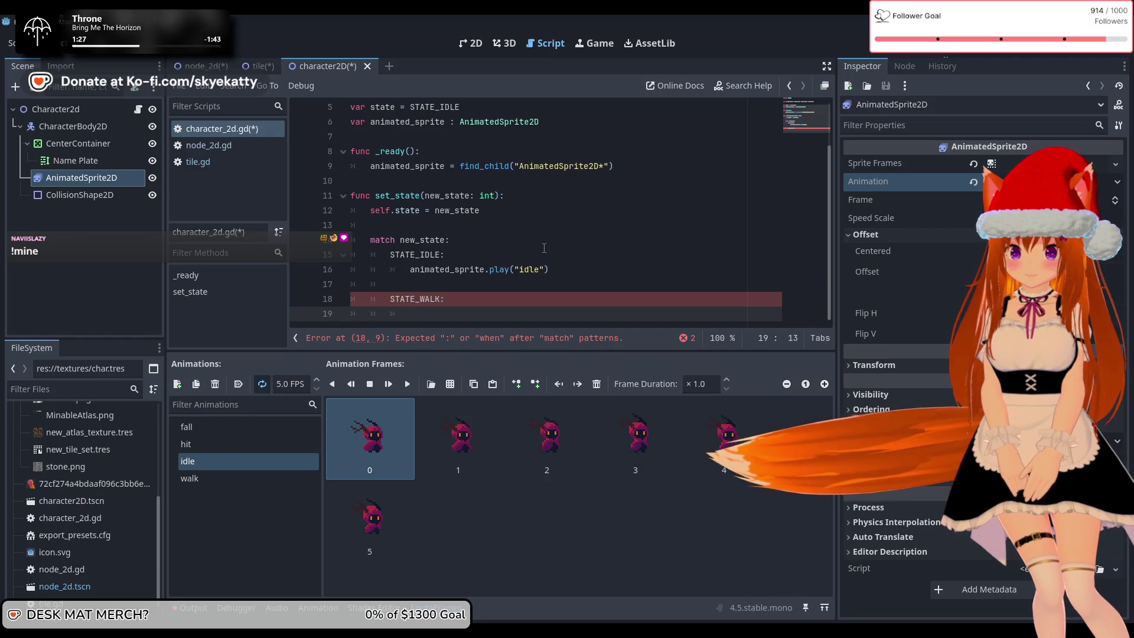
pyautogui.write('animated_')
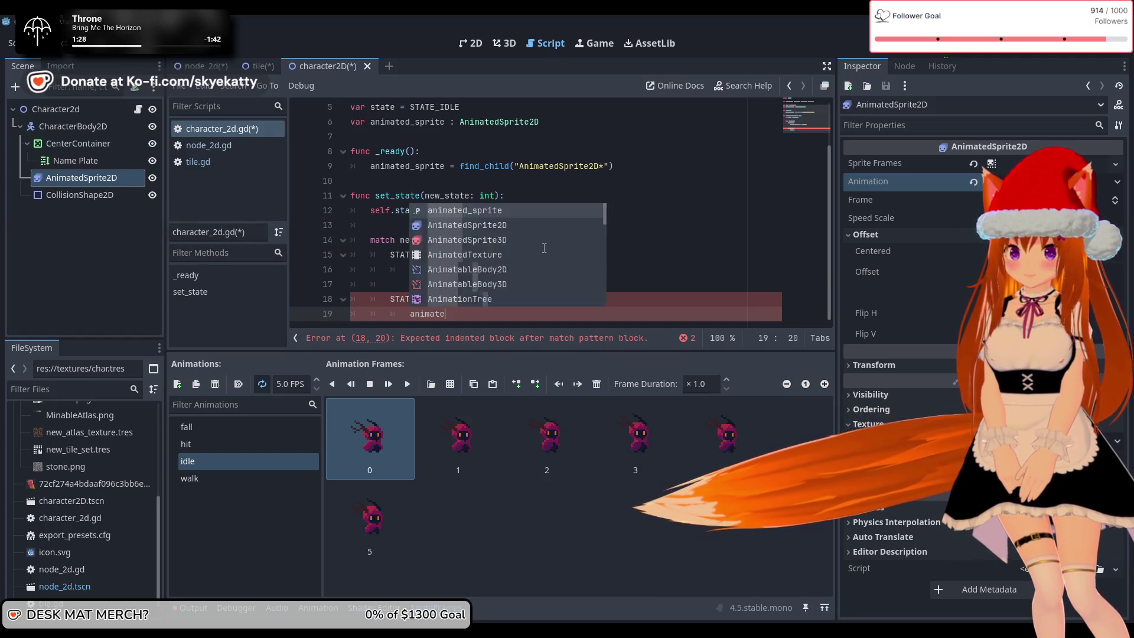
pyautogui.write('sprite.p')
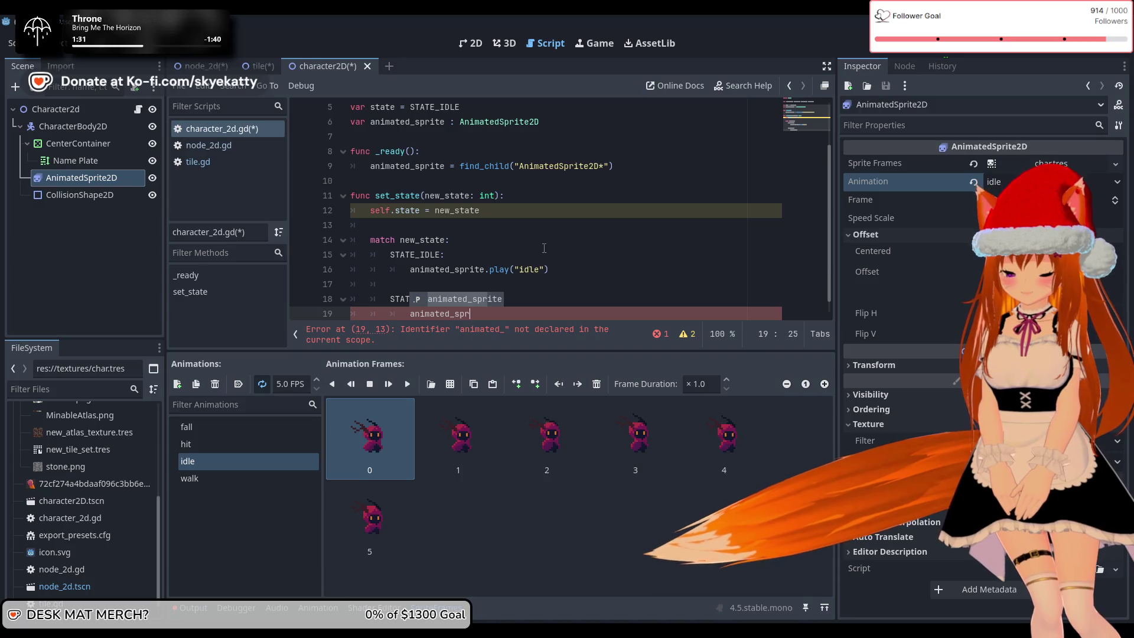
pyautogui.write('lay')
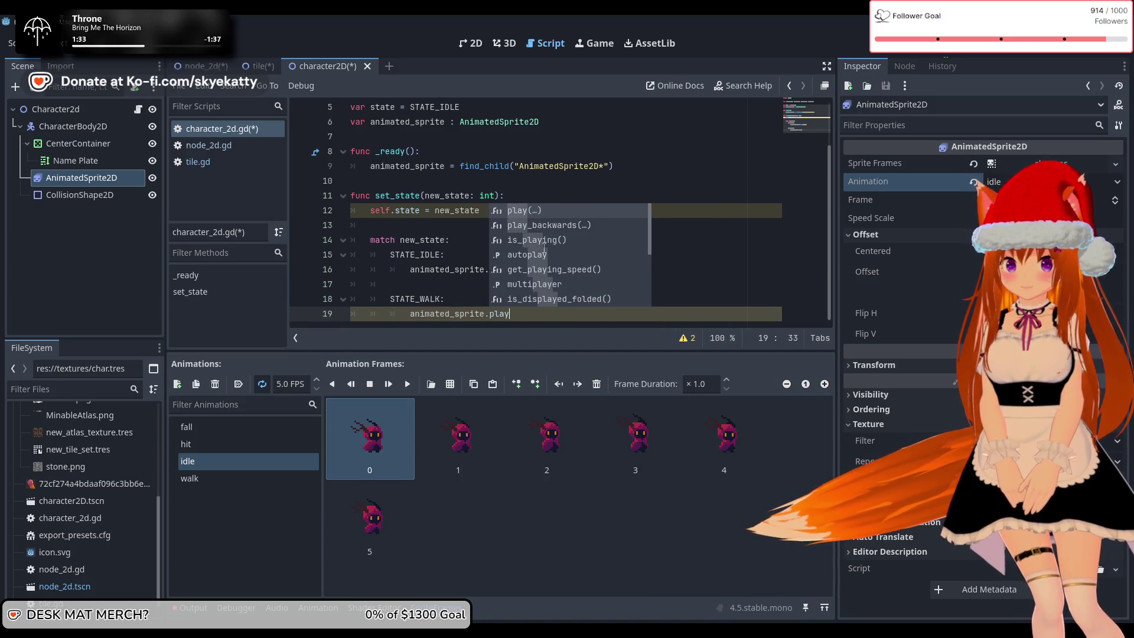
pyautogui.press('Return')
pyautogui.write('"walk")')
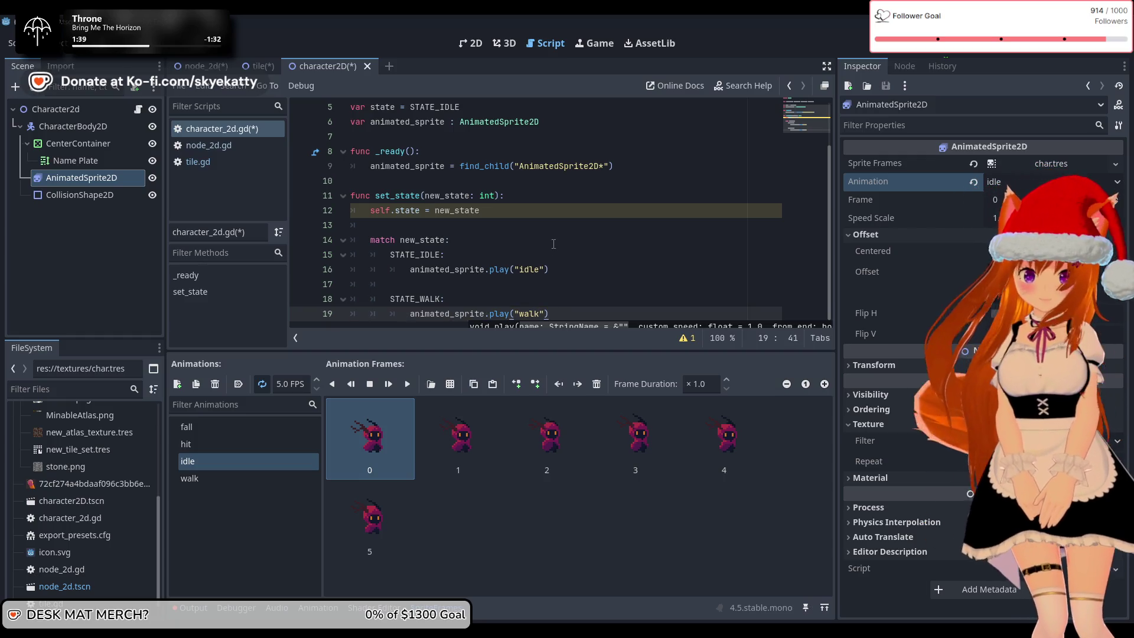
# Add one fresh indented empty line 21 below the walk branch
pyautogui.click(506, 284)
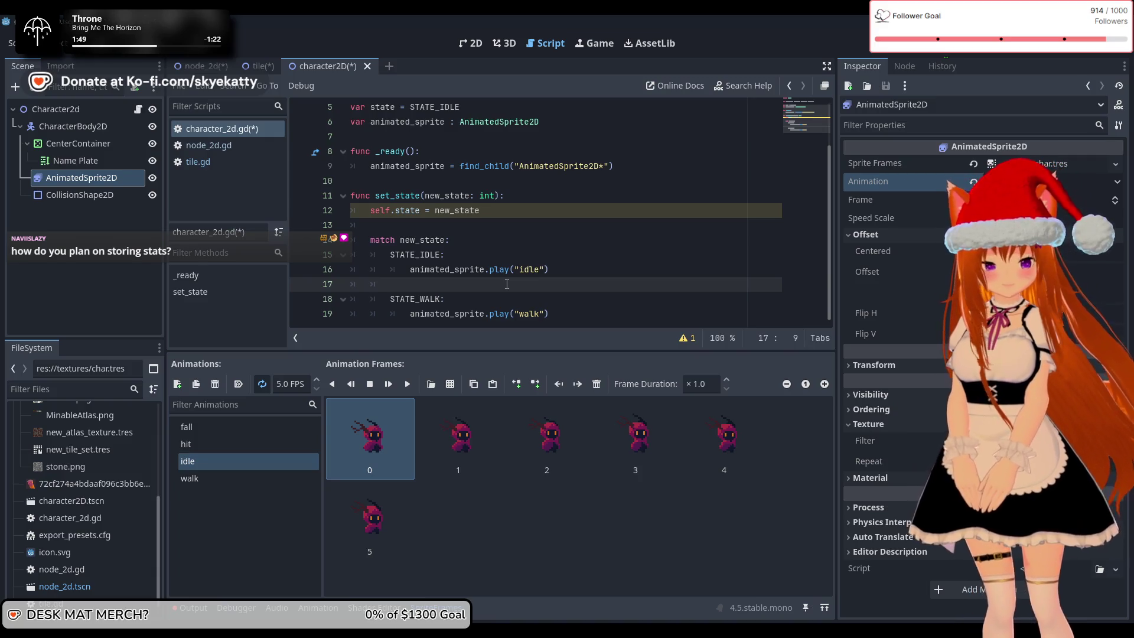
pyautogui.click(574, 322)
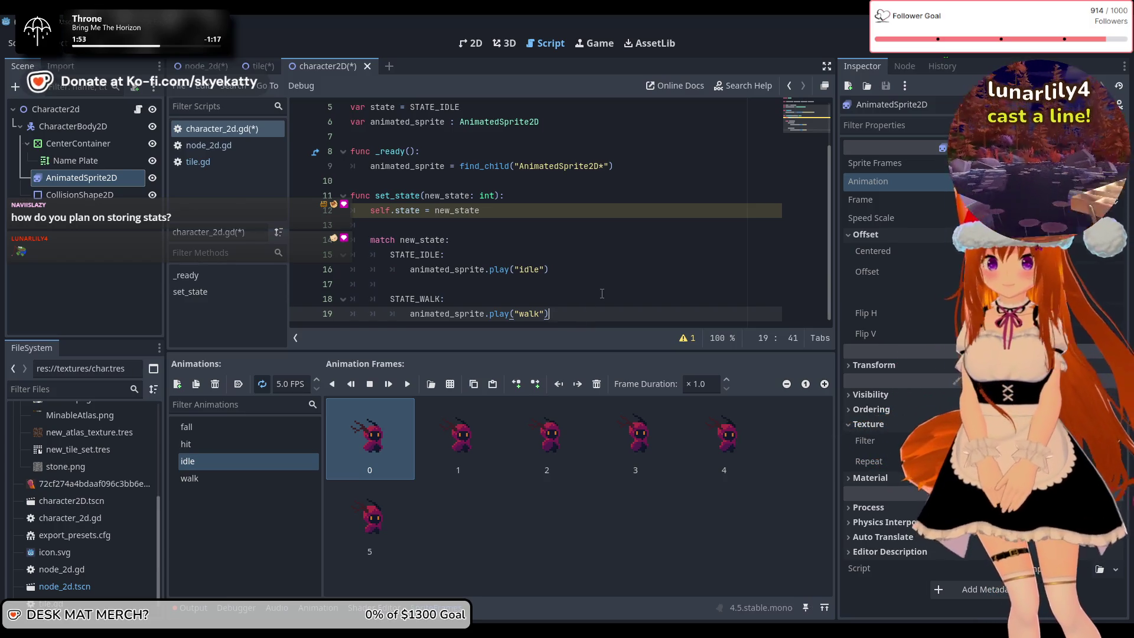
pyautogui.press('Return')
pyautogui.press('Return')
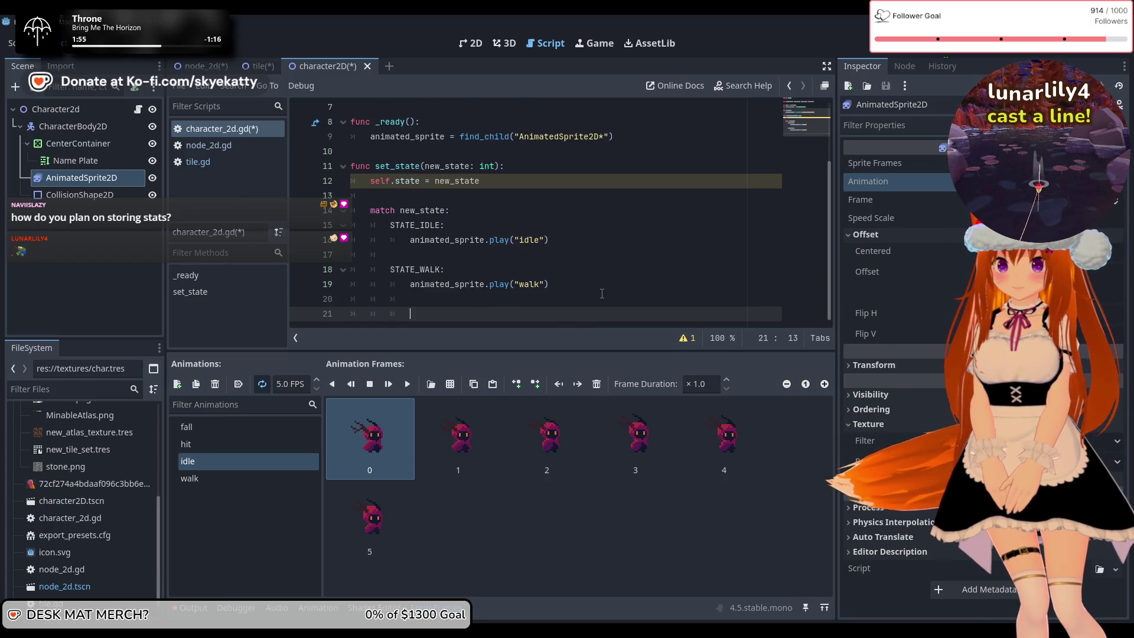
pyautogui.press('BackSpace')
pyautogui.press('BackSpace')
pyautogui.press('BackSpace')
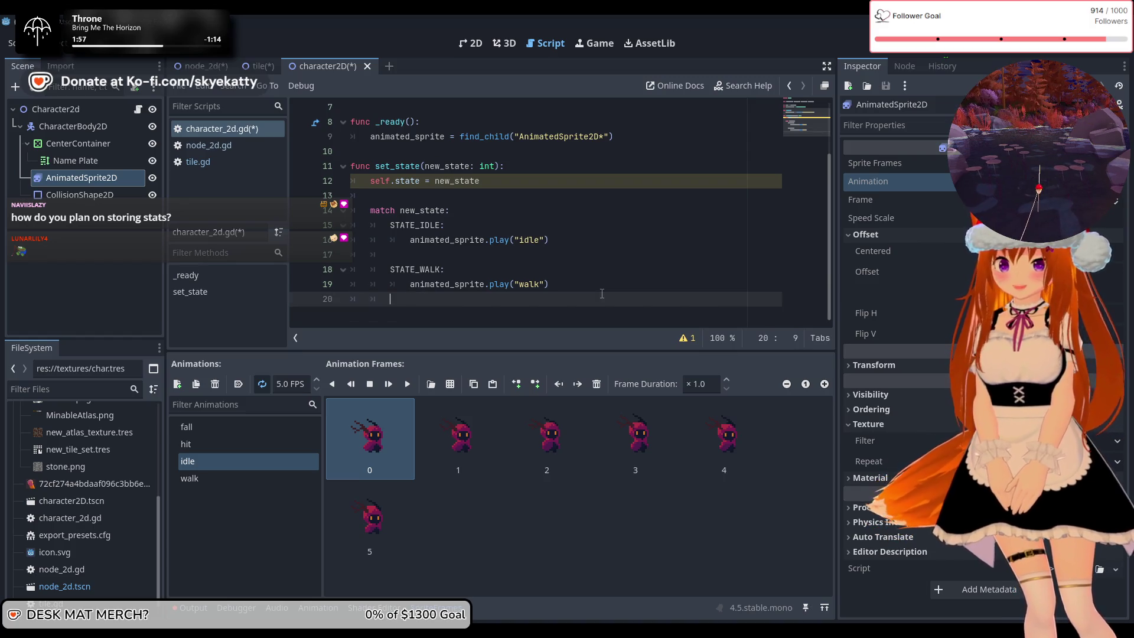
pyautogui.press('Return')
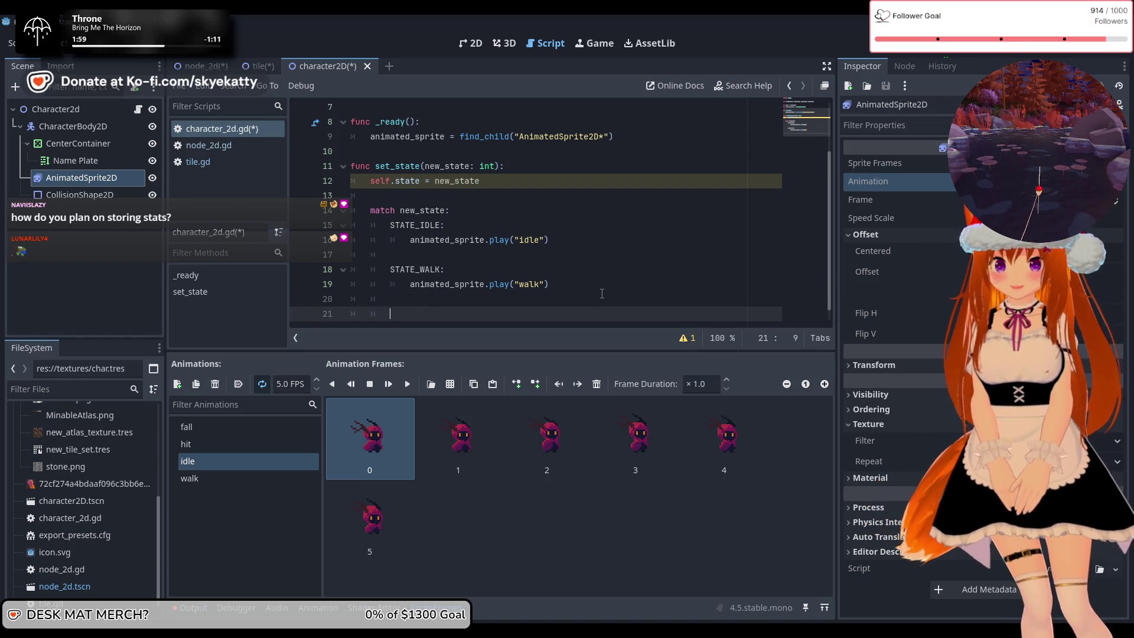
pyautogui.scroll(2, 437, 207)
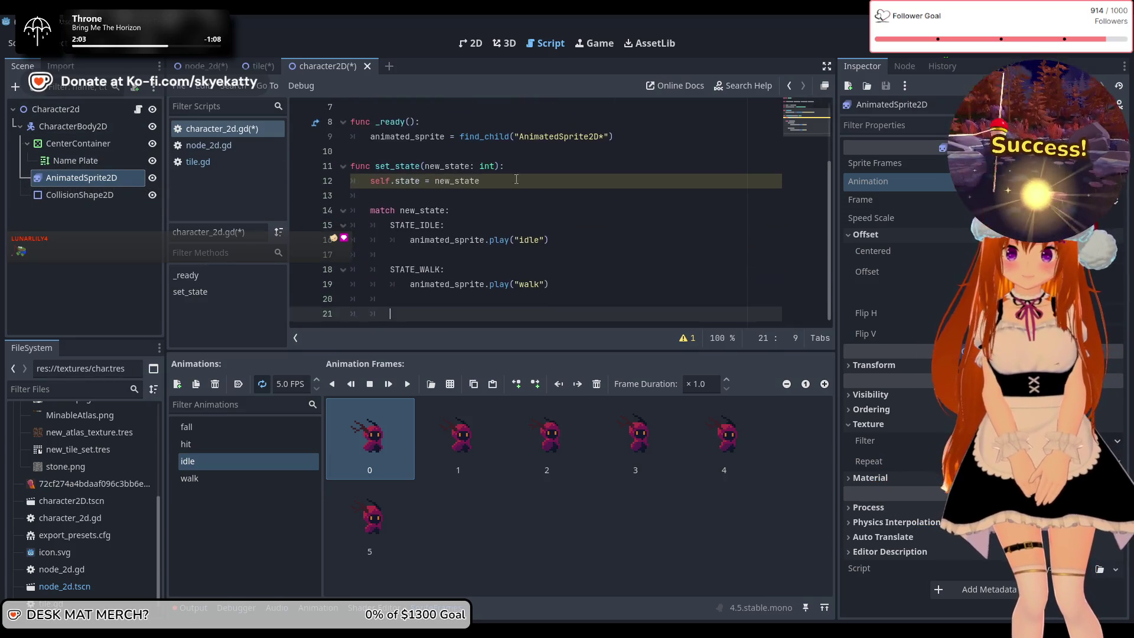
# Write STATE_FALL: on line 21 with animated_sprite.play("fall") beneath it, using autocomplete
pyautogui.scroll(-2, 443, 166)
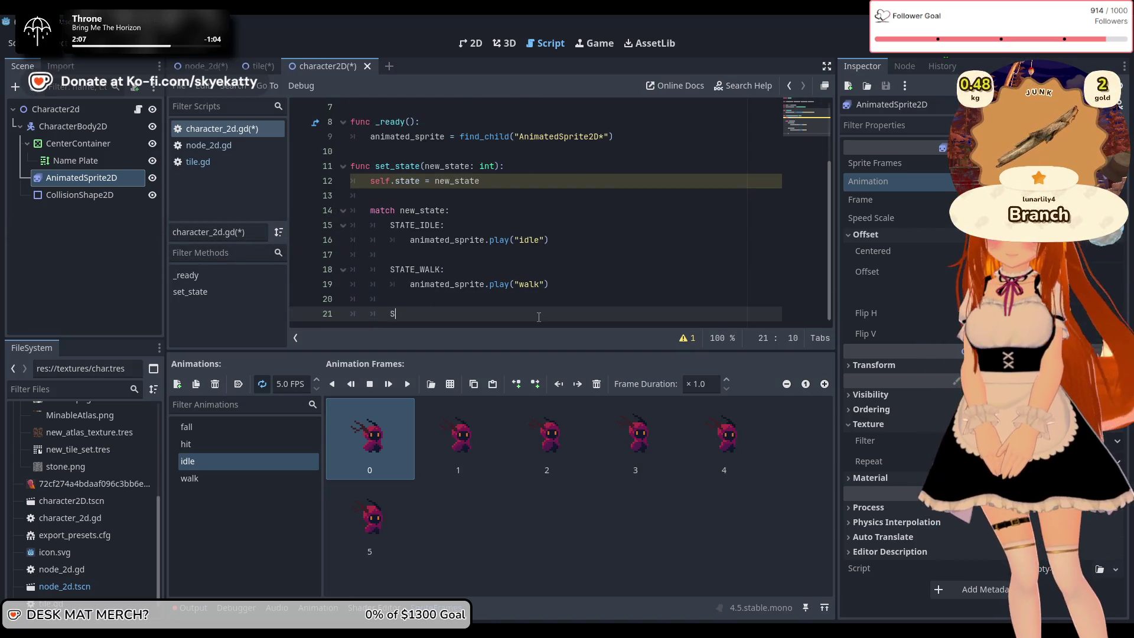
pyautogui.write('TATE_')
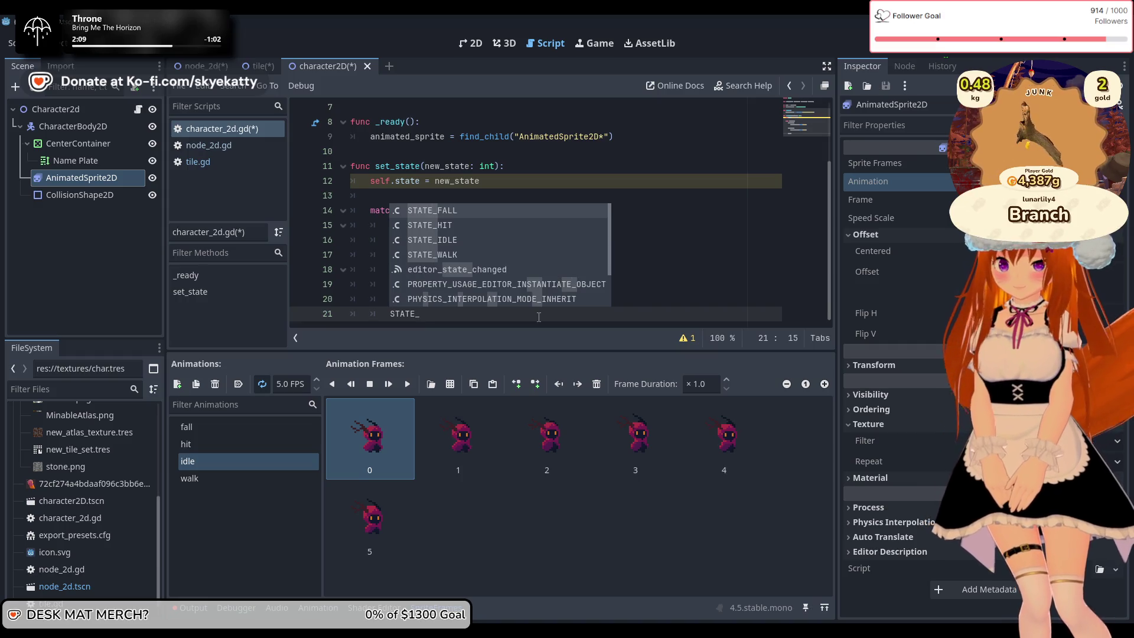
pyautogui.write('FALL:')
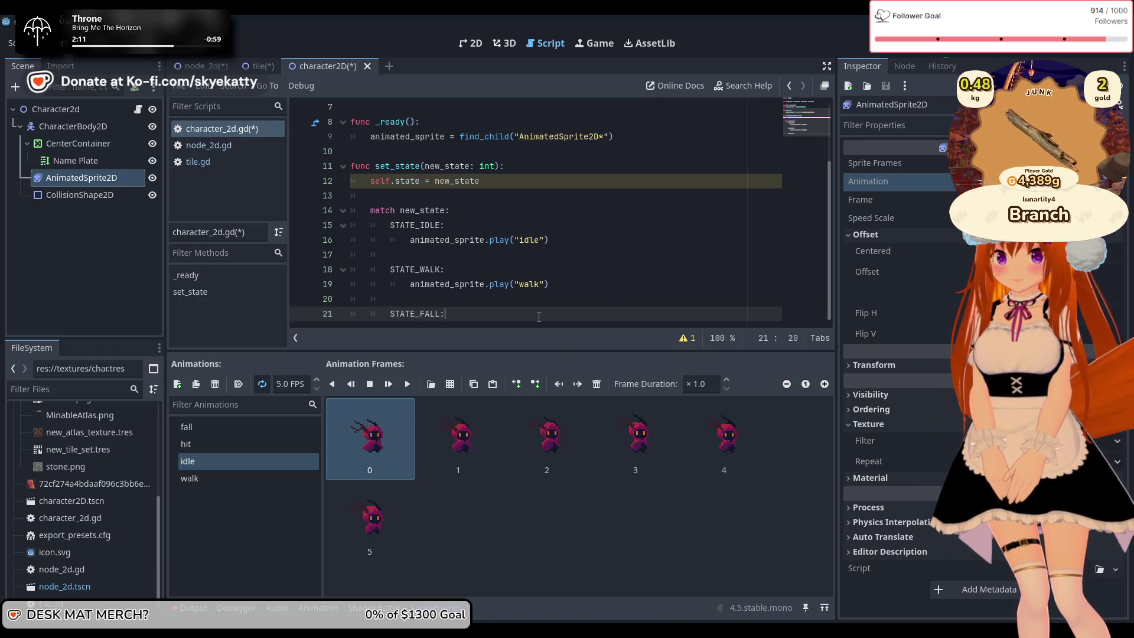
pyautogui.press('Return')
pyautogui.write('anima')
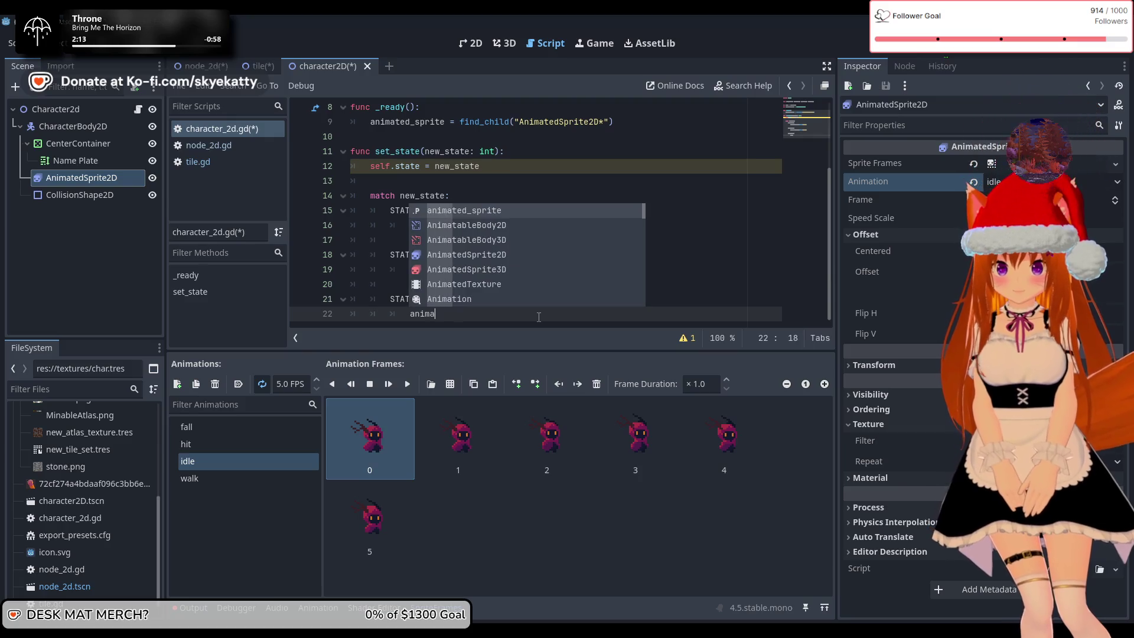
pyautogui.press('Return')
pyautogui.write('.')
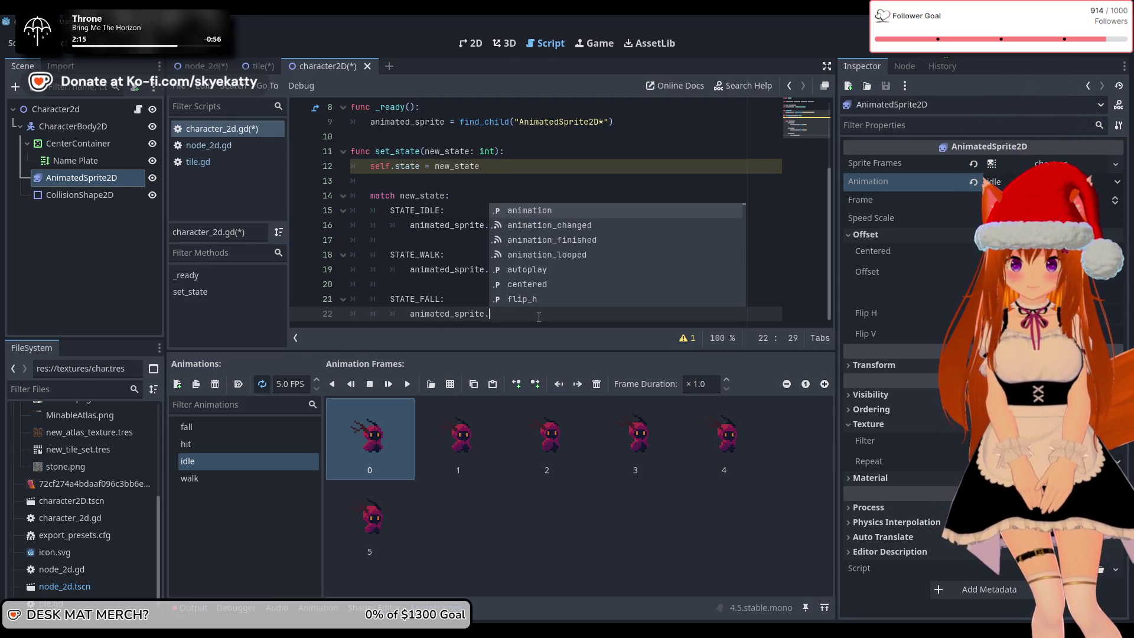
pyautogui.write('play')
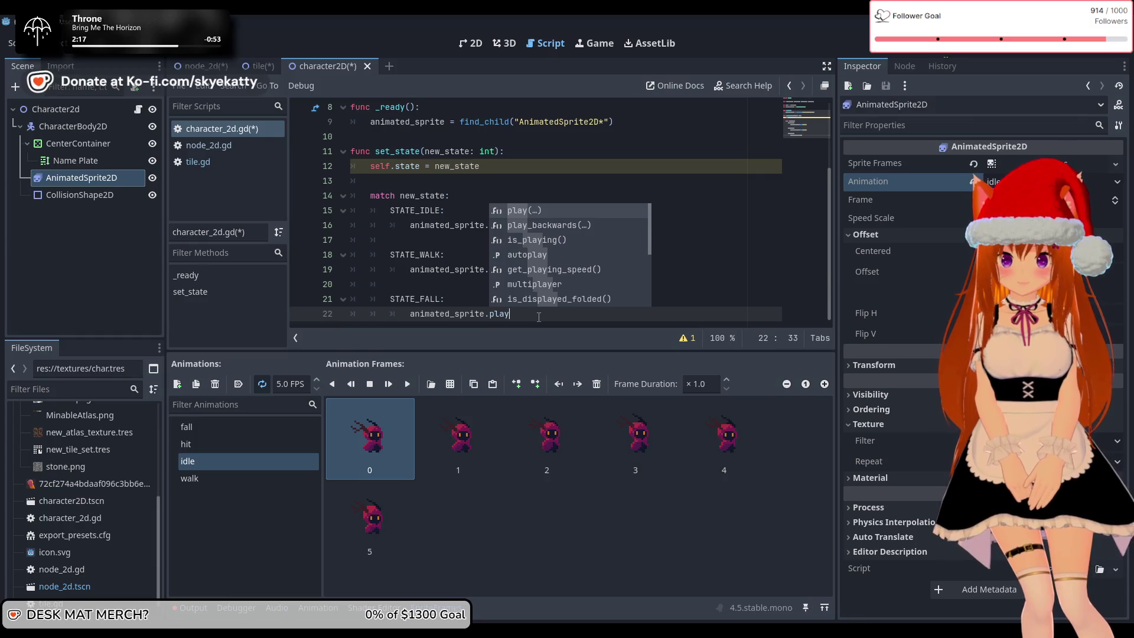
pyautogui.press('Escape')
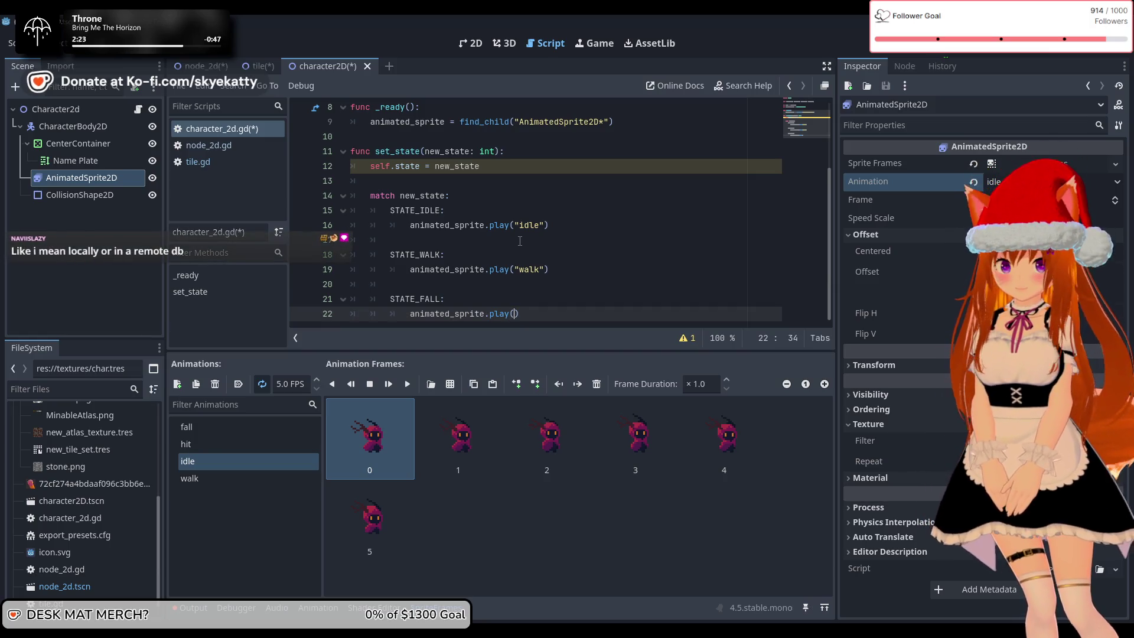
pyautogui.write('fall"')
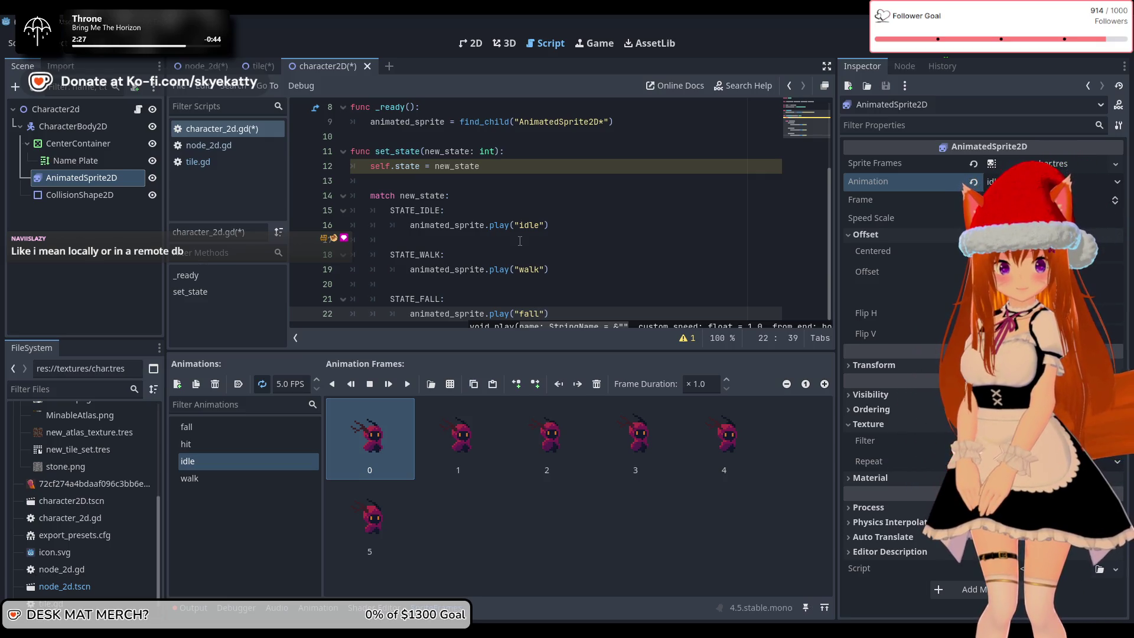
pyautogui.click(567, 254)
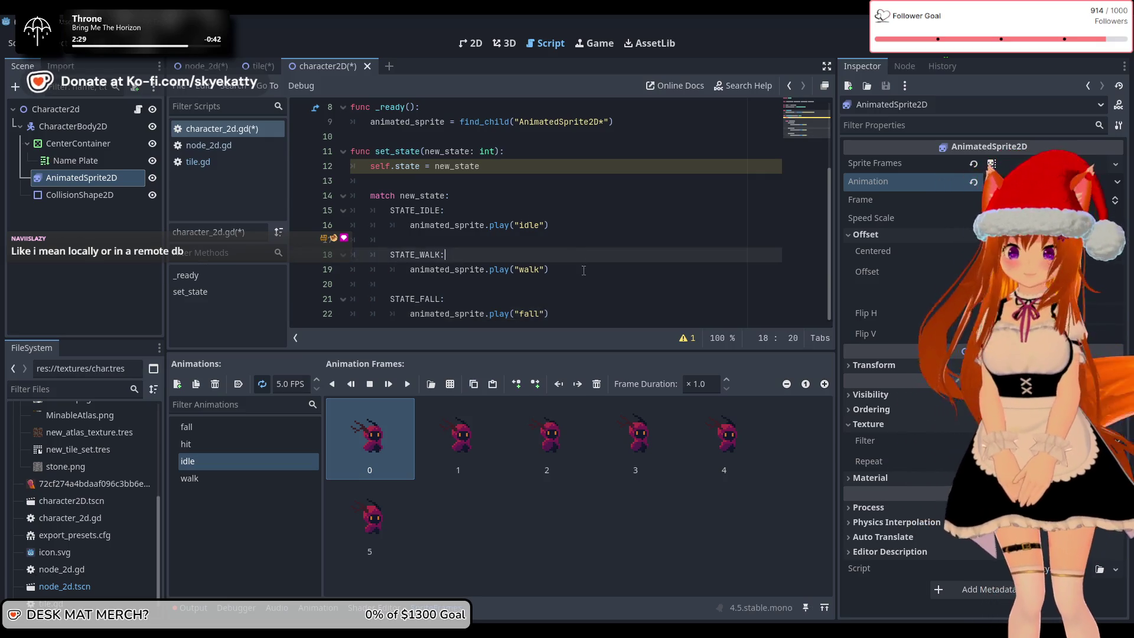
pyautogui.click(591, 316)
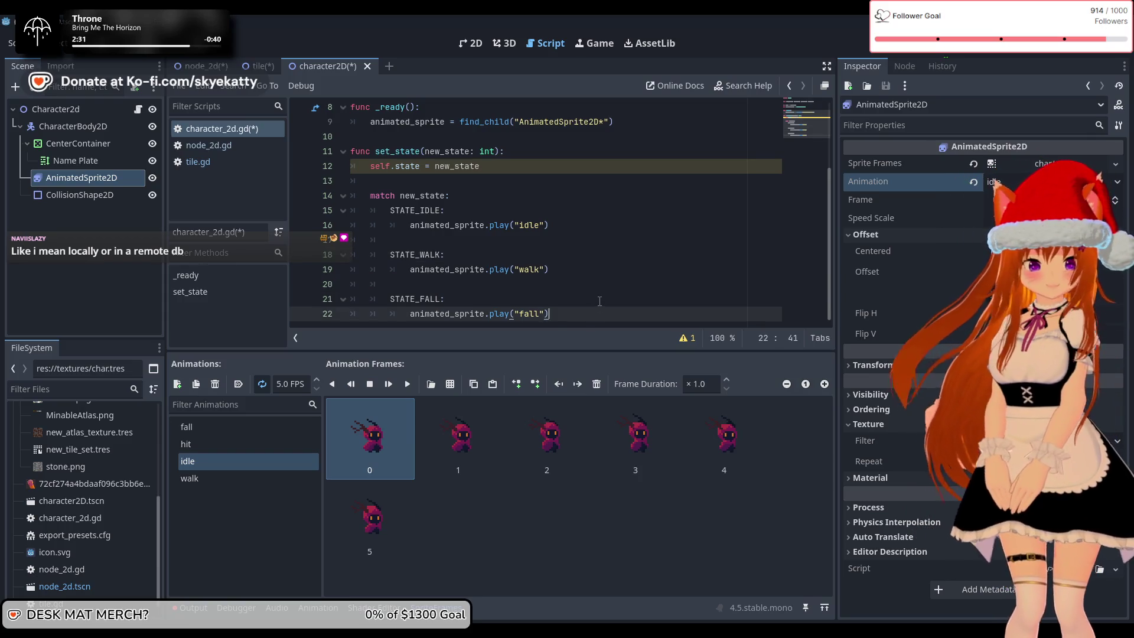
pyautogui.click(598, 299)
pyautogui.click(593, 272)
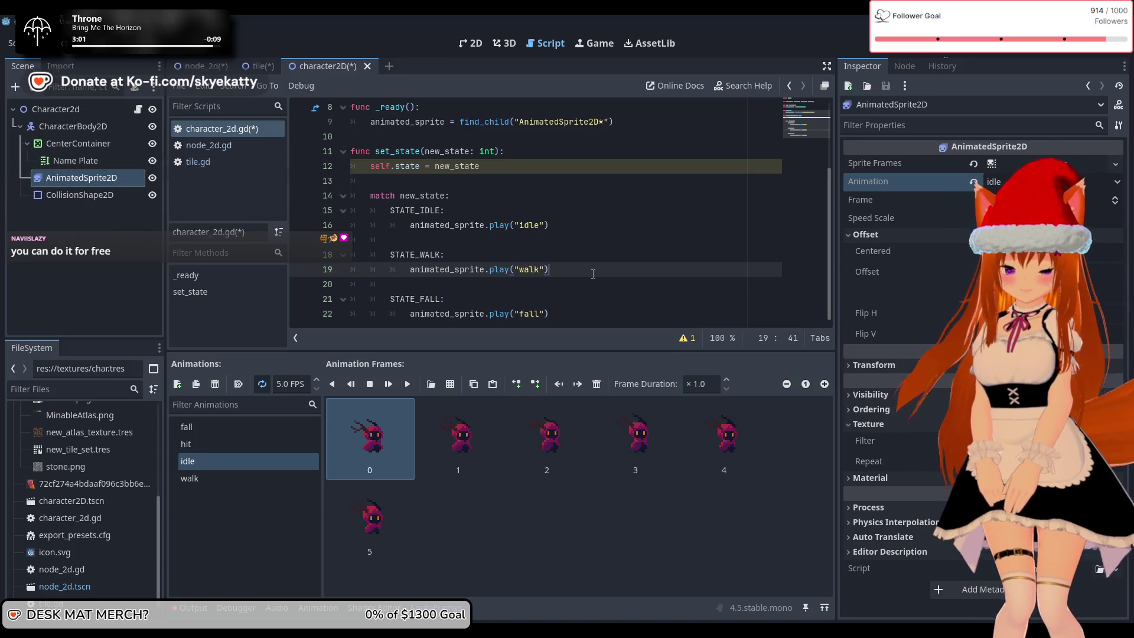
# Add STATE_HIT: on line 24 with animated_sprite.play("hit") on line 25 after the fall branch
pyautogui.click(585, 311)
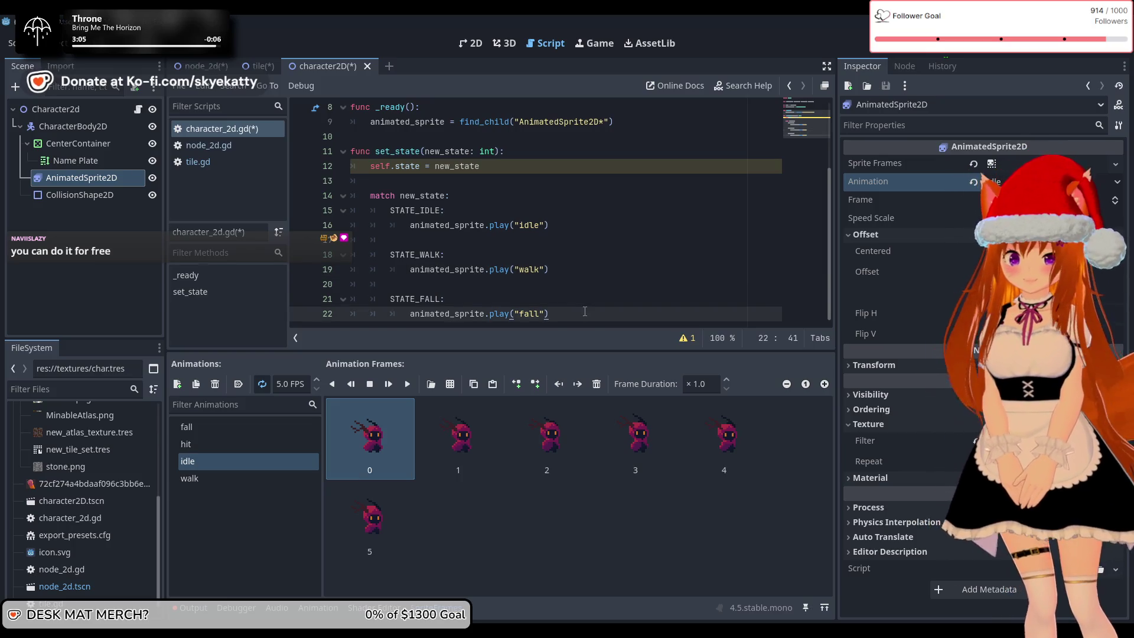
pyautogui.press('Return')
pyautogui.press('Return')
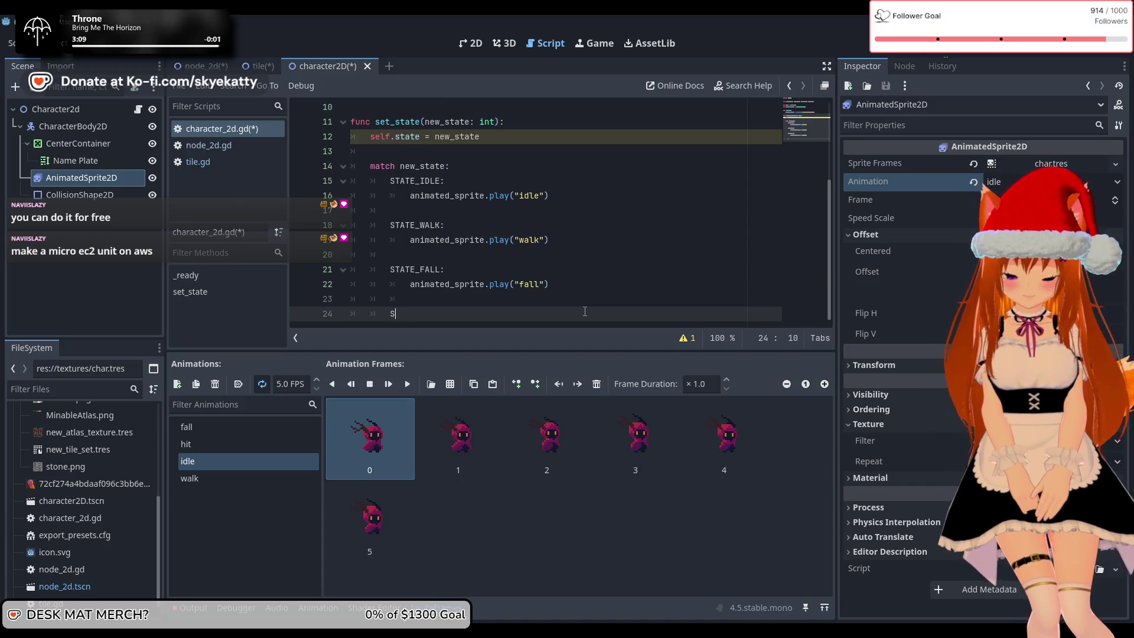
pyautogui.write('E')
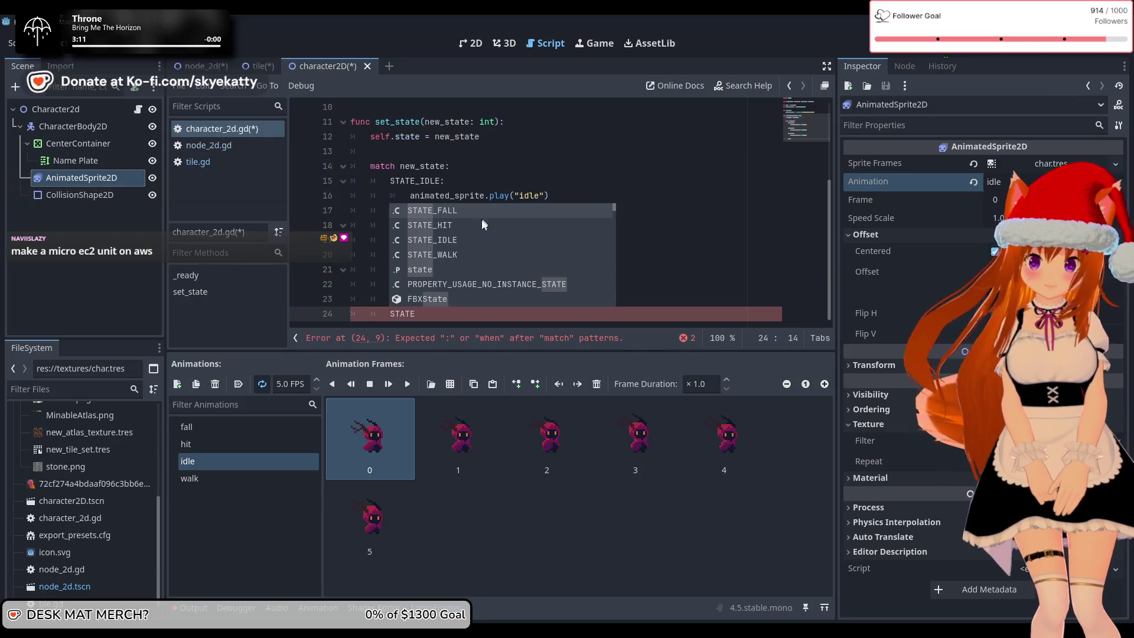
pyautogui.click(452, 224)
pyautogui.write(':')
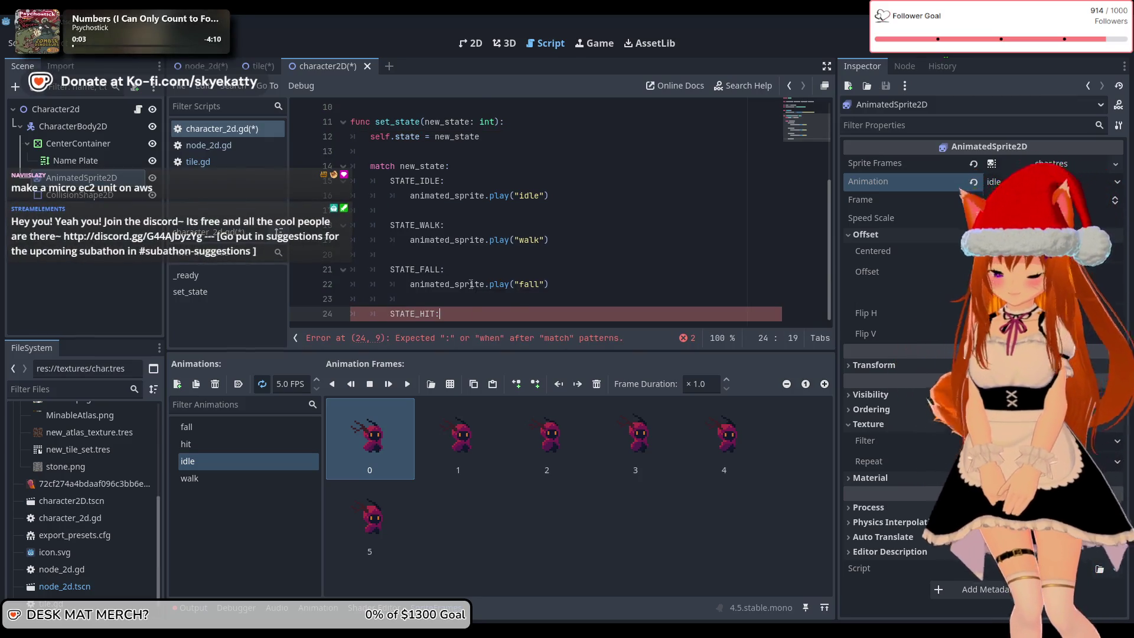
pyautogui.press('Return')
pyautogui.write('animated_s')
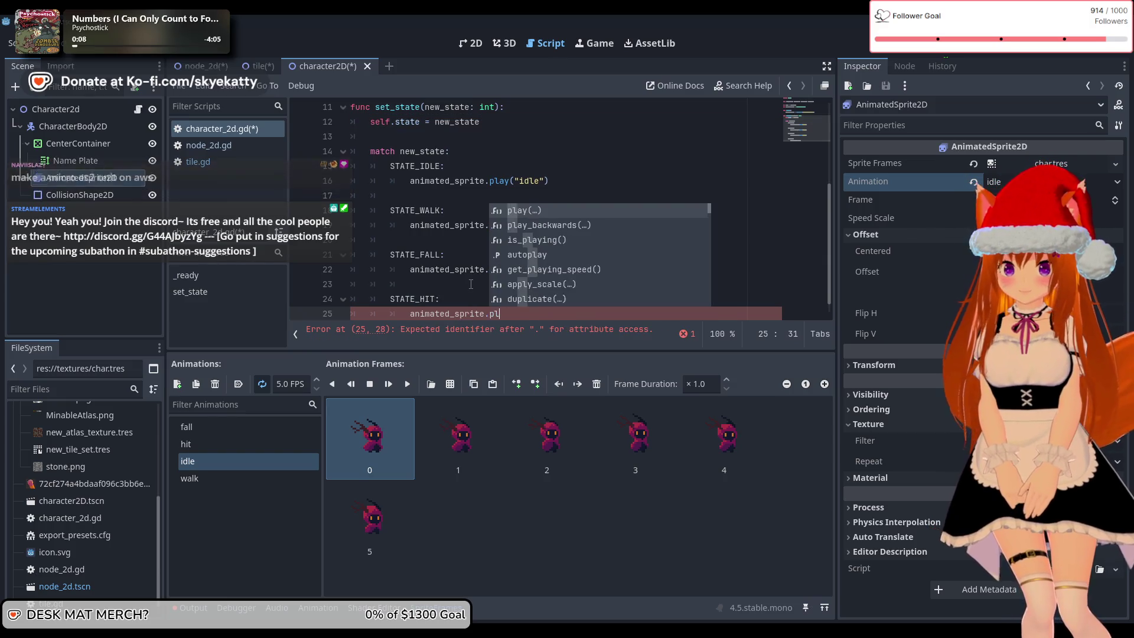
pyautogui.write('prite.pl')
pyautogui.press('Return')
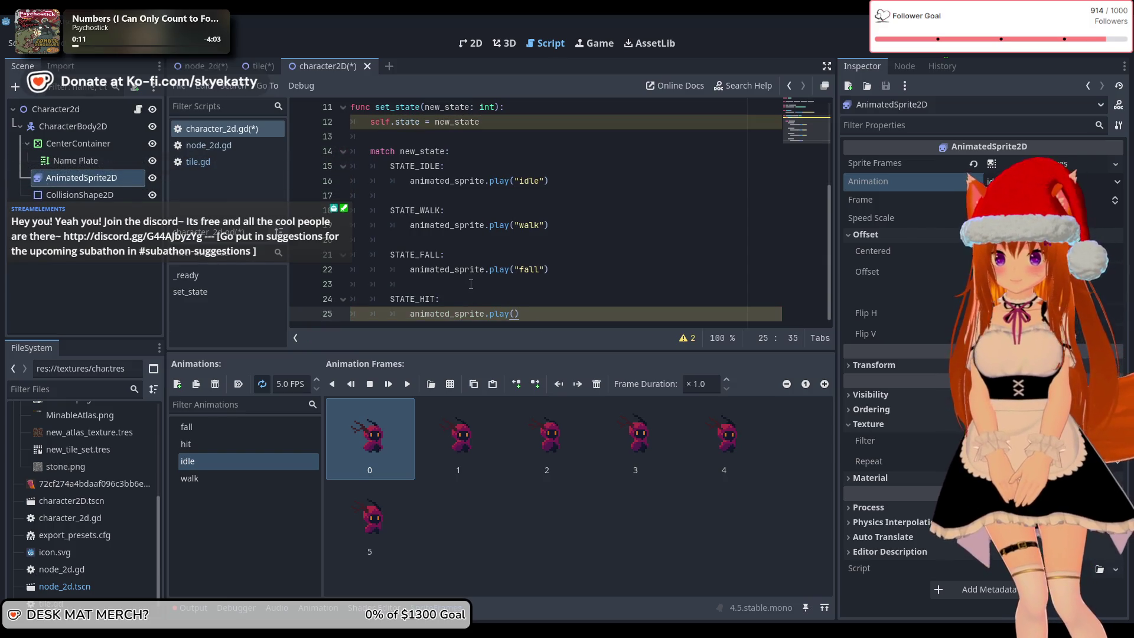
pyautogui.write(':')
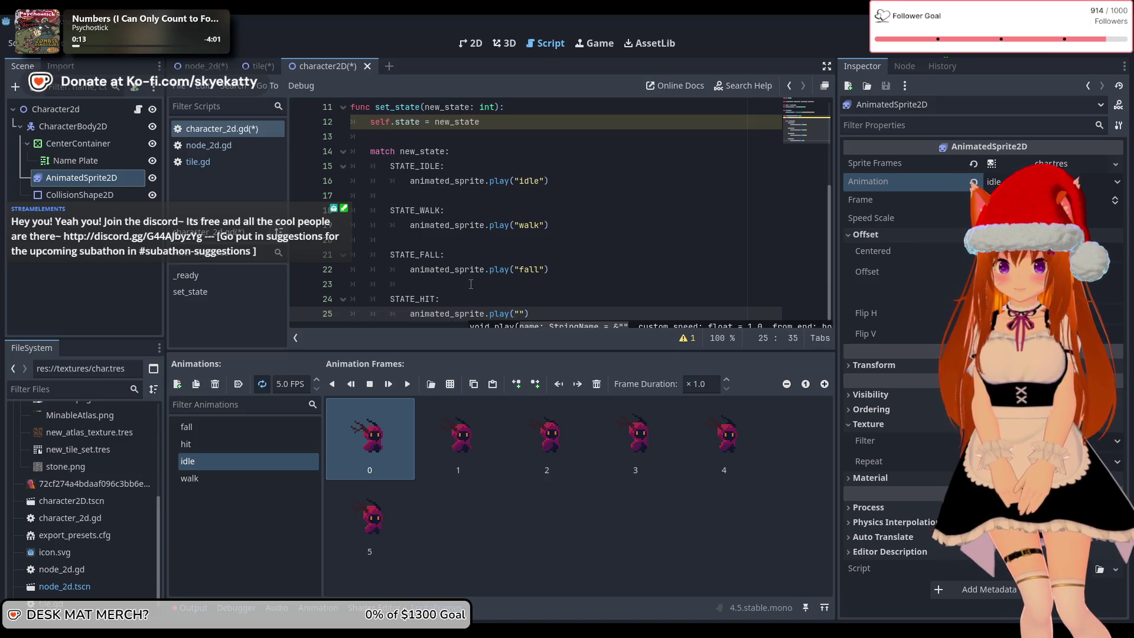
pyautogui.click(673, 225)
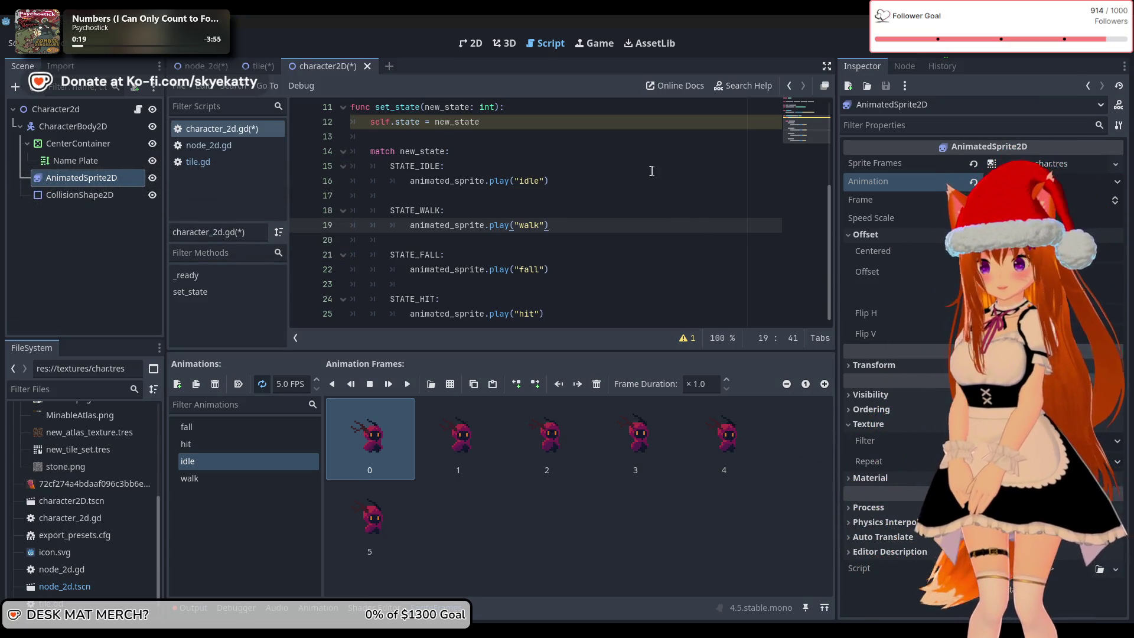
pyautogui.scroll(2, 665, 239)
# Open a new line right after the find_child call in _ready
pyautogui.scroll(1, 651, 227)
pyautogui.scroll(-3, 620, 225)
pyautogui.scroll(4, 553, 221)
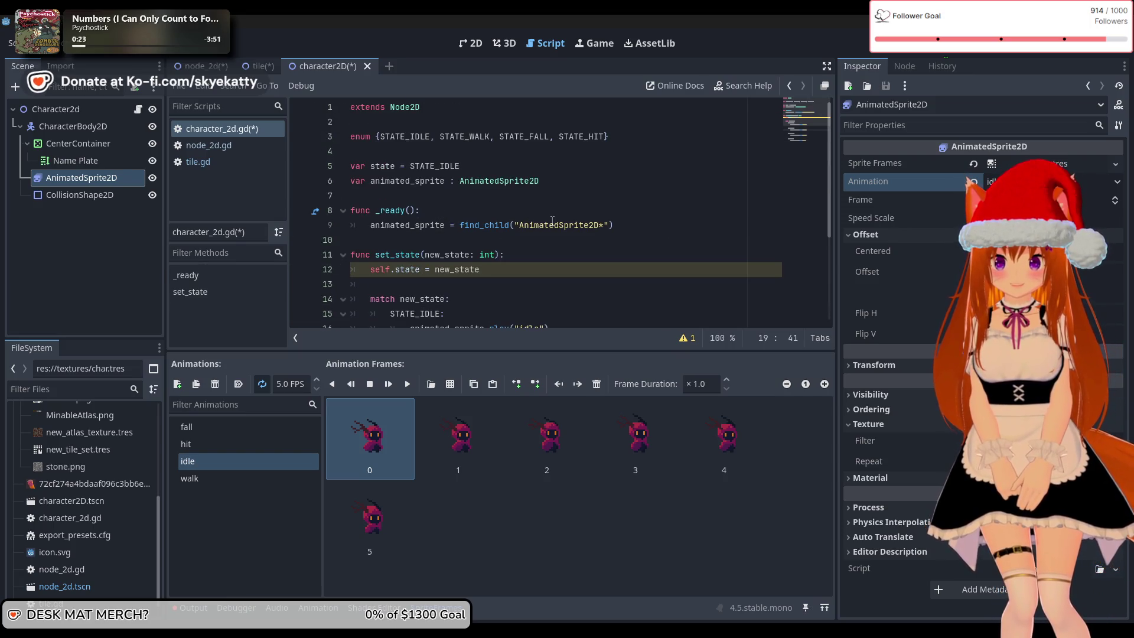
pyautogui.scroll(-3, 645, 253)
pyautogui.scroll(4, 531, 230)
pyautogui.scroll(-2, 393, 167)
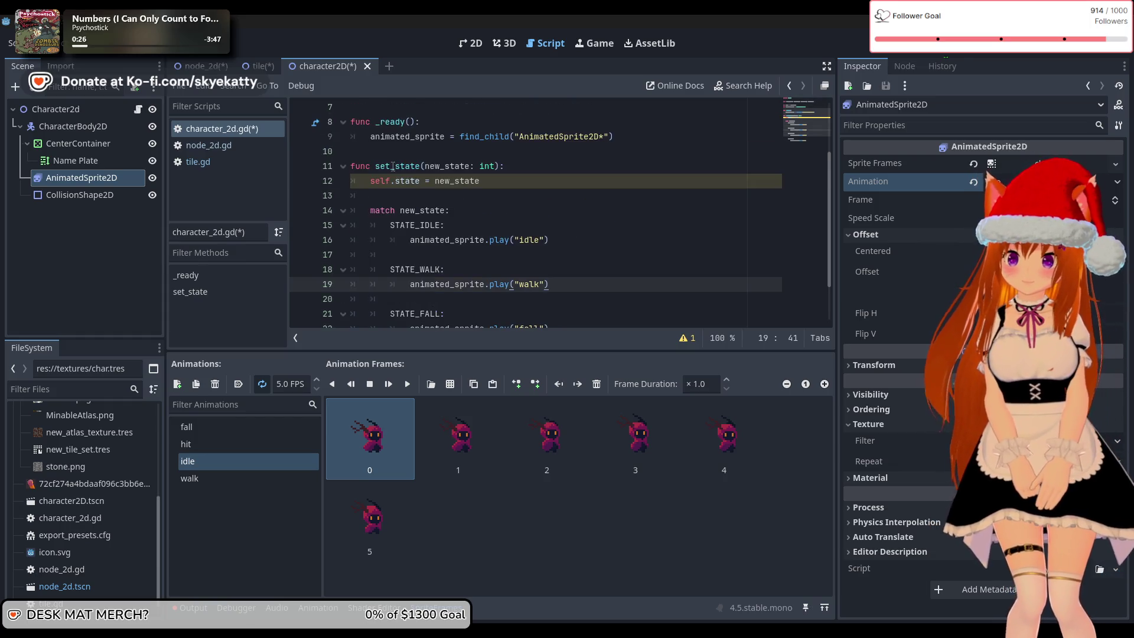
pyautogui.scroll(-2, 533, 199)
pyautogui.scroll(4, 537, 201)
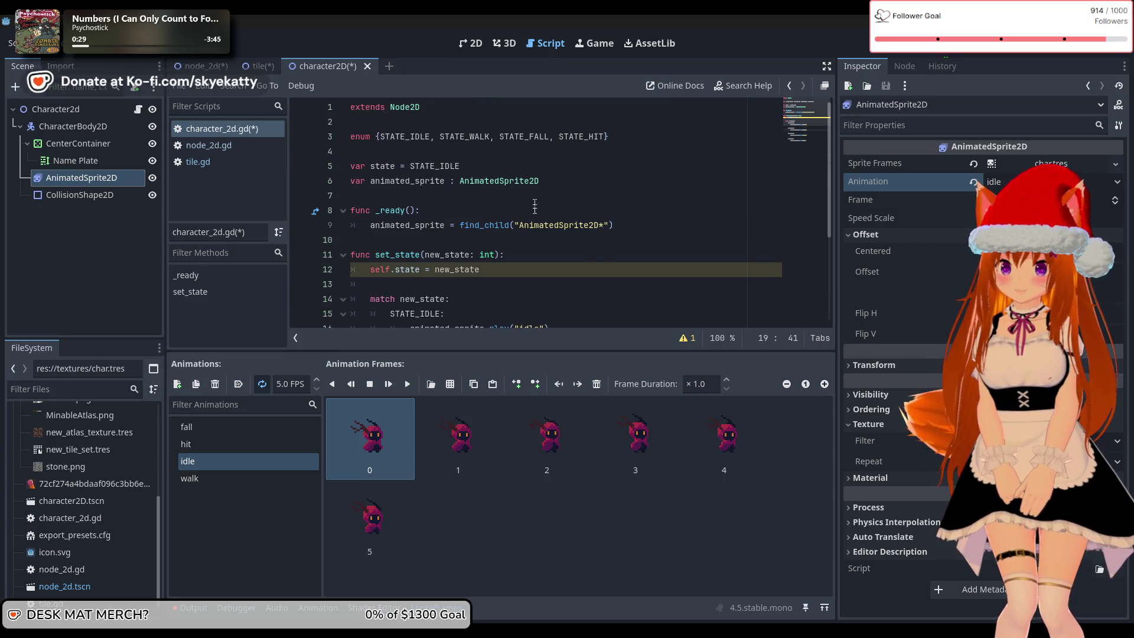
pyautogui.click(697, 226)
pyautogui.press('Up')
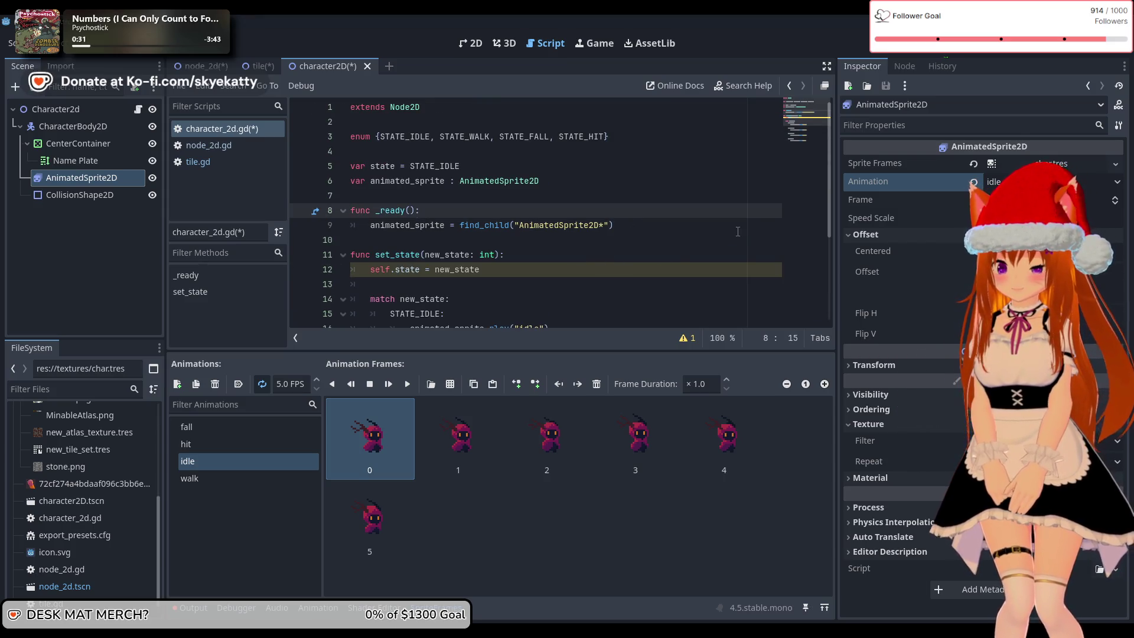
pyautogui.click(738, 233)
pyautogui.click(706, 225)
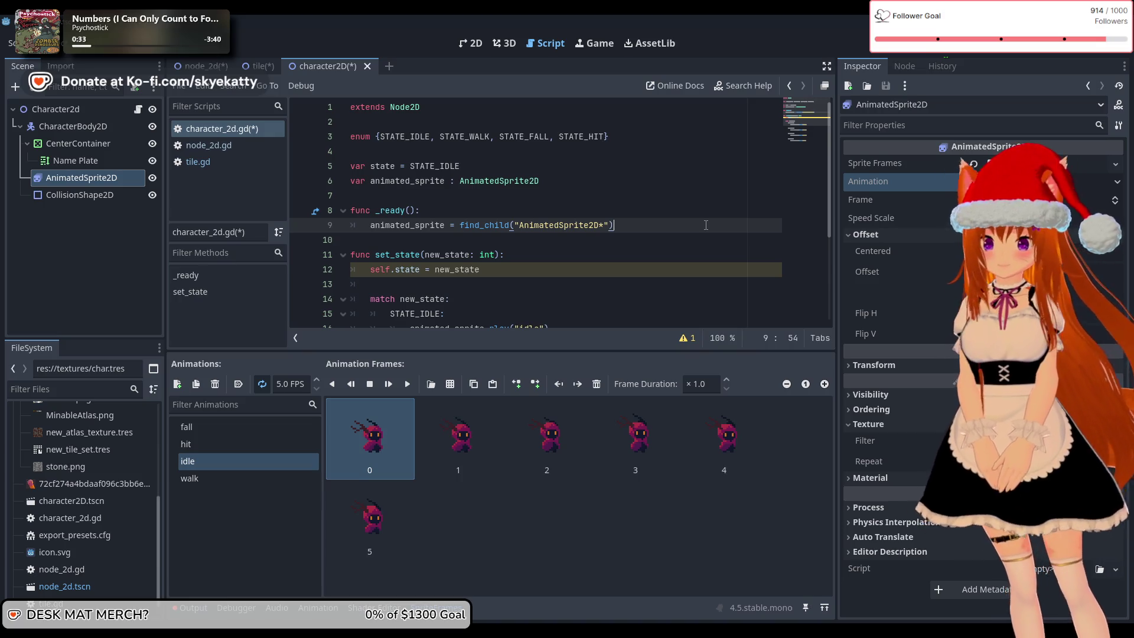
pyautogui.press('Return')
pyautogui.press('Return')
# Write self.set_state(STATE_IDLE) on line 10 using autocomplete
pyautogui.write('et')
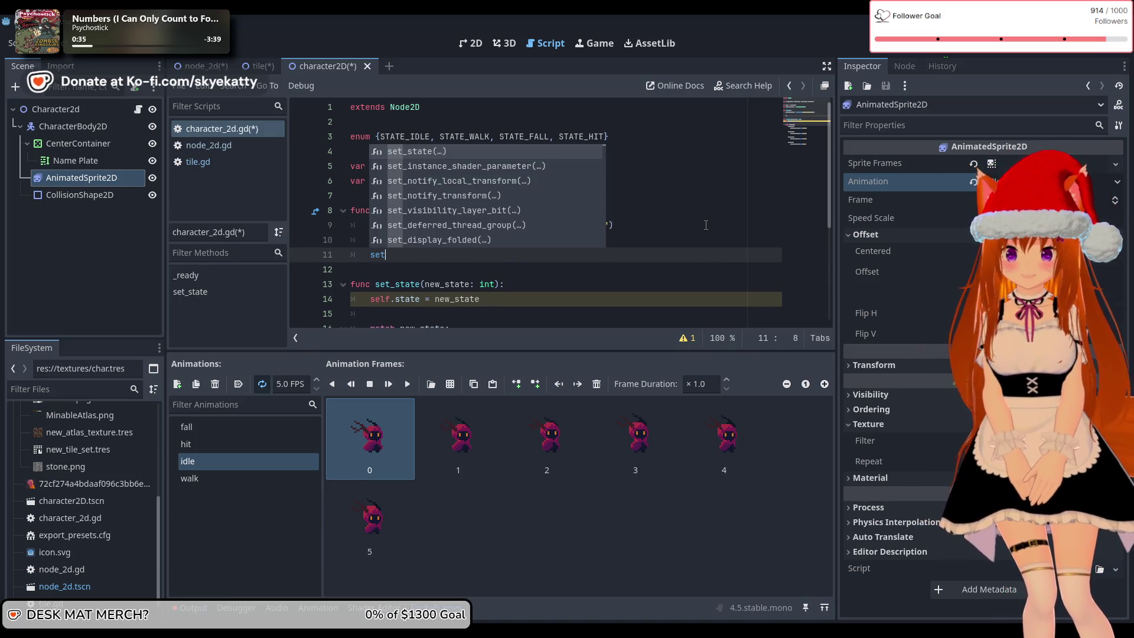
pyautogui.write('_state')
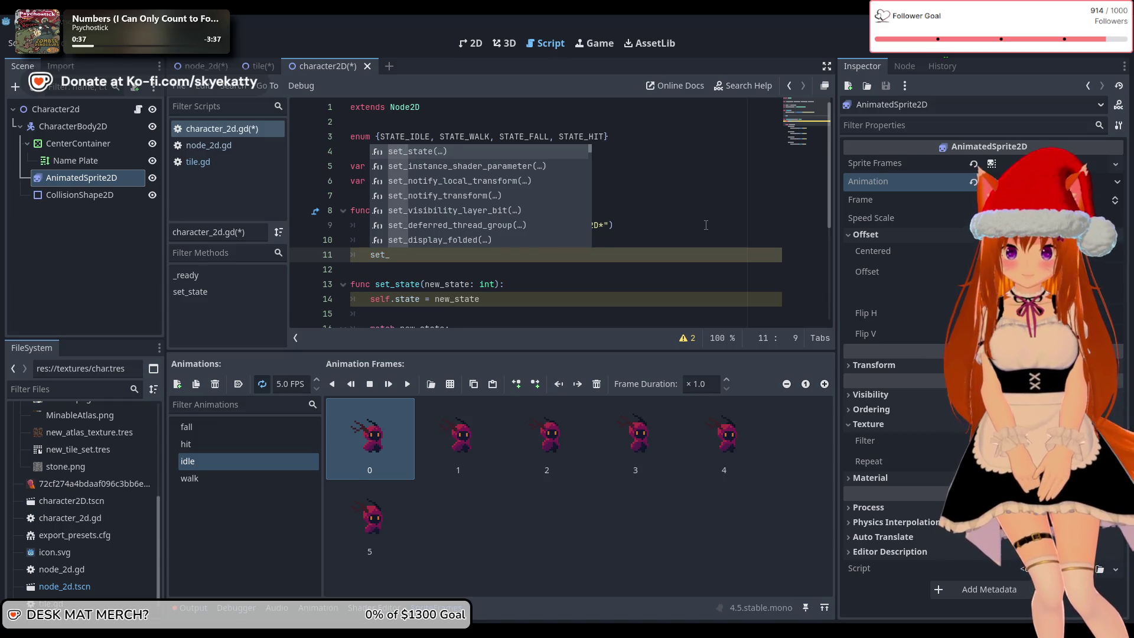
pyautogui.press('BackSpace')
pyautogui.press('BackSpace')
pyautogui.press('BackSpace')
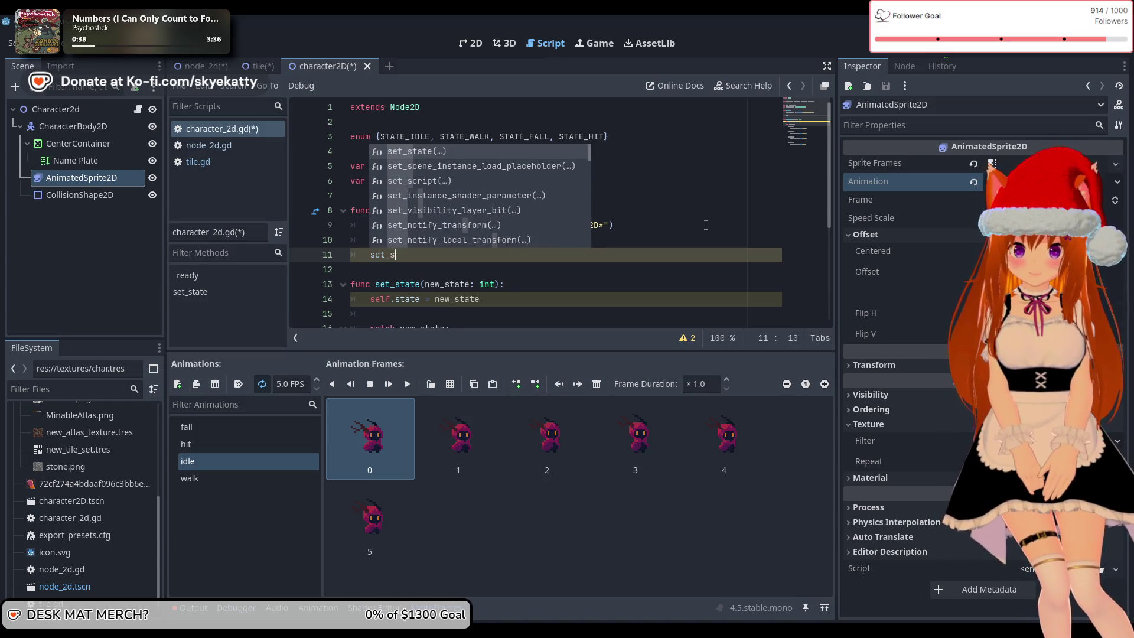
pyautogui.press('BackSpace')
pyautogui.press('BackSpace')
pyautogui.press('BackSpace')
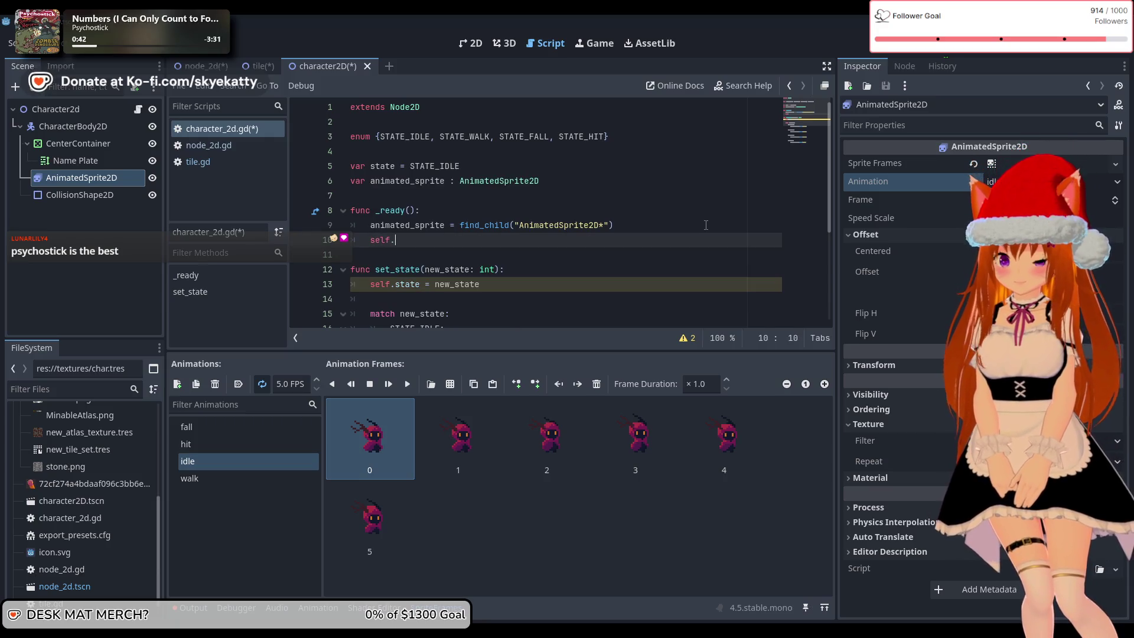
pyautogui.write('s')
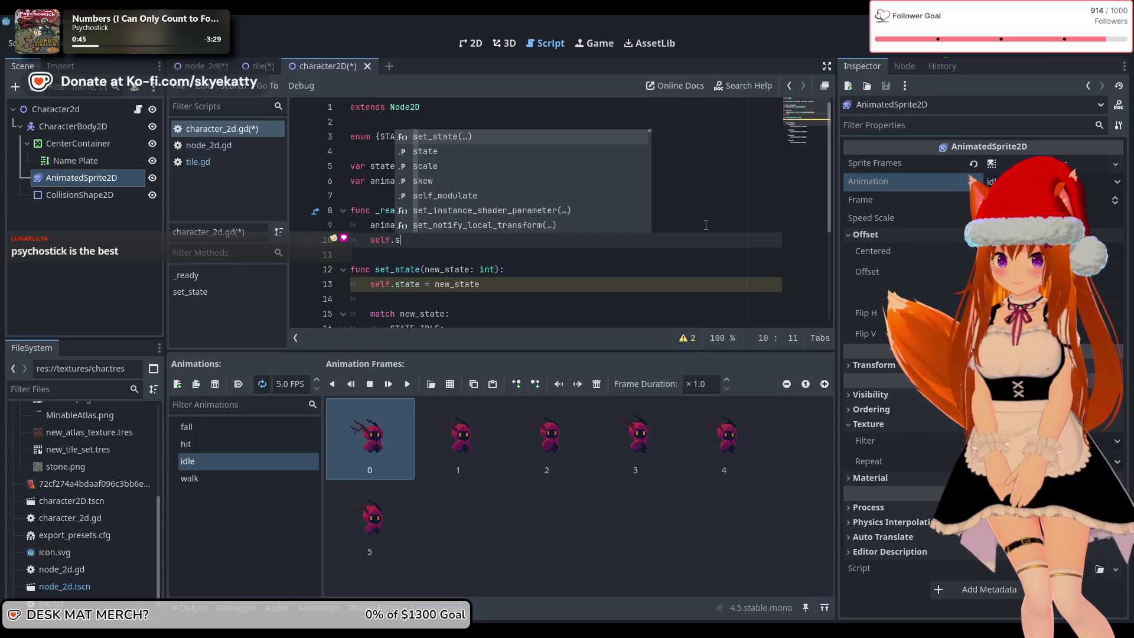
pyautogui.write('et')
pyautogui.press('Return')
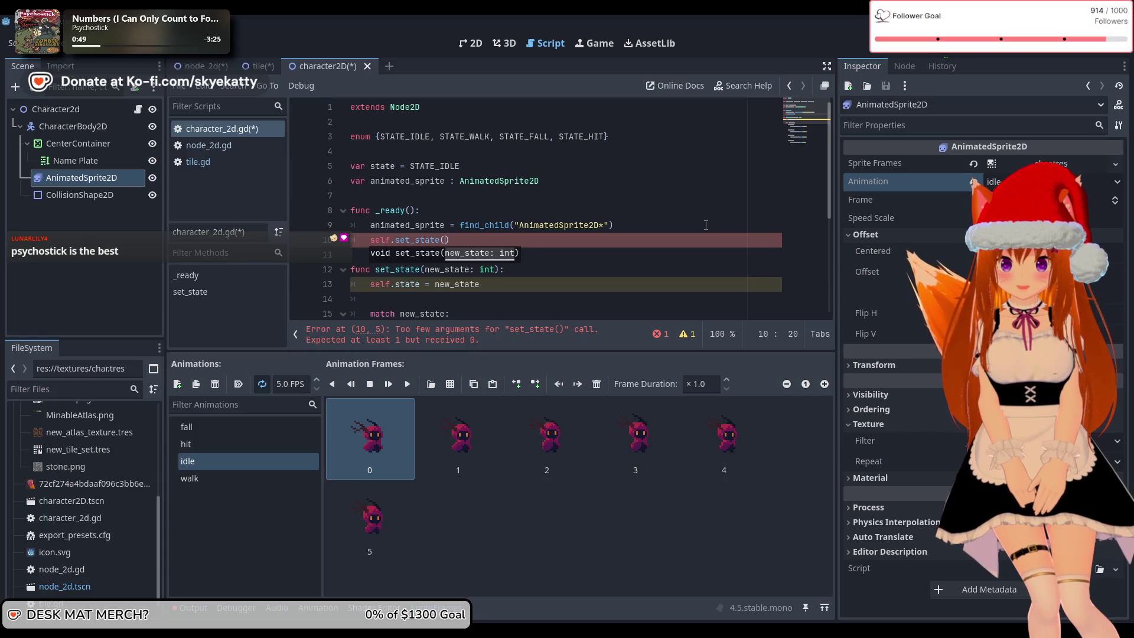
pyautogui.write('STATE_')
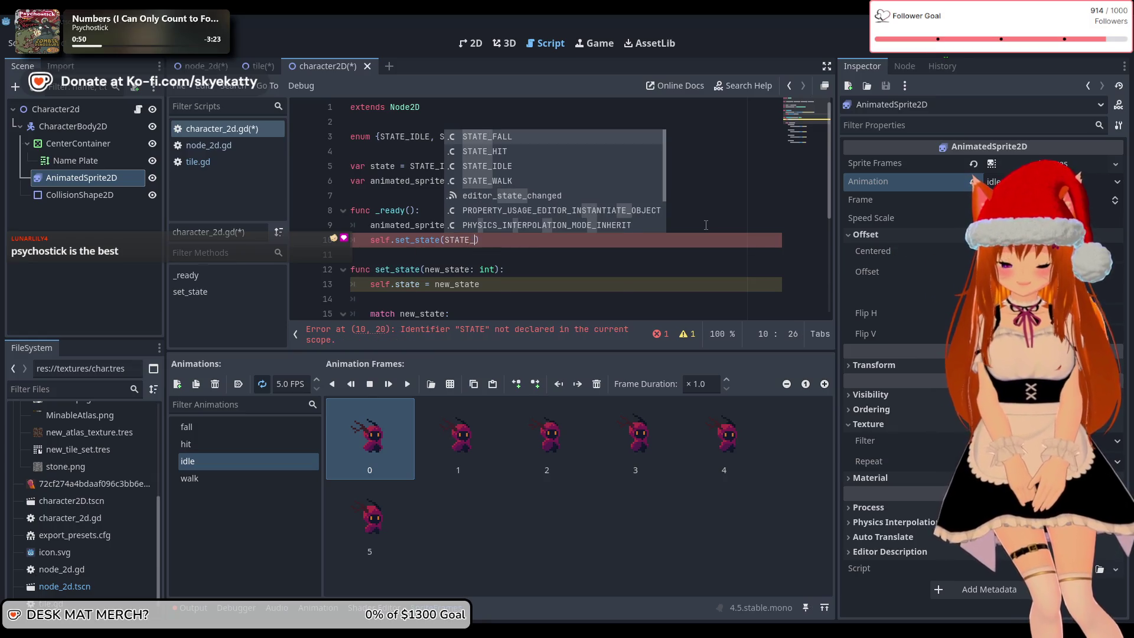
pyautogui.write('IDEL')
pyautogui.press('BackSpace')
pyautogui.press('BackSpace')
pyautogui.write('LE')
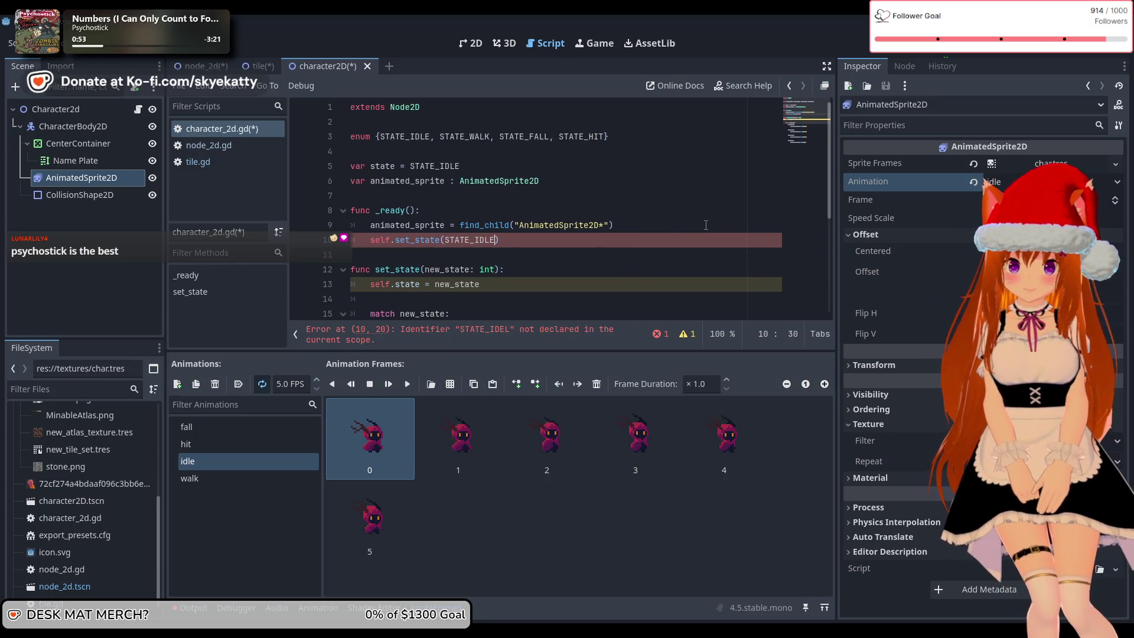
pyautogui.write(')')
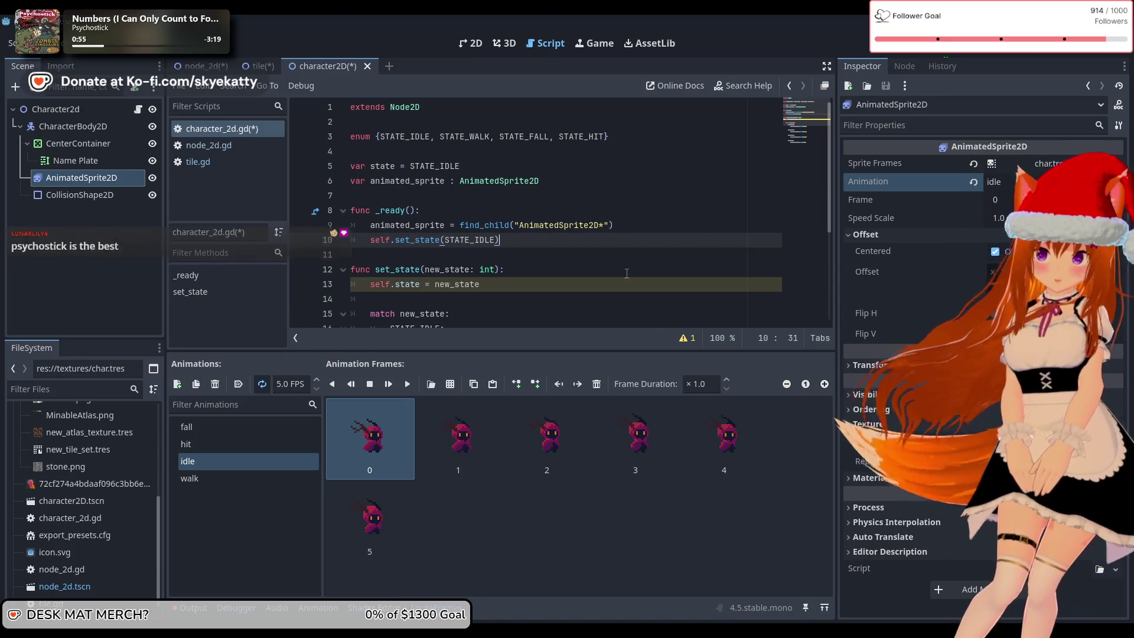
pyautogui.scroll(-4, 627, 273)
pyautogui.scroll(3, 620, 269)
pyautogui.click(590, 258)
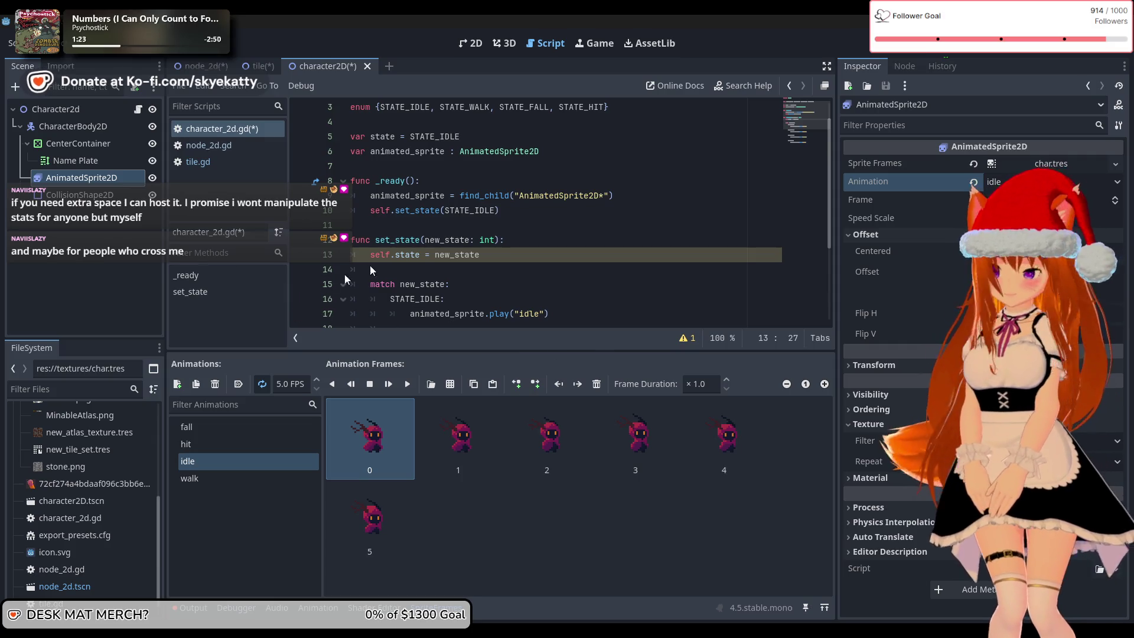
# Review the finished state-machine script, then save the character scene and character_2d.gd with Ctrl+S
pyautogui.scroll(-3, 355, 275)
pyautogui.scroll(4, 400, 223)
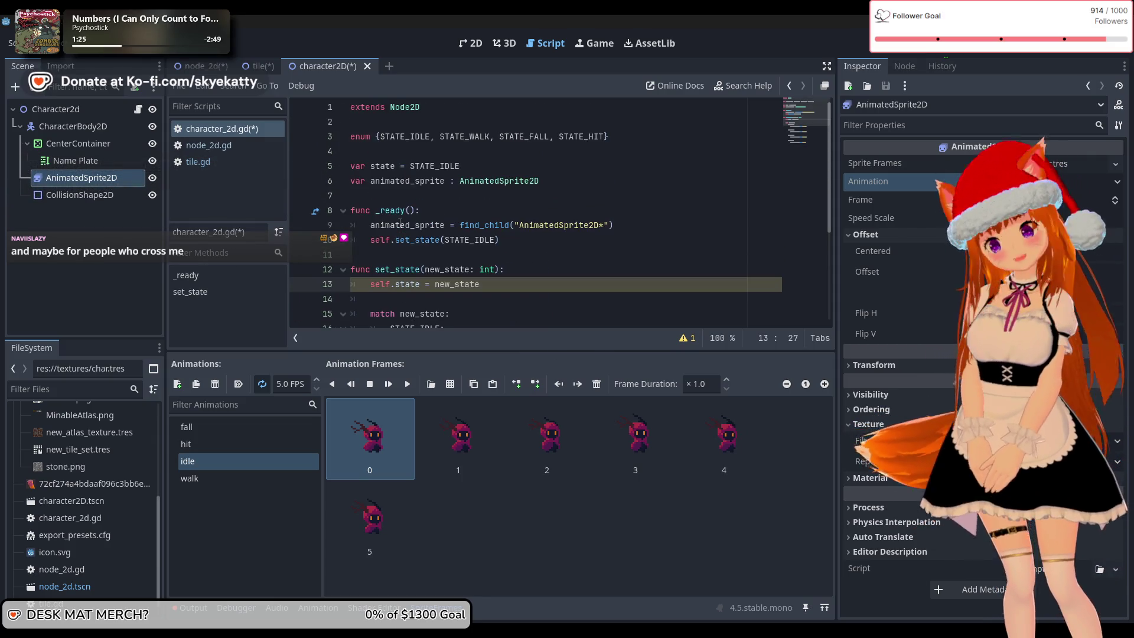
pyautogui.scroll(-4, 334, 167)
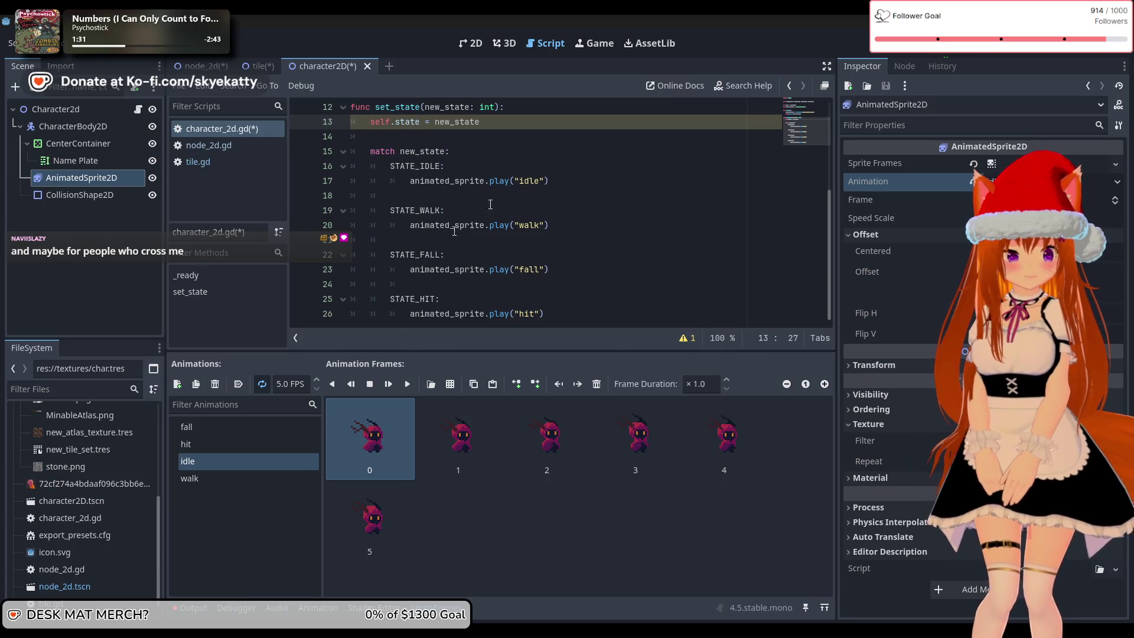
pyautogui.hotkey('ctrl', 's')
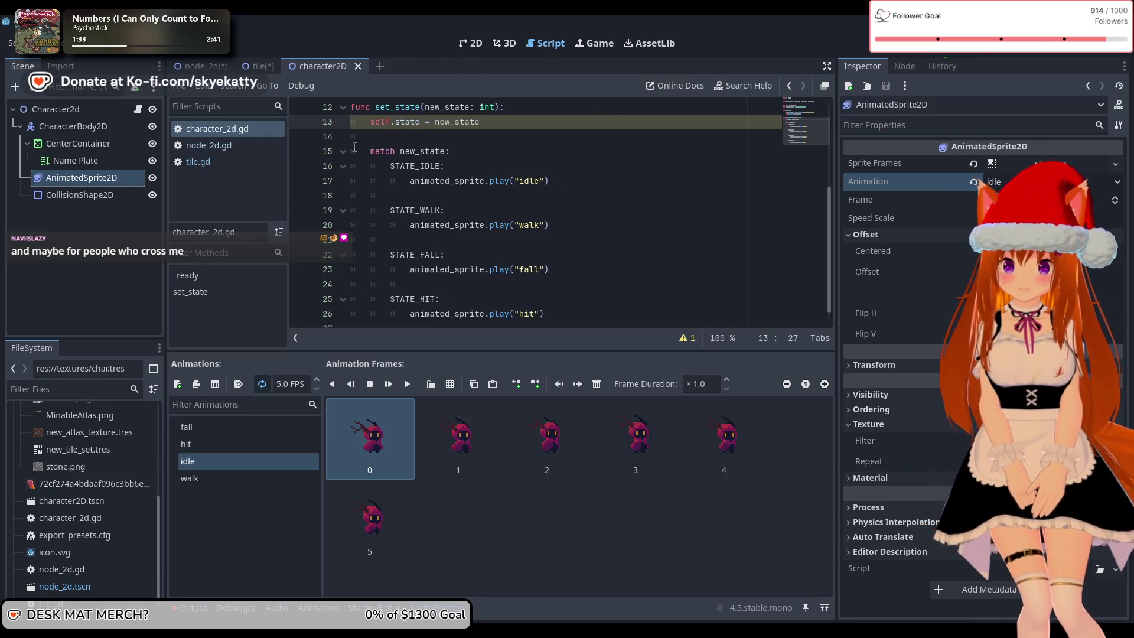
# Switch to the tile scene and show it in the 2D view
pyautogui.click(260, 66)
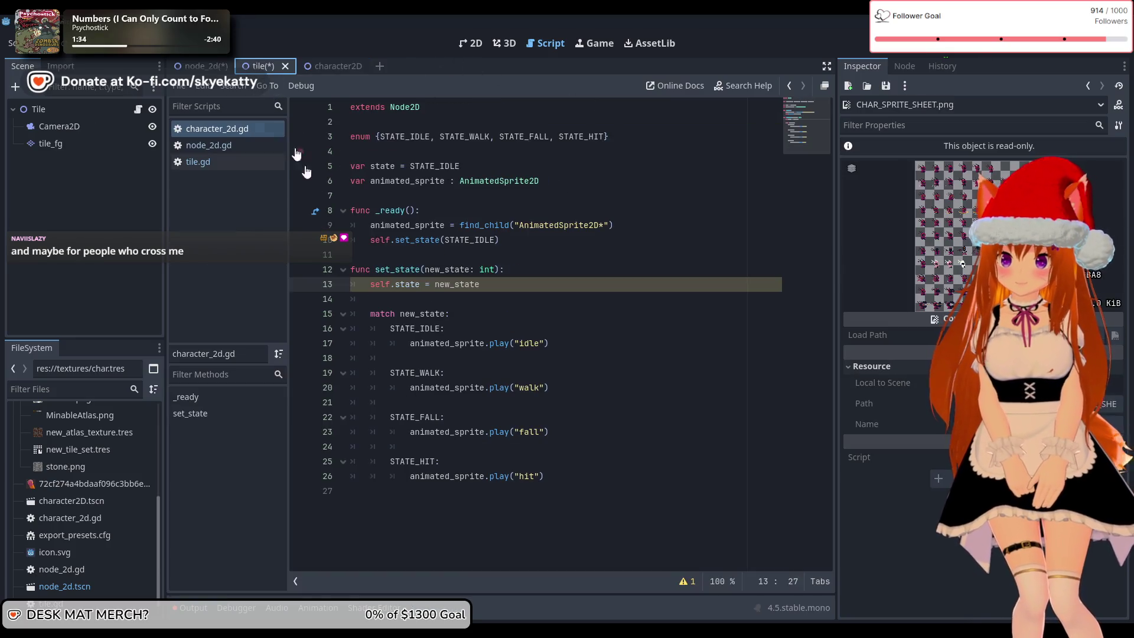
pyautogui.click(200, 66)
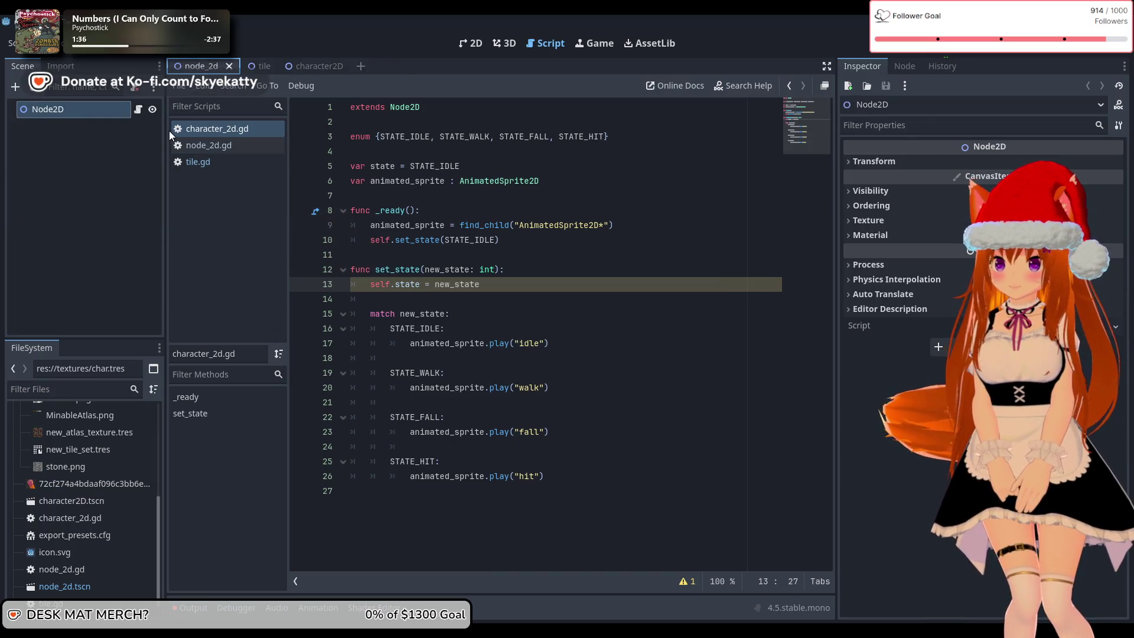
pyautogui.click(248, 66)
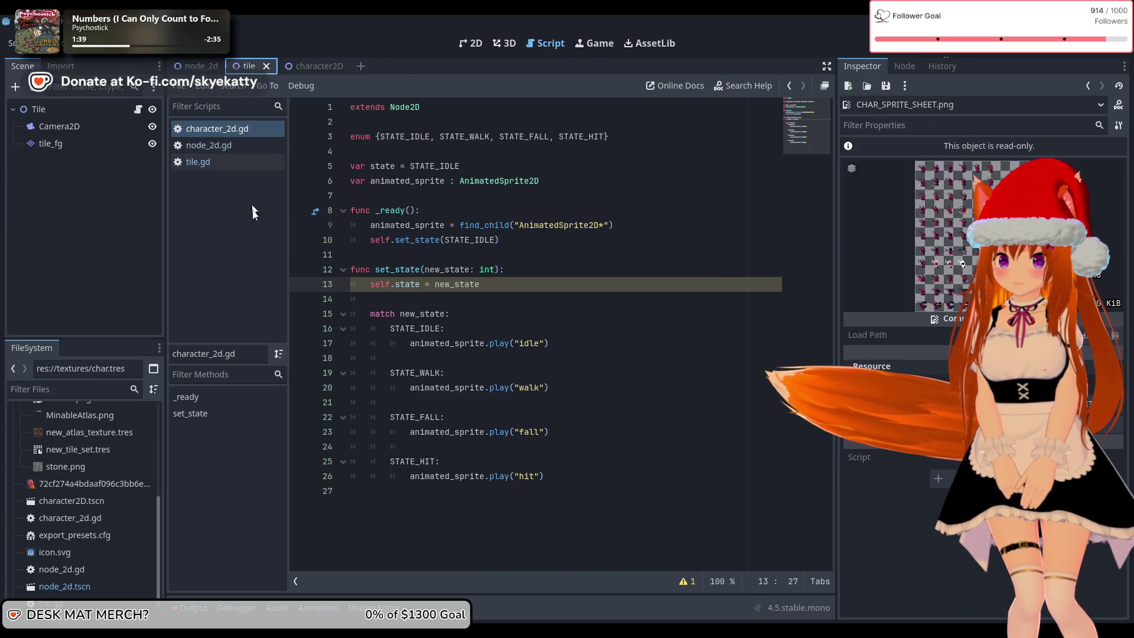
pyautogui.click(74, 232)
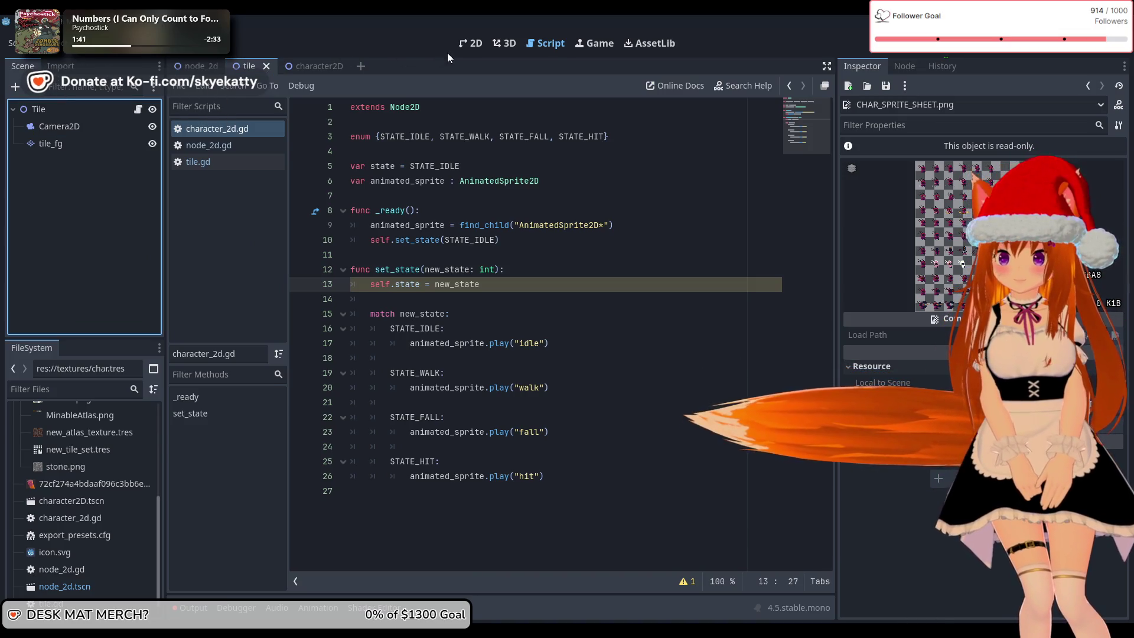
pyautogui.click(466, 45)
pyautogui.scroll(-5, 576, 216)
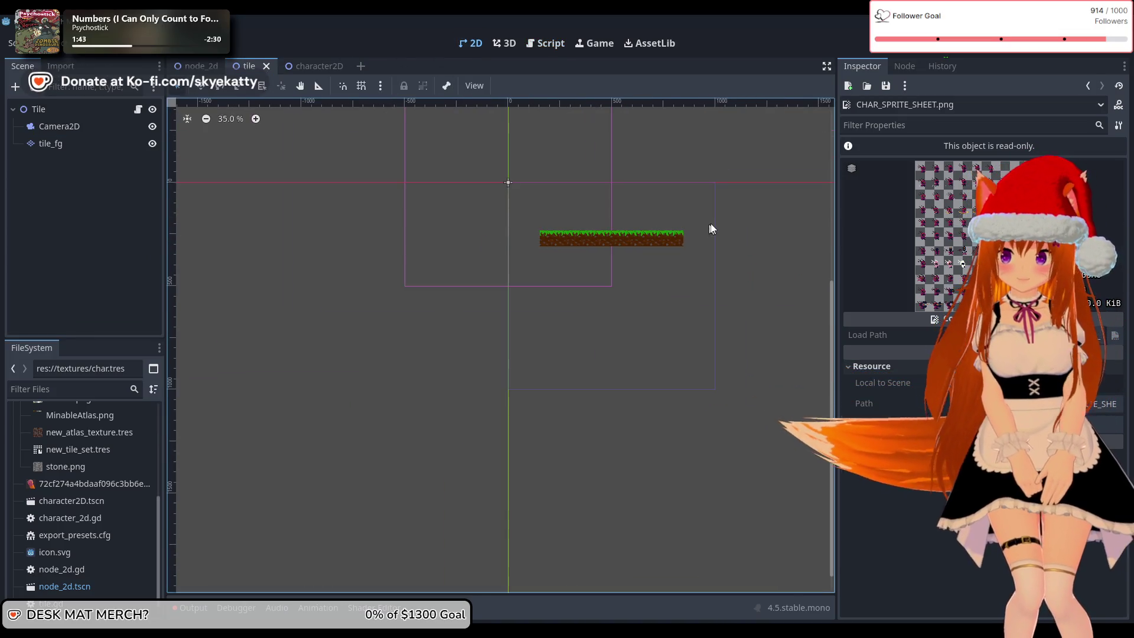
pyautogui.scroll(8, 712, 218)
# Open the Tile node's tile.gd and delete everything after extends Node2D
pyautogui.click(132, 111)
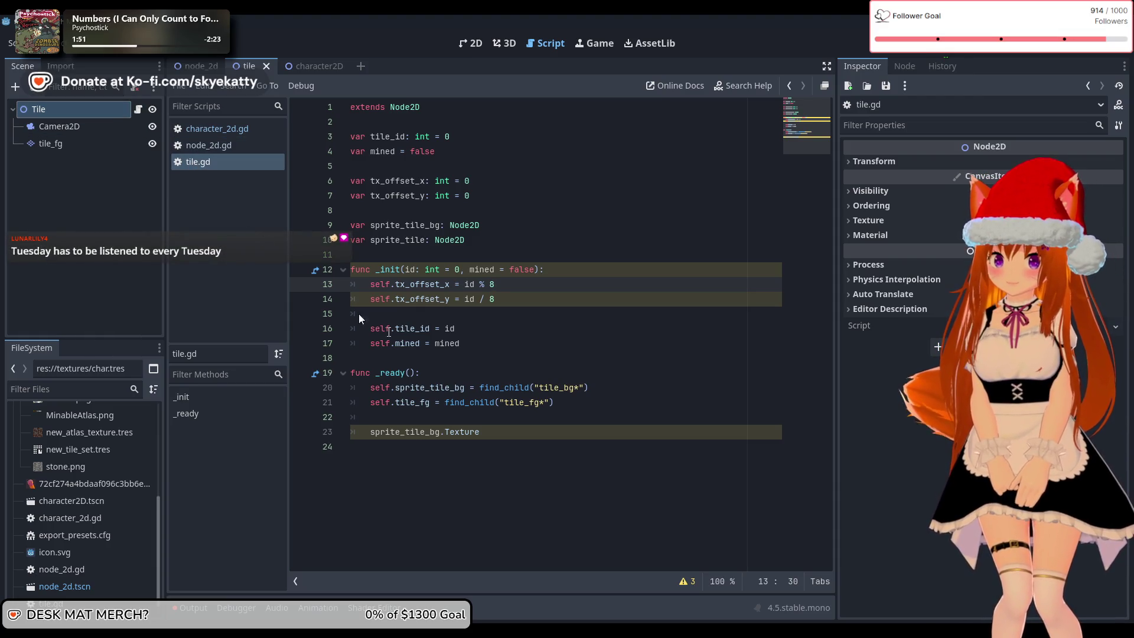
pyautogui.click(745, 492)
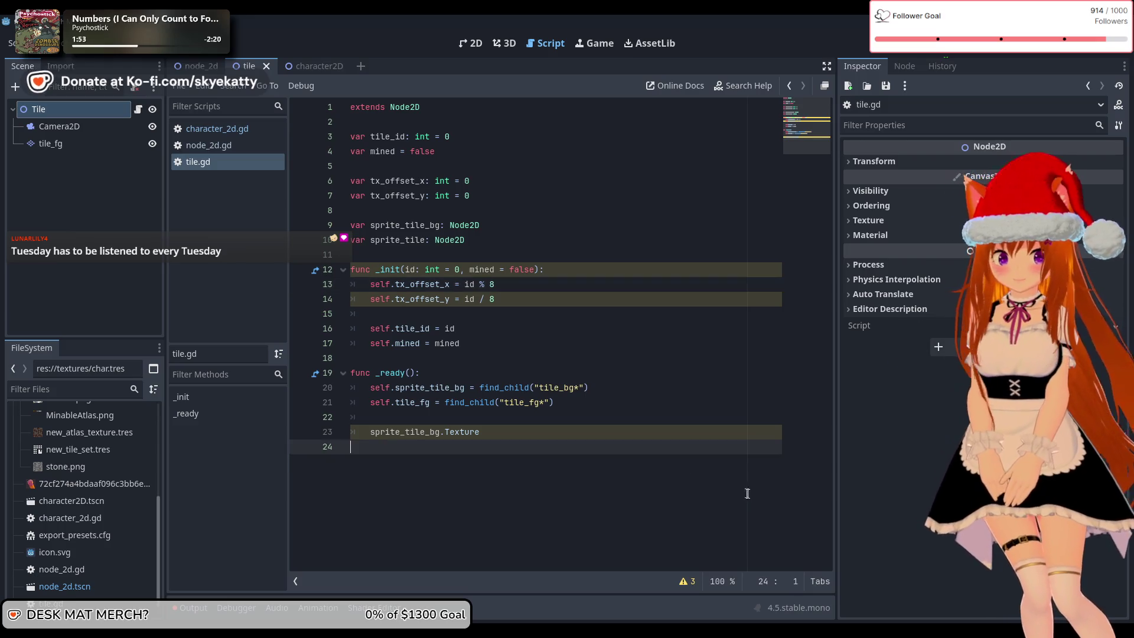
pyautogui.moveTo(446, 453)
pyautogui.mouseDown()
pyautogui.moveTo(378, 248)
pyautogui.moveTo(260, 177)
pyautogui.moveTo(264, 135)
pyautogui.mouseUp()
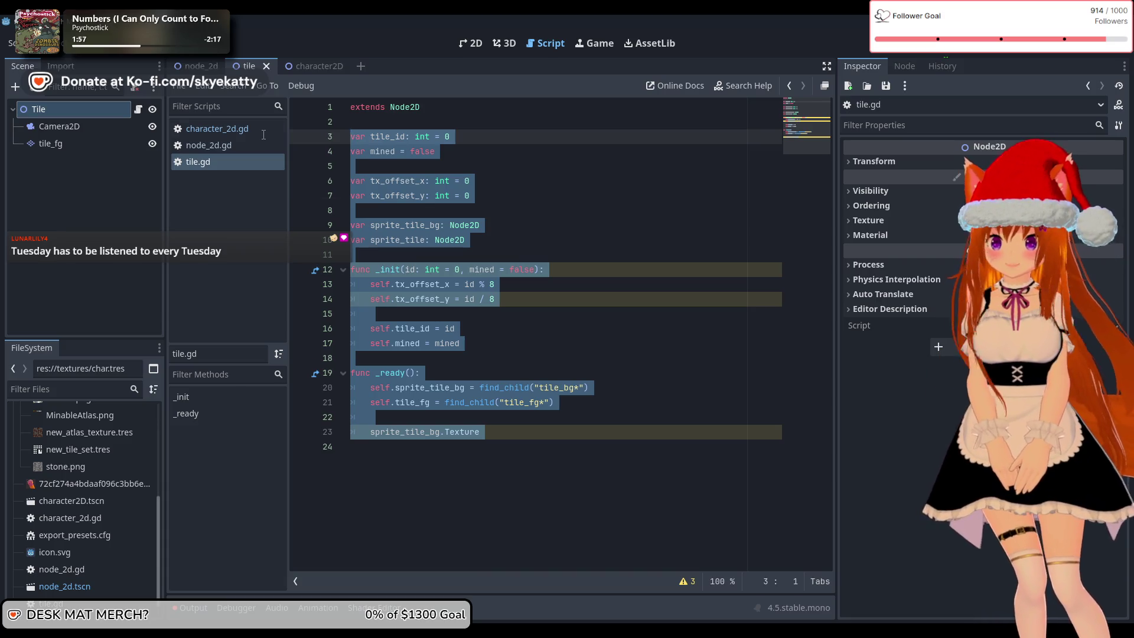
pyautogui.press('BackSpace')
pyautogui.press('BackSpace')
pyautogui.press('BackSpace')
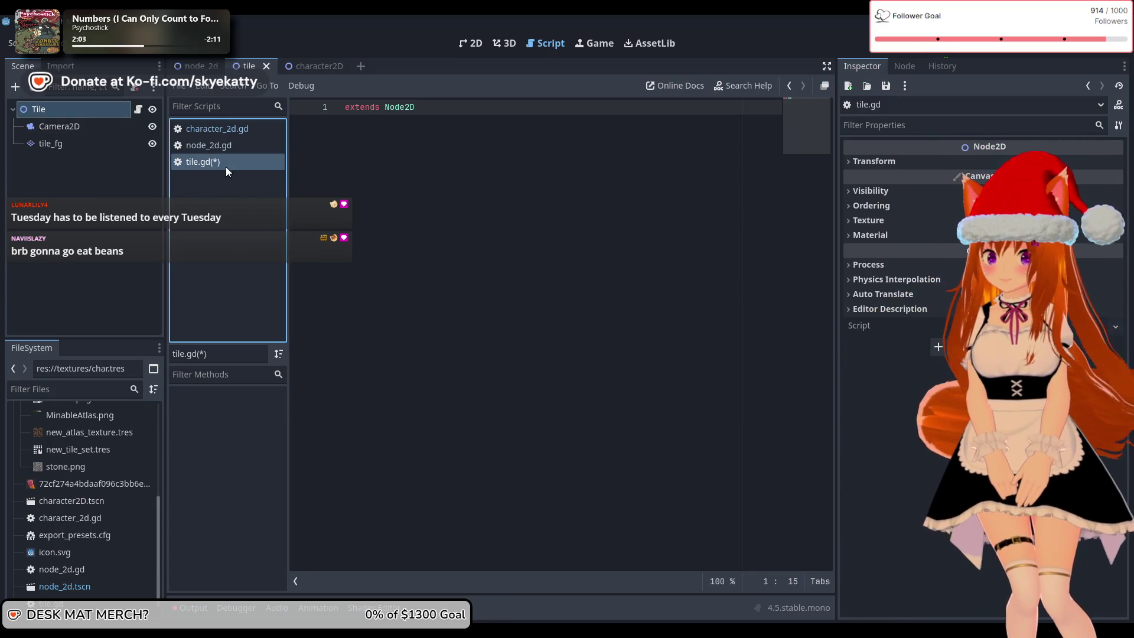
# Leave tile.gd as bare extends Node2D, deselect the Tile node and show the tile scene in 2D
pyautogui.rightClick(226, 171)
pyautogui.click(148, 281)
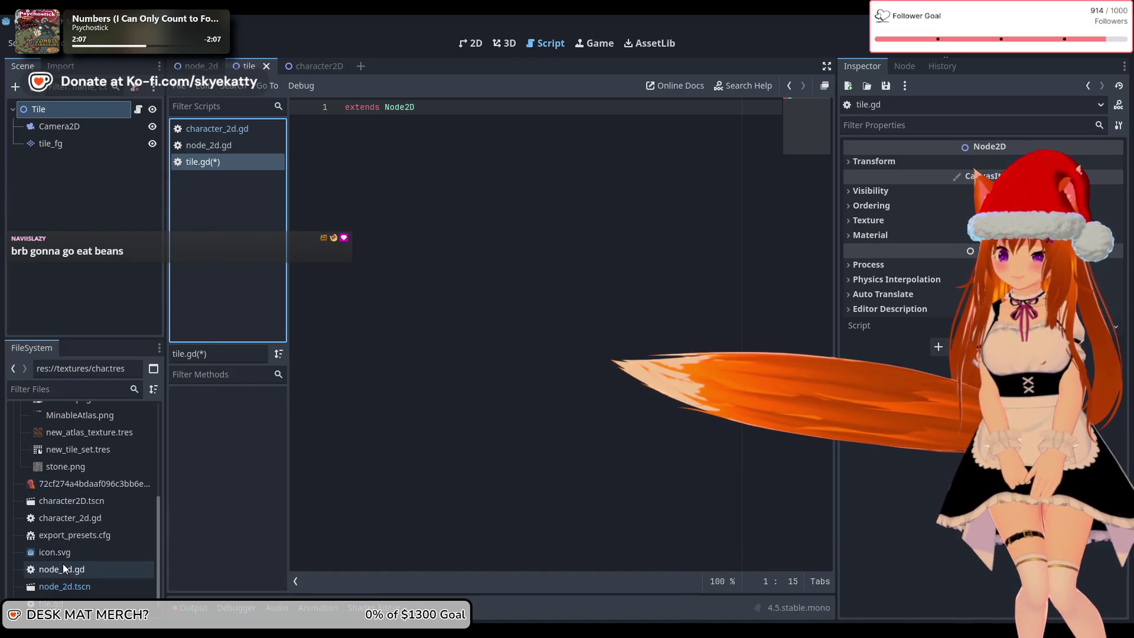
pyautogui.click(101, 105)
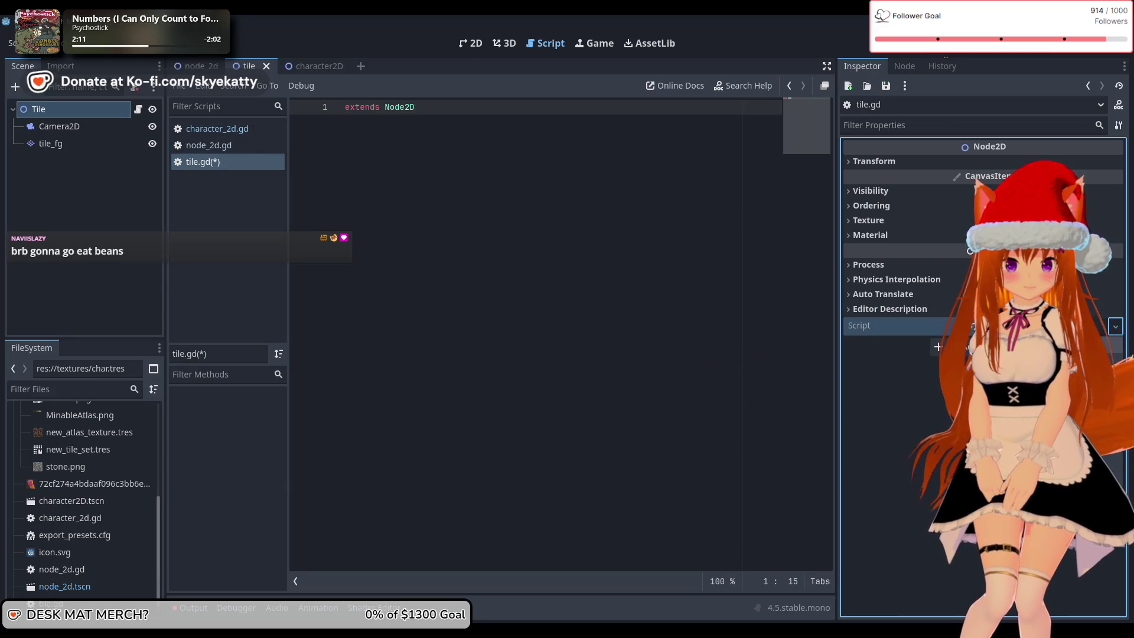
pyautogui.click(79, 307)
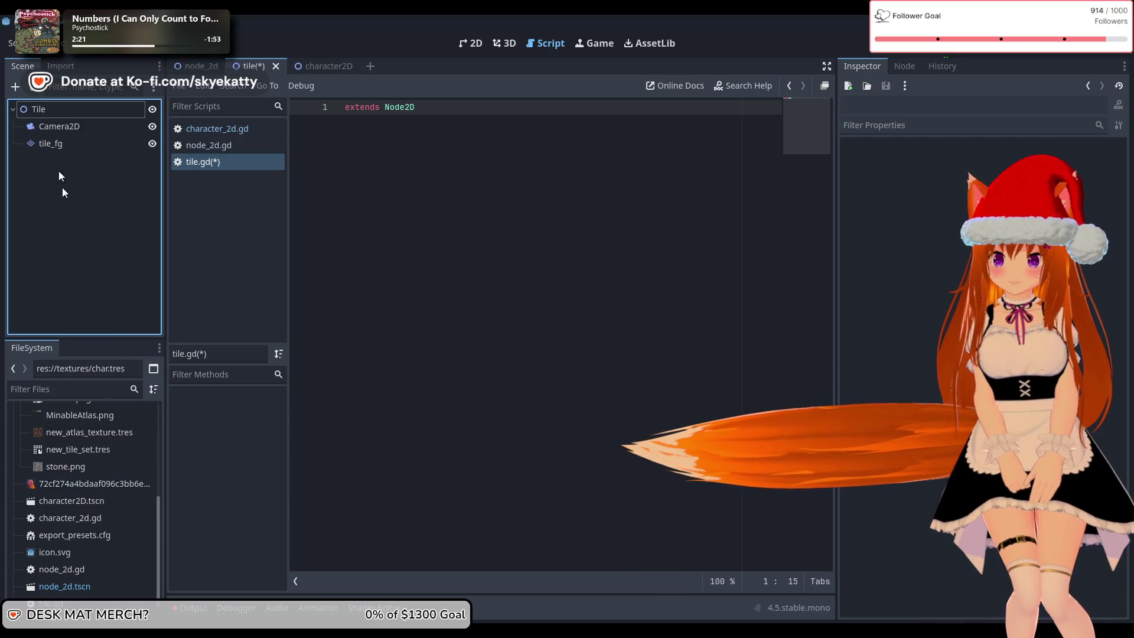
pyautogui.click(329, 65)
pyautogui.click(248, 65)
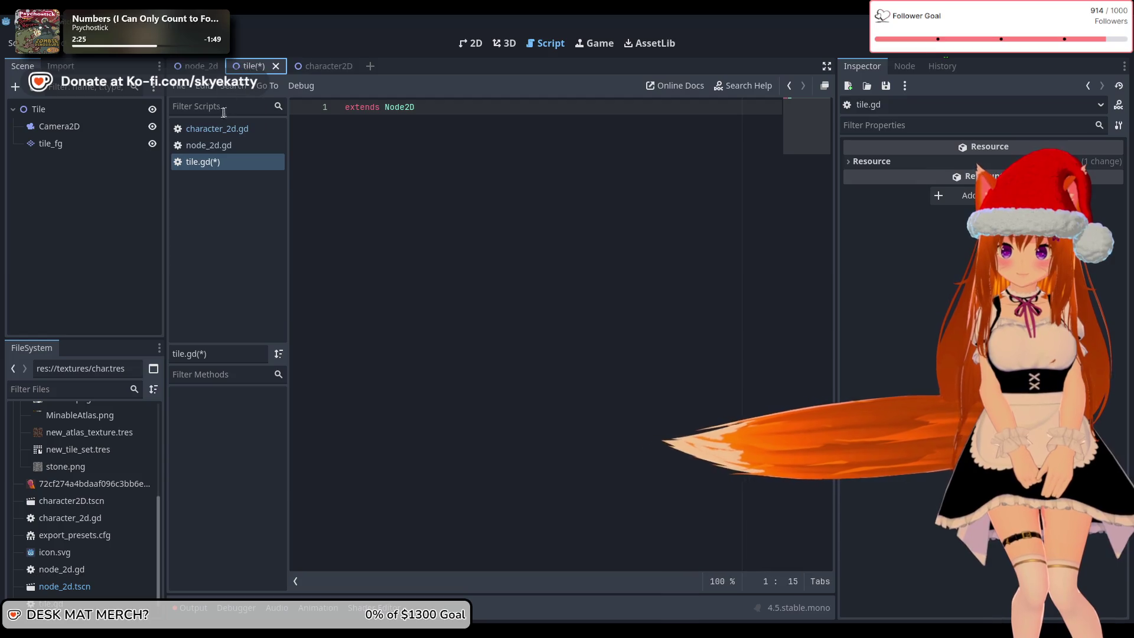
pyautogui.click(472, 43)
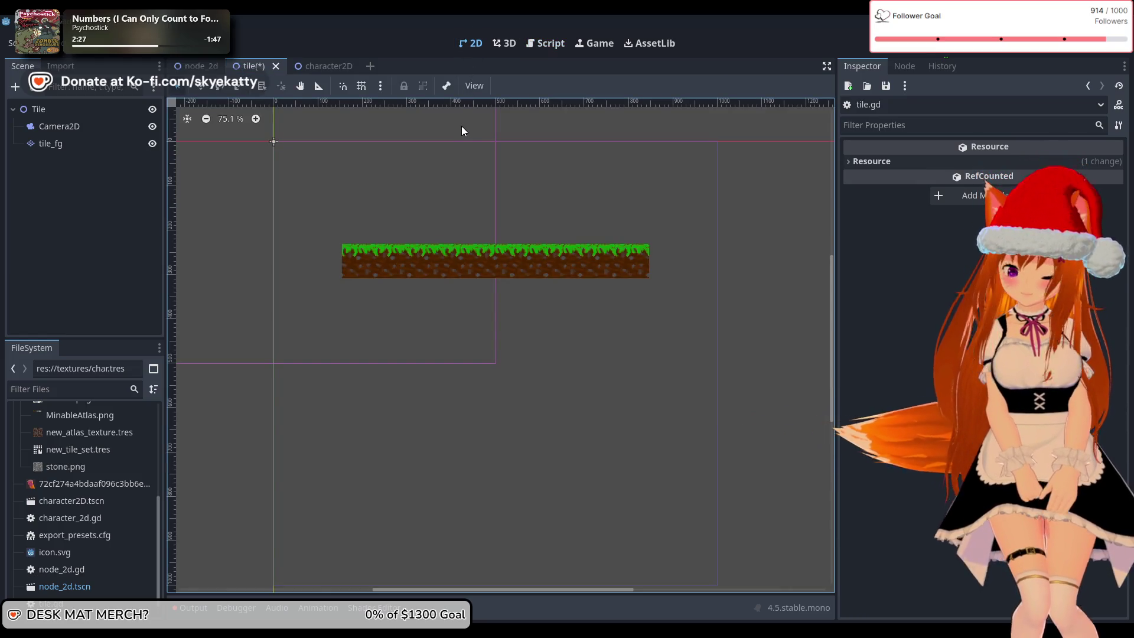
# Save the tile scene and select its Camera2D node in the Scene dock
pyautogui.hotkey('ctrl', 's')
pyautogui.scroll(-4, 521, 219)
pyautogui.scroll(3, 375, 273)
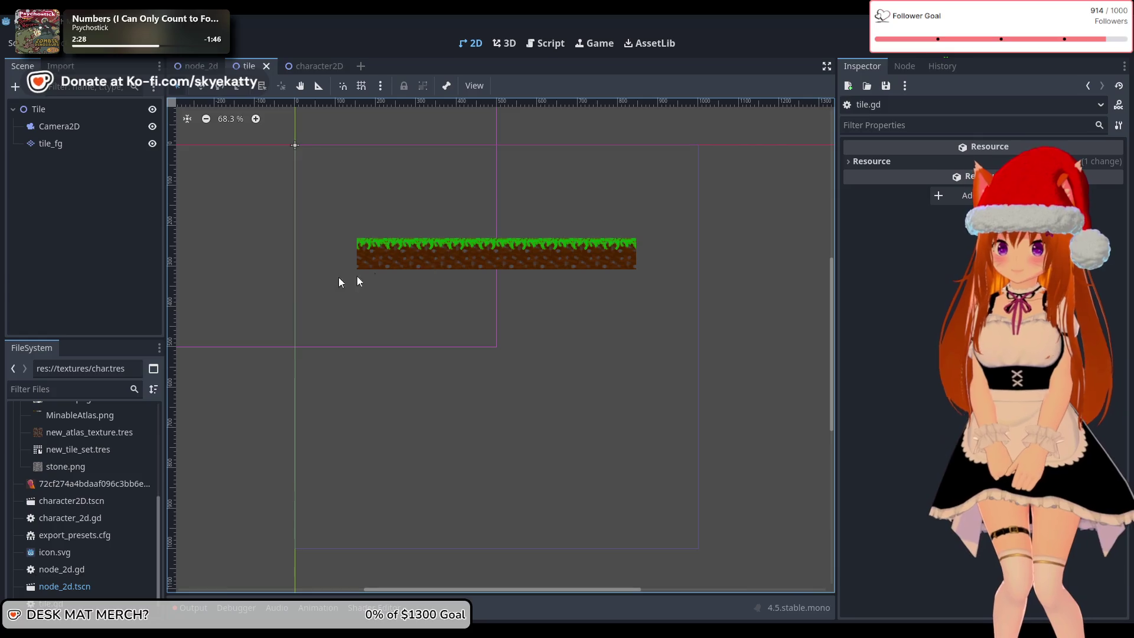
pyautogui.scroll(-4, 391, 320)
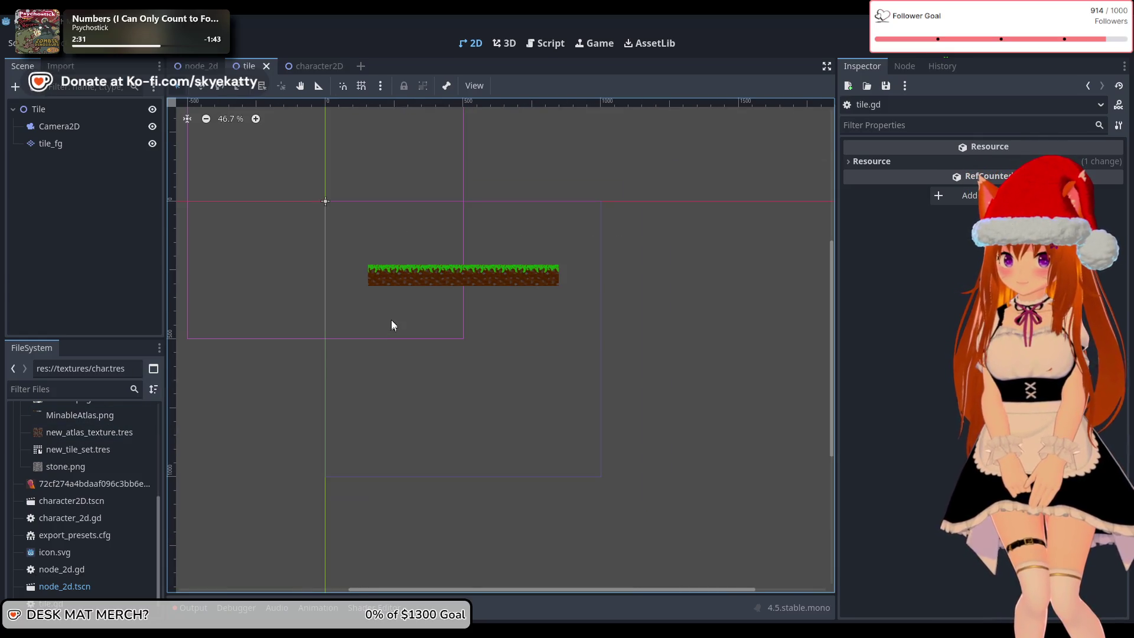
pyautogui.click(83, 128)
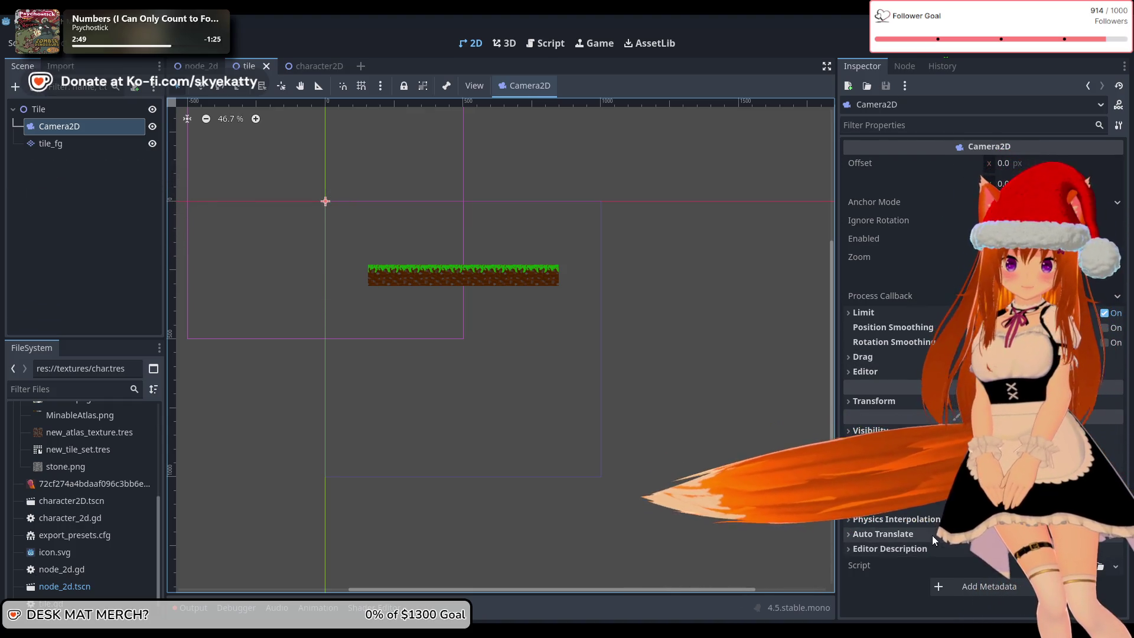
# Tick Position Smoothing On for the Camera2D after checking its Drag section
pyautogui.click(916, 361)
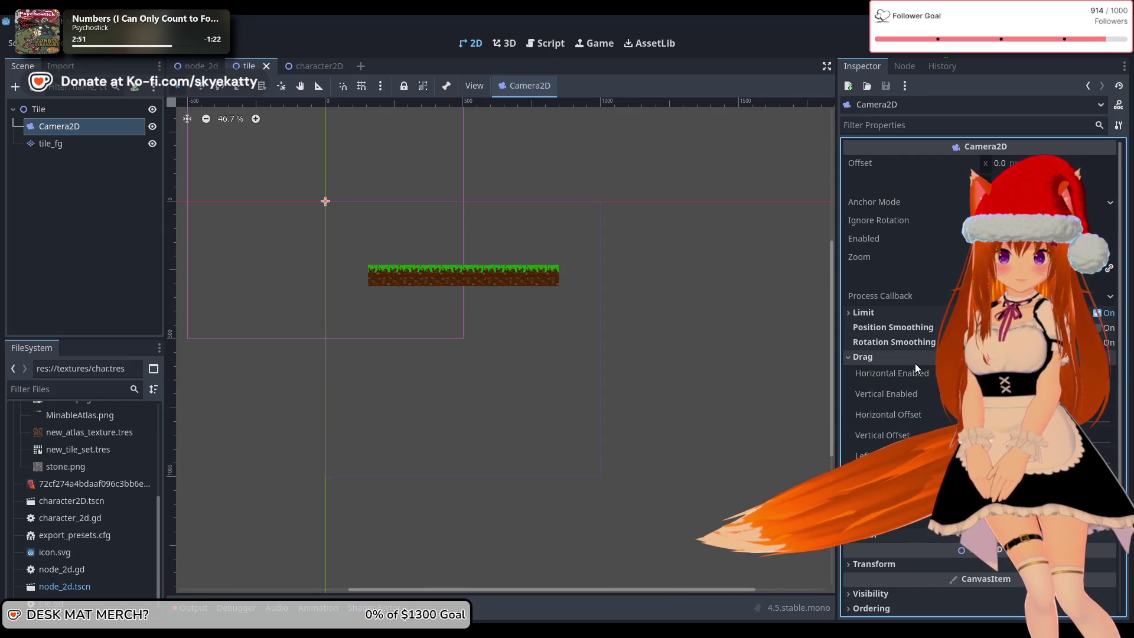
pyautogui.click(914, 358)
pyautogui.click(912, 355)
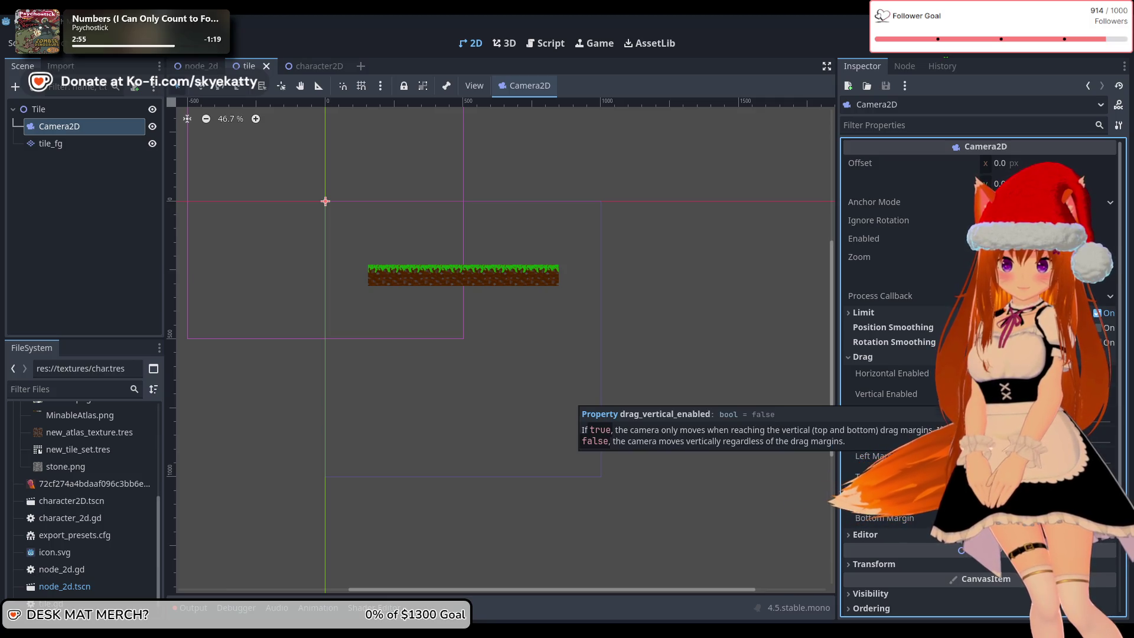
pyautogui.click(908, 354)
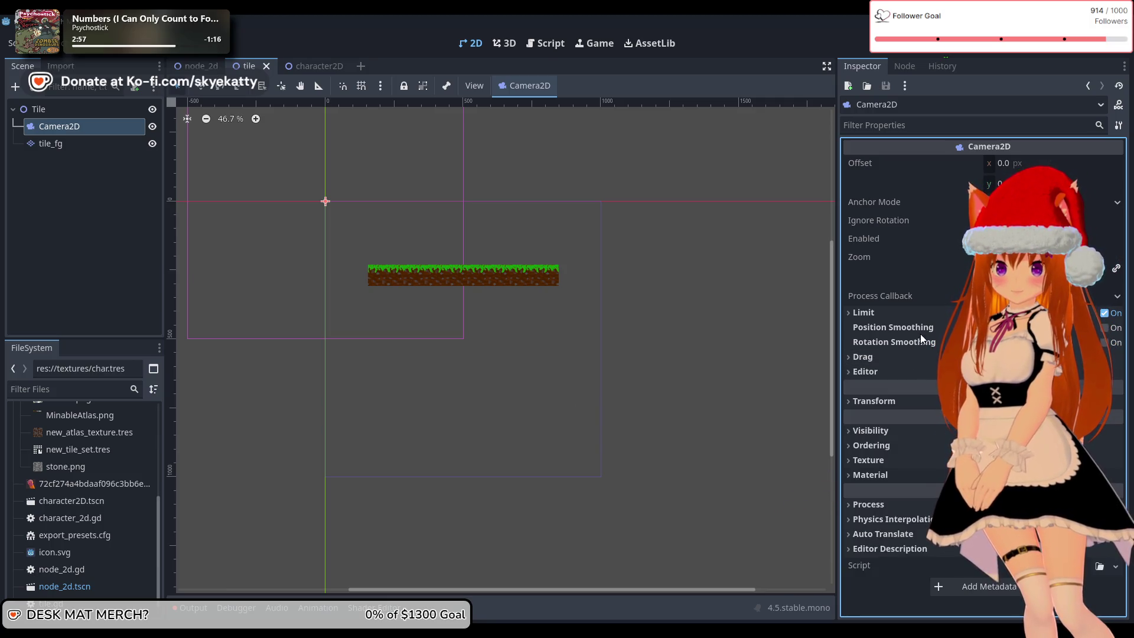
pyautogui.moveTo(922, 331)
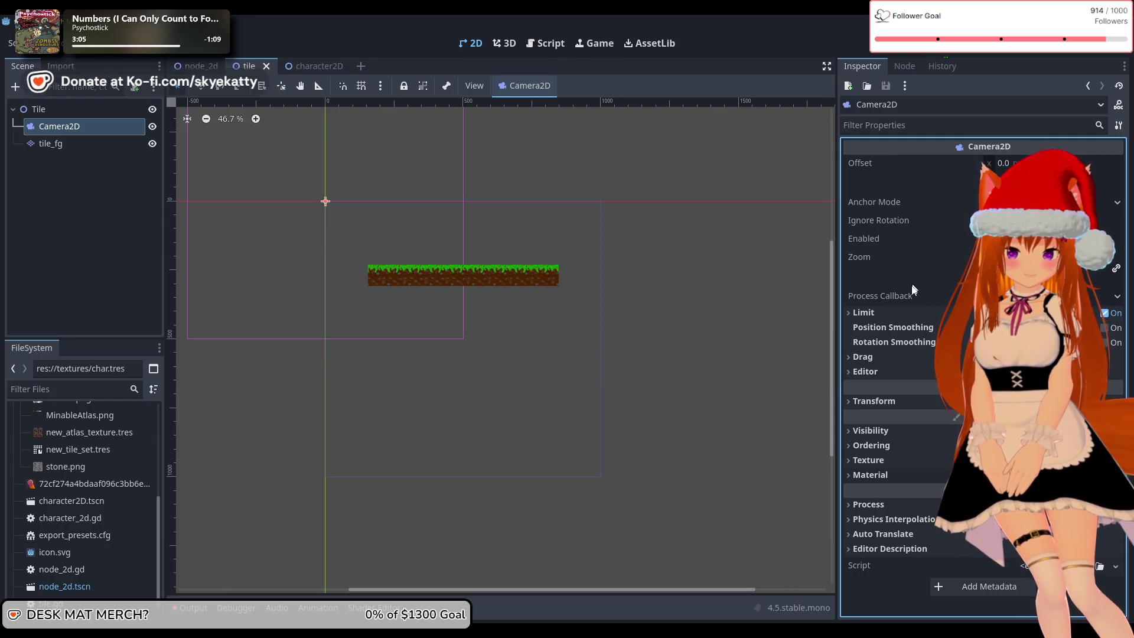
pyautogui.click(1113, 328)
# Inspect the Camera2D's smoothing speed, Editor, Drag and Transform sections in the Inspector
pyautogui.click(893, 328)
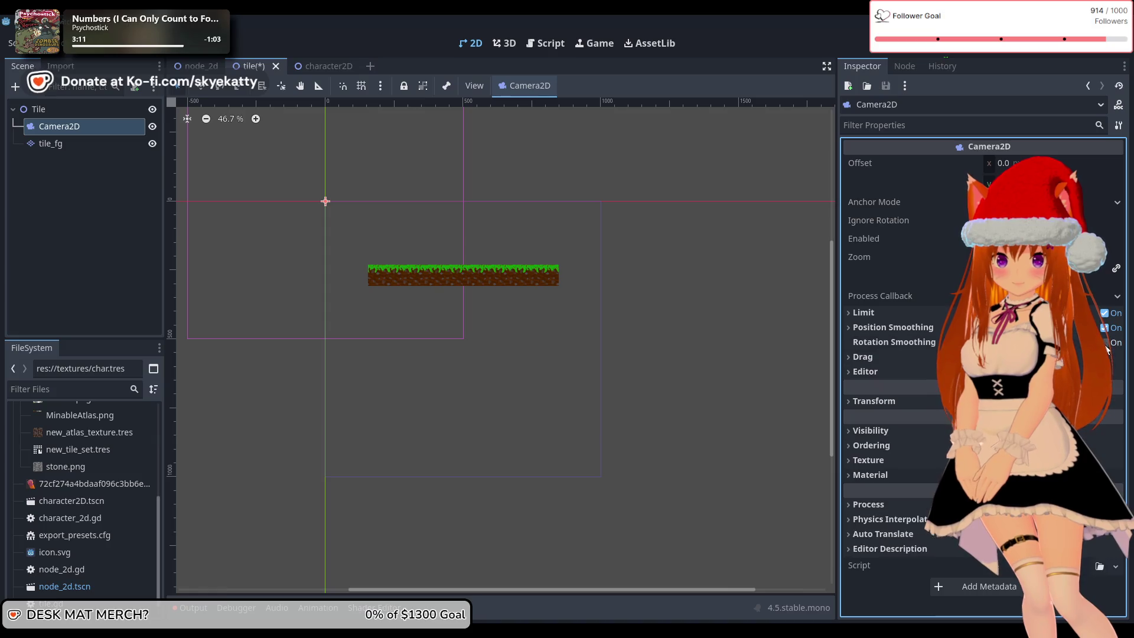
pyautogui.click(886, 329)
pyautogui.click(886, 328)
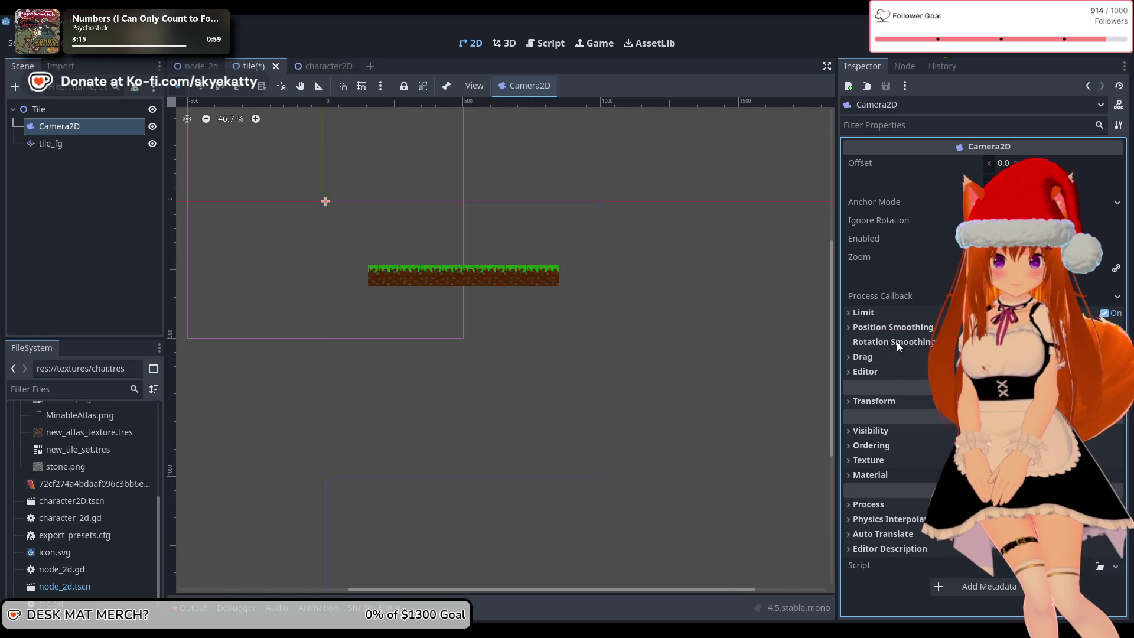
pyautogui.click(897, 371)
pyautogui.click(896, 358)
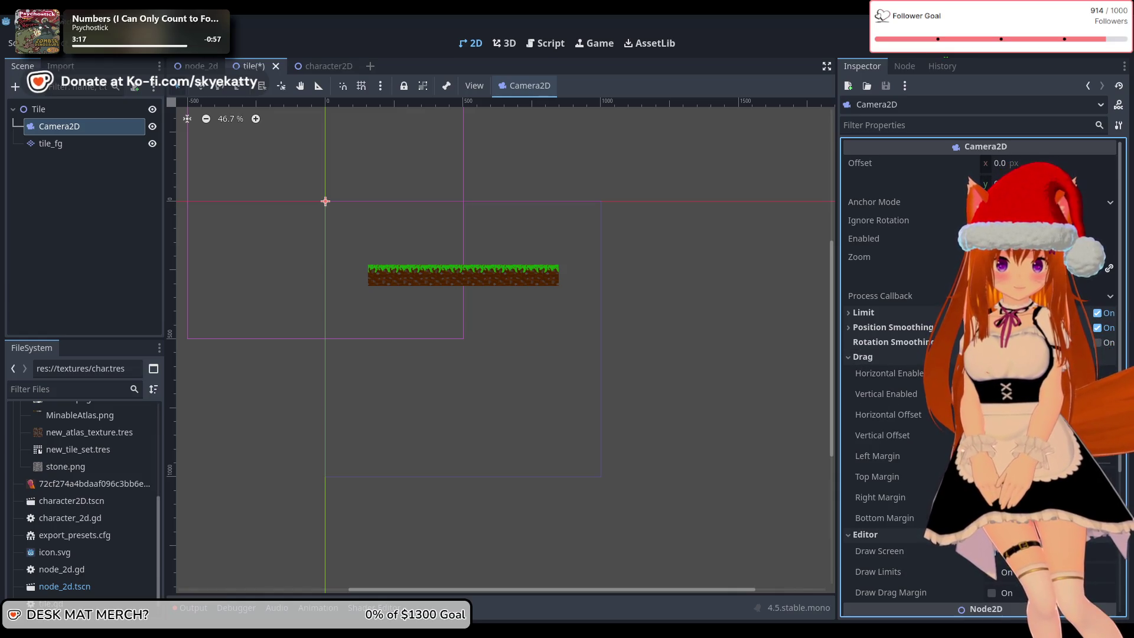
pyautogui.click(895, 358)
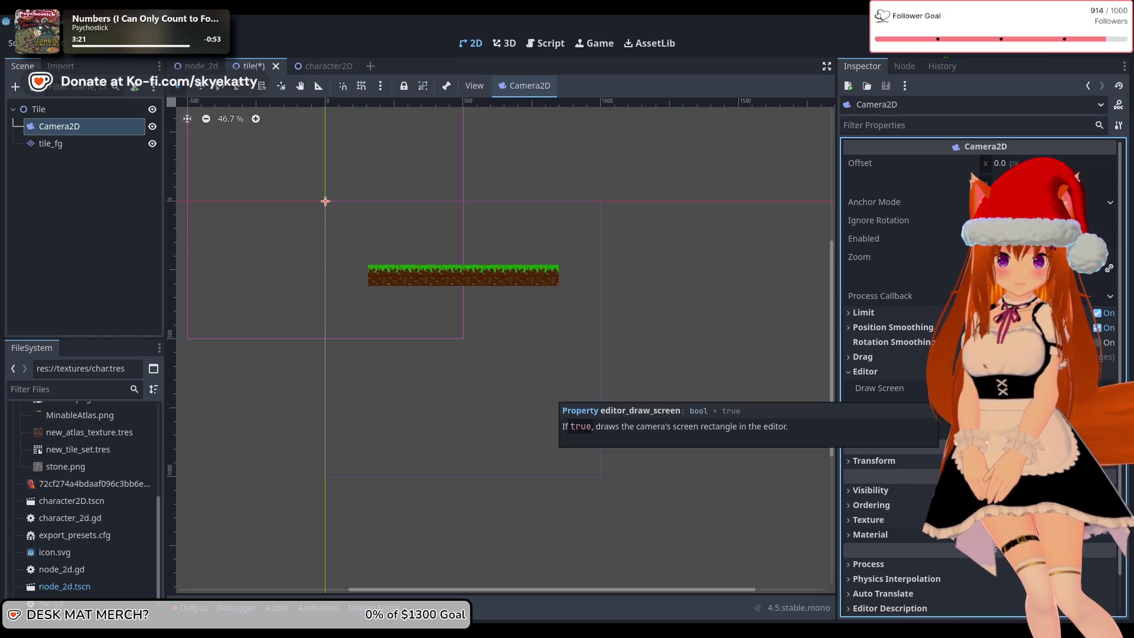
pyautogui.scroll(-2, 906, 418)
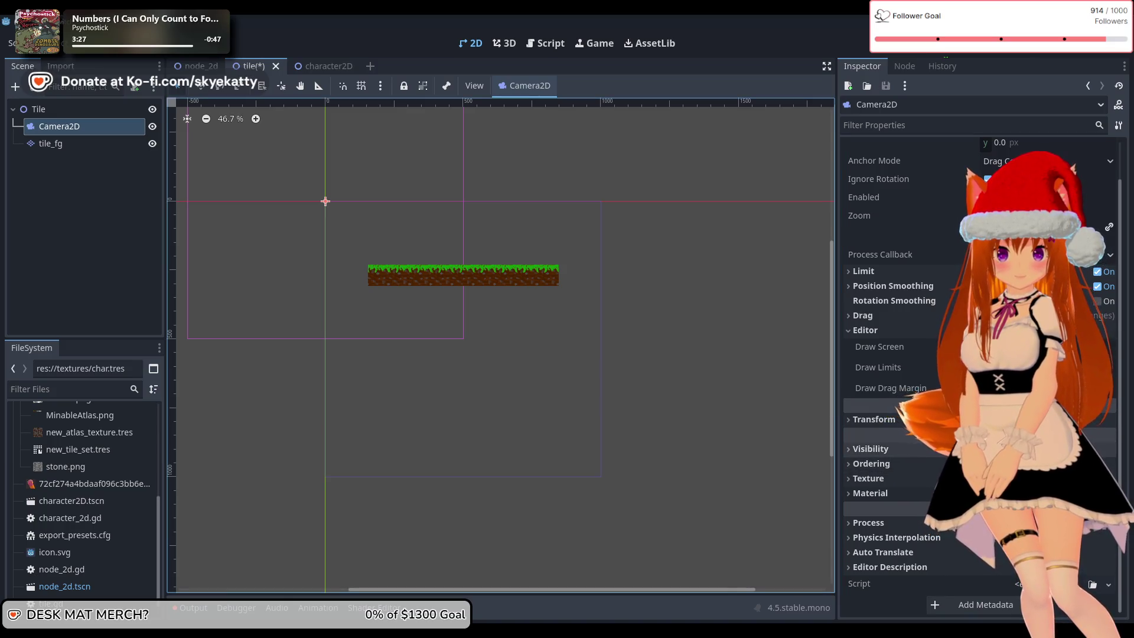
pyautogui.click(942, 419)
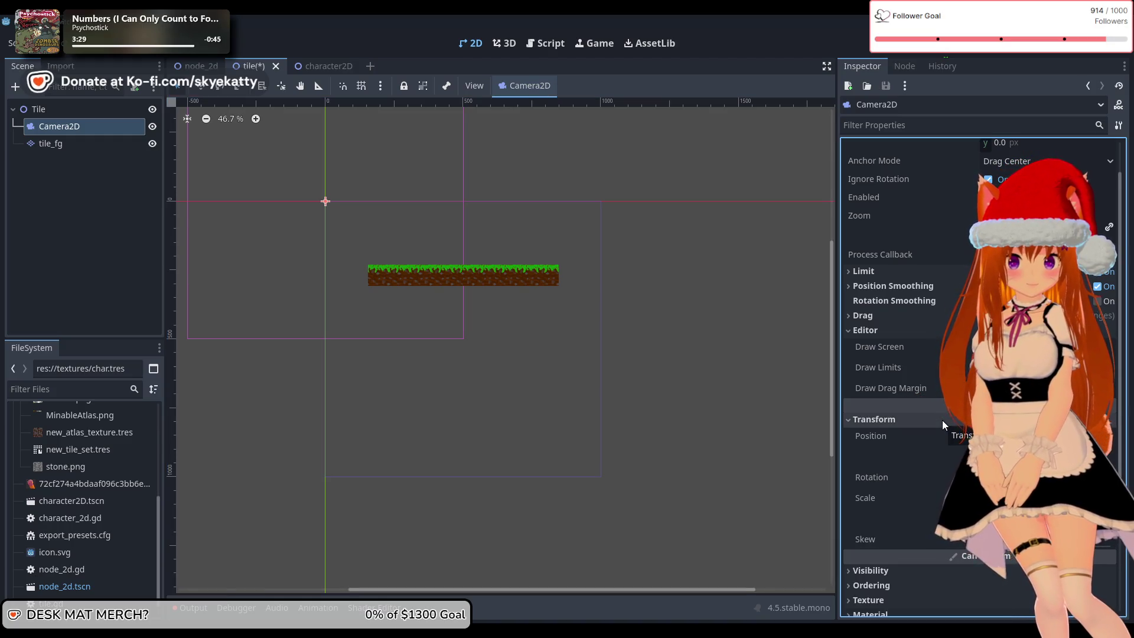
pyautogui.click(941, 420)
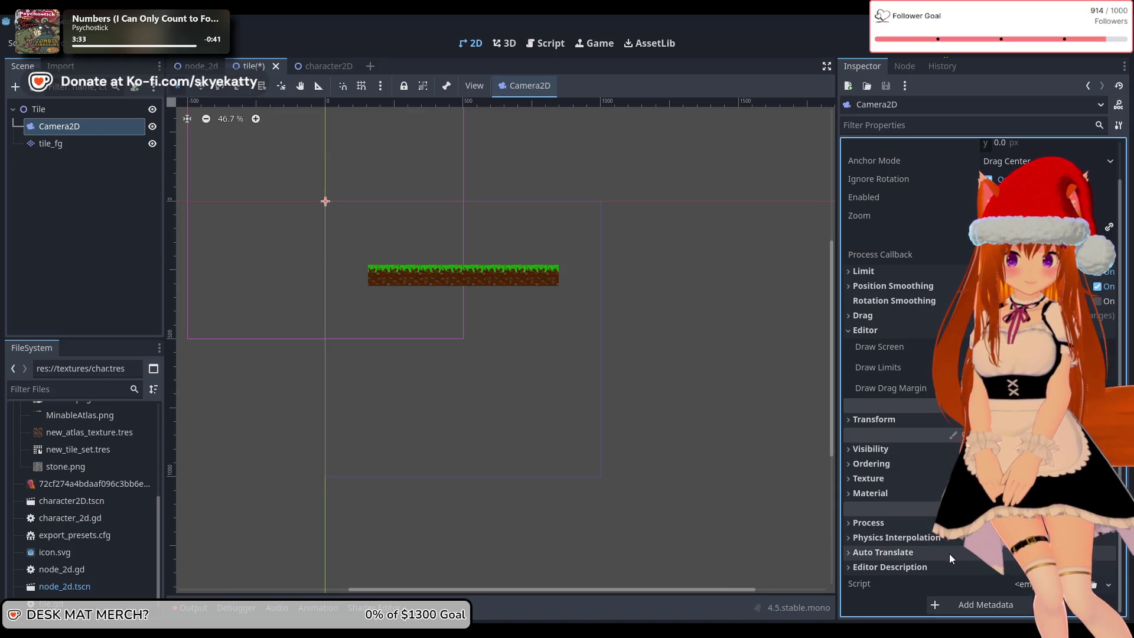
pyautogui.scroll(2, 945, 557)
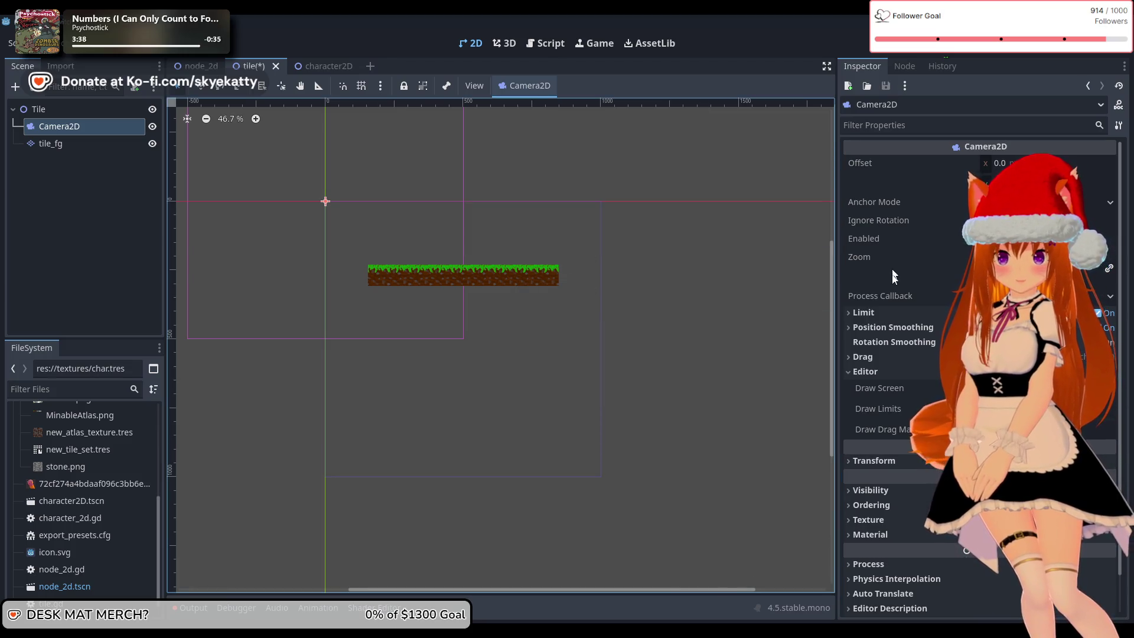
pyautogui.click(884, 316)
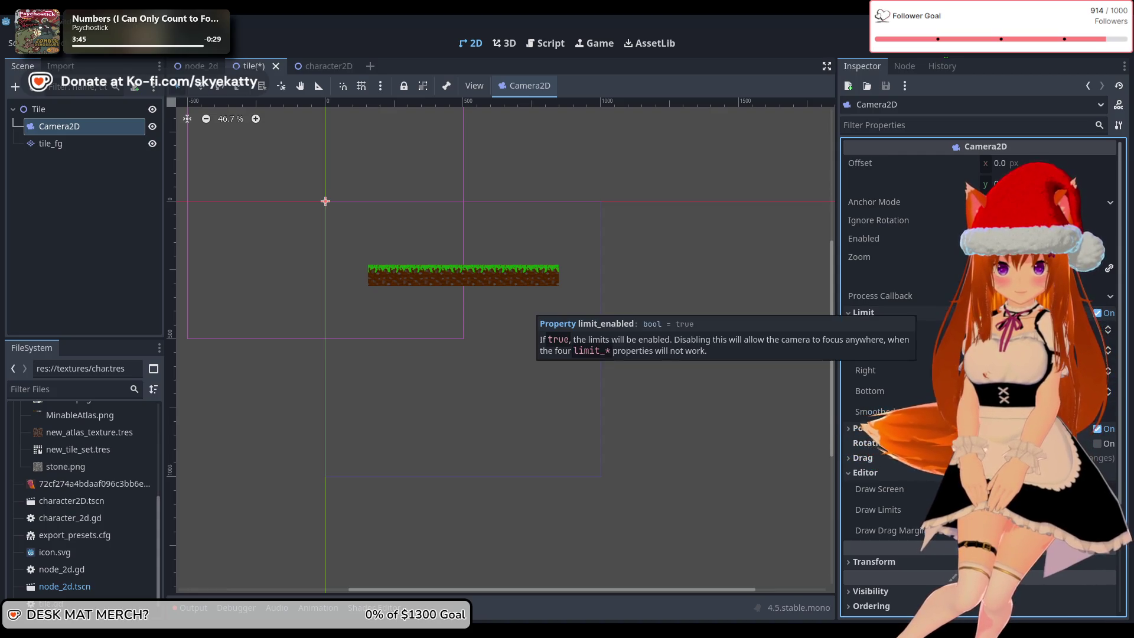
pyautogui.click(878, 313)
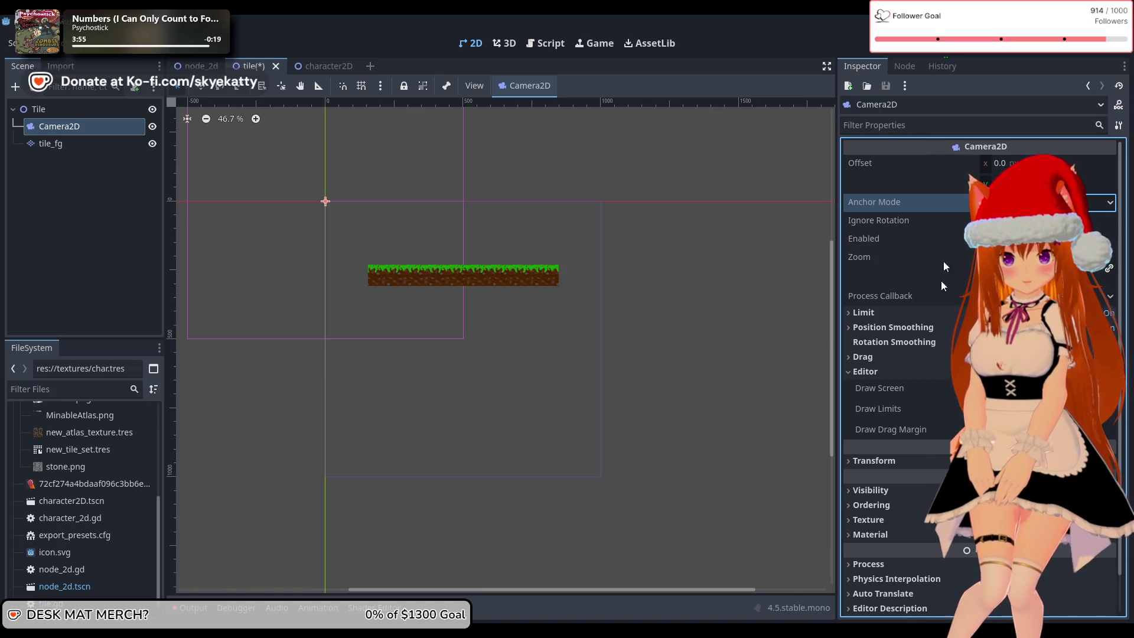
pyautogui.click(892, 370)
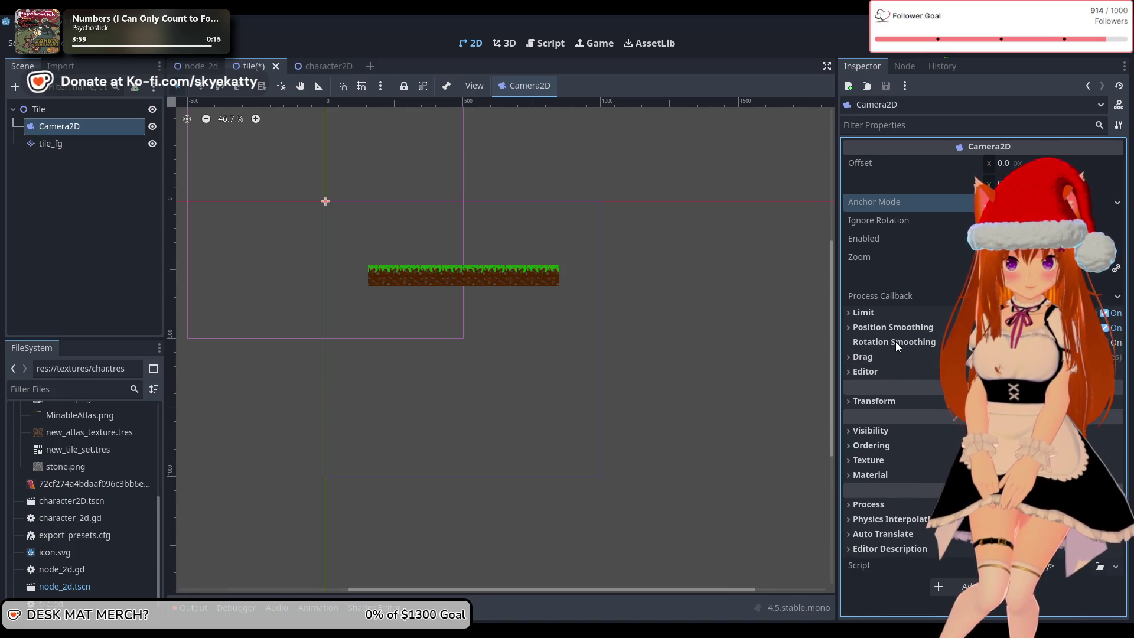
pyautogui.click(872, 357)
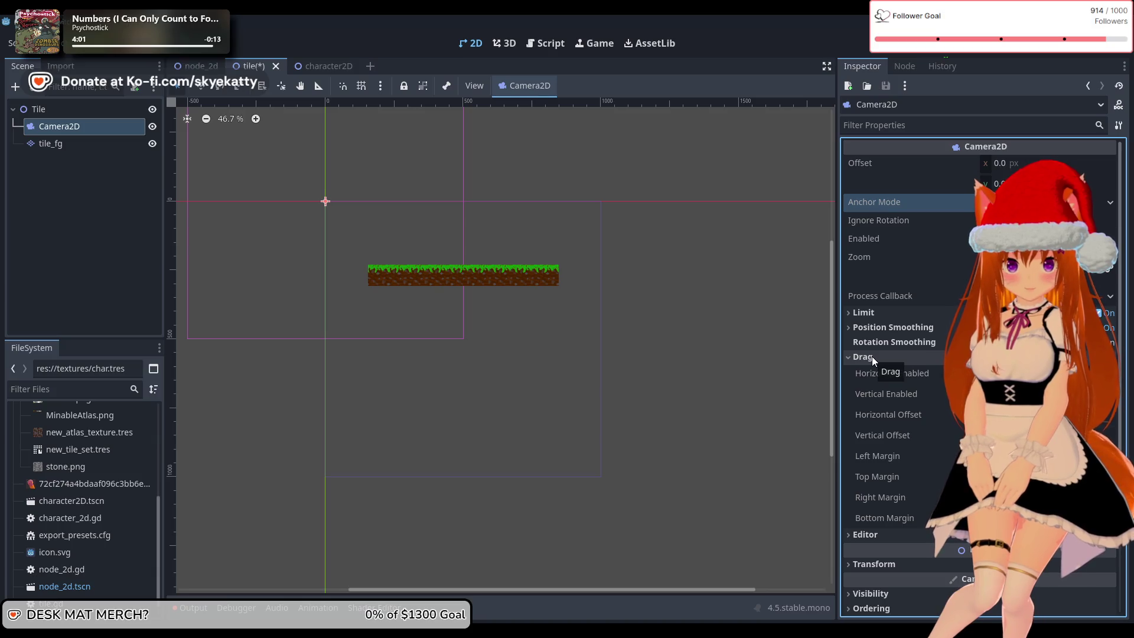
pyautogui.click(872, 356)
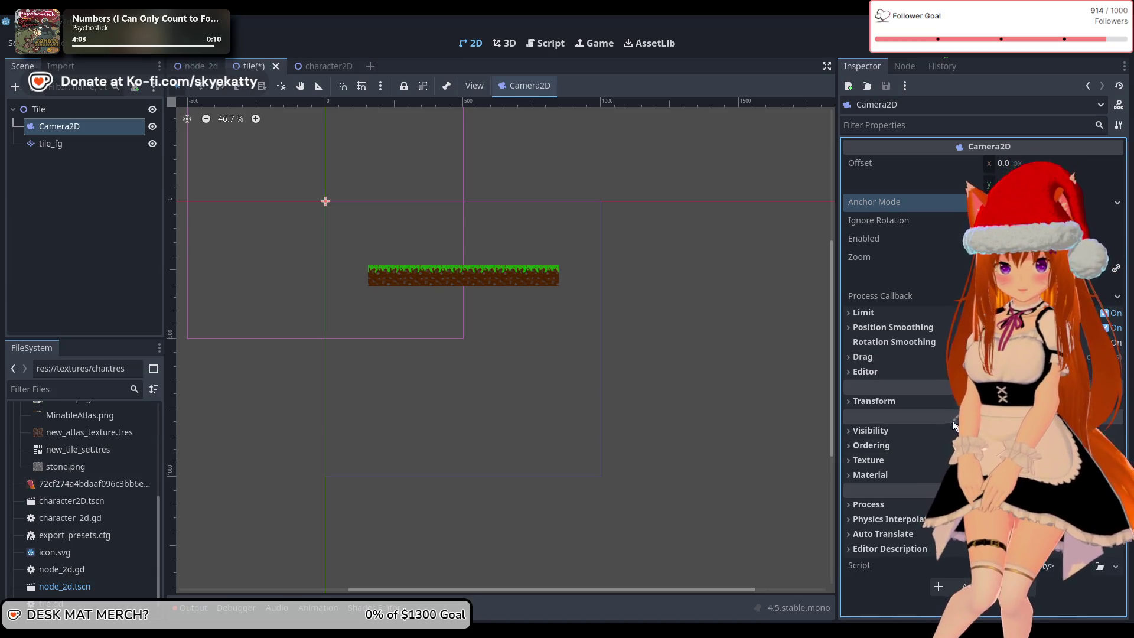
pyautogui.click(927, 405)
pyautogui.click(927, 406)
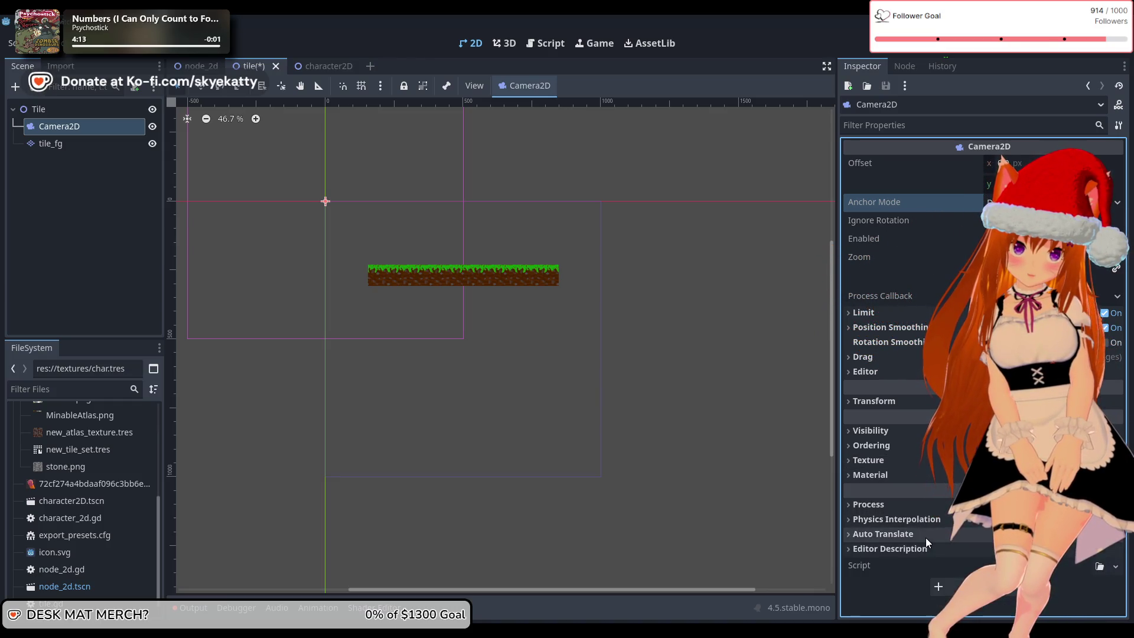
pyautogui.click(912, 506)
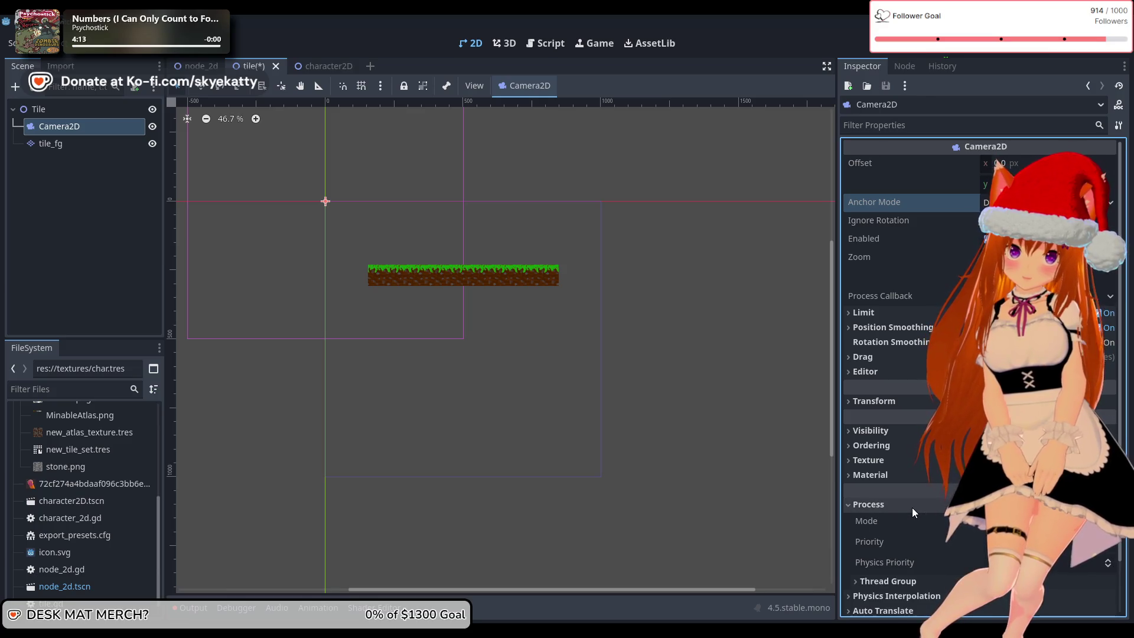
pyautogui.click(912, 507)
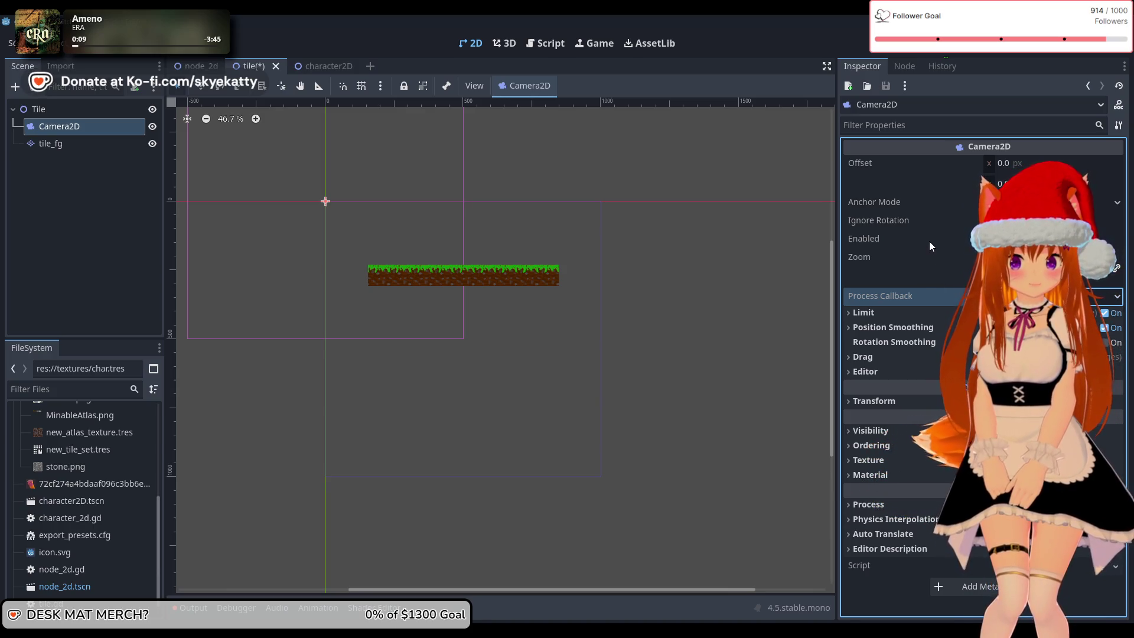
pyautogui.moveTo(930, 241)
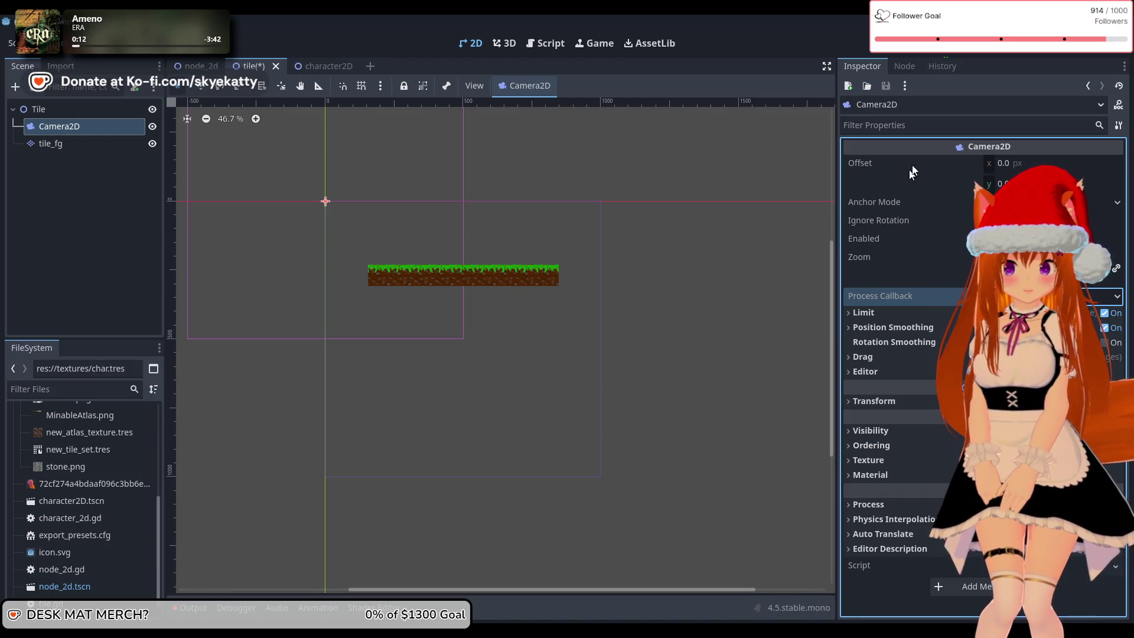
pyautogui.click(89, 130)
pyautogui.rightClick(99, 128)
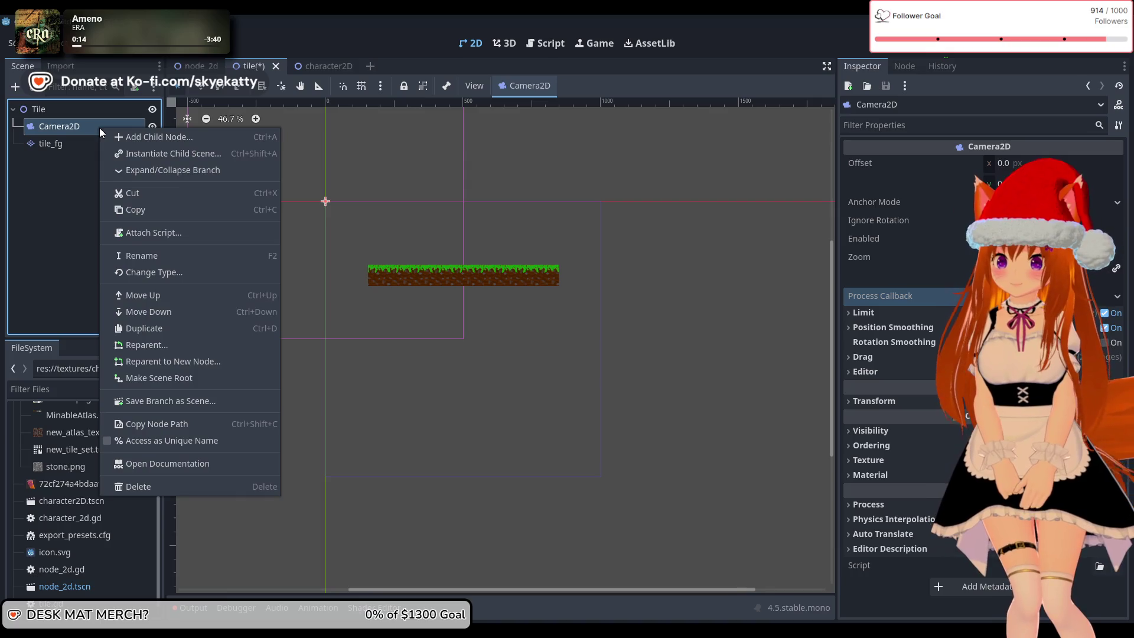
pyautogui.click(64, 235)
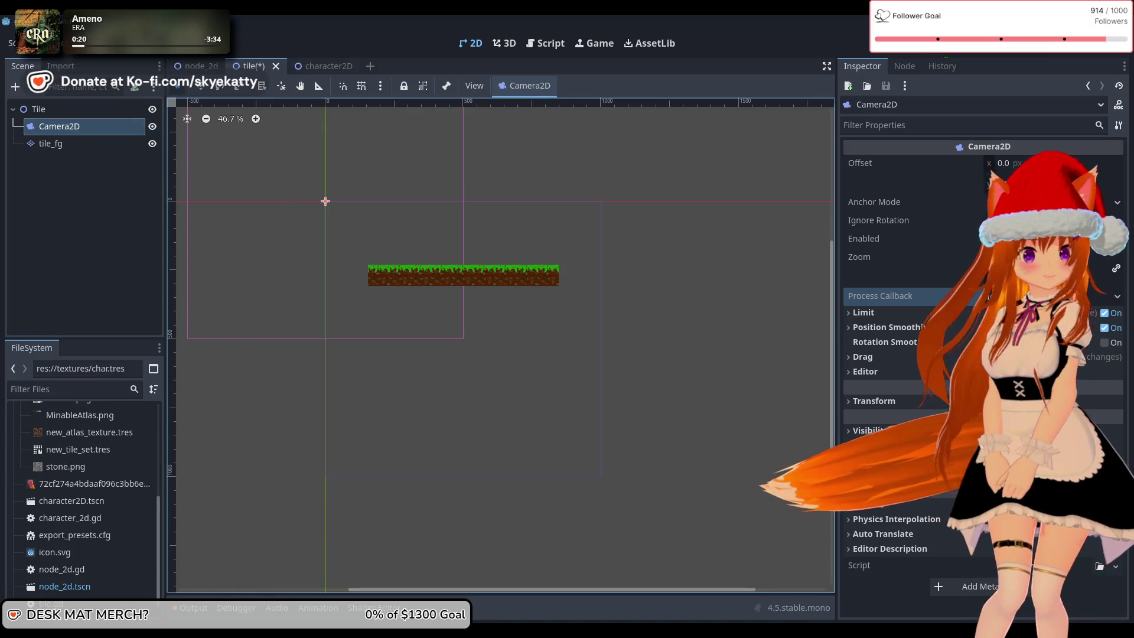
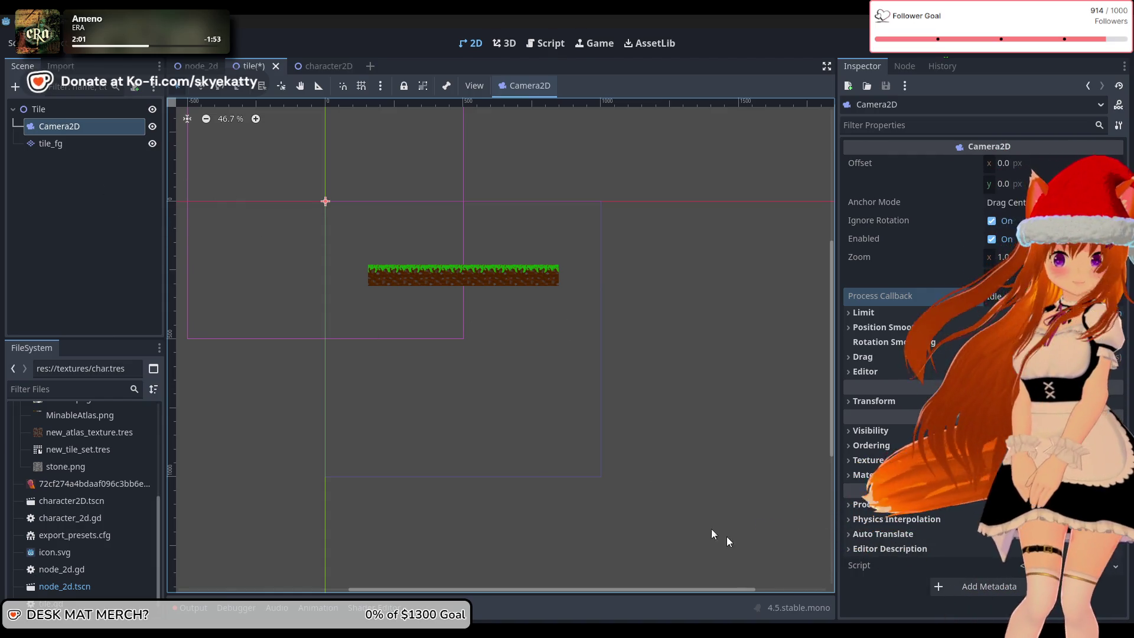
# Reselect the Camera2D node and inspect its Process settings in the Inspector
pyautogui.moveTo(902, 415)
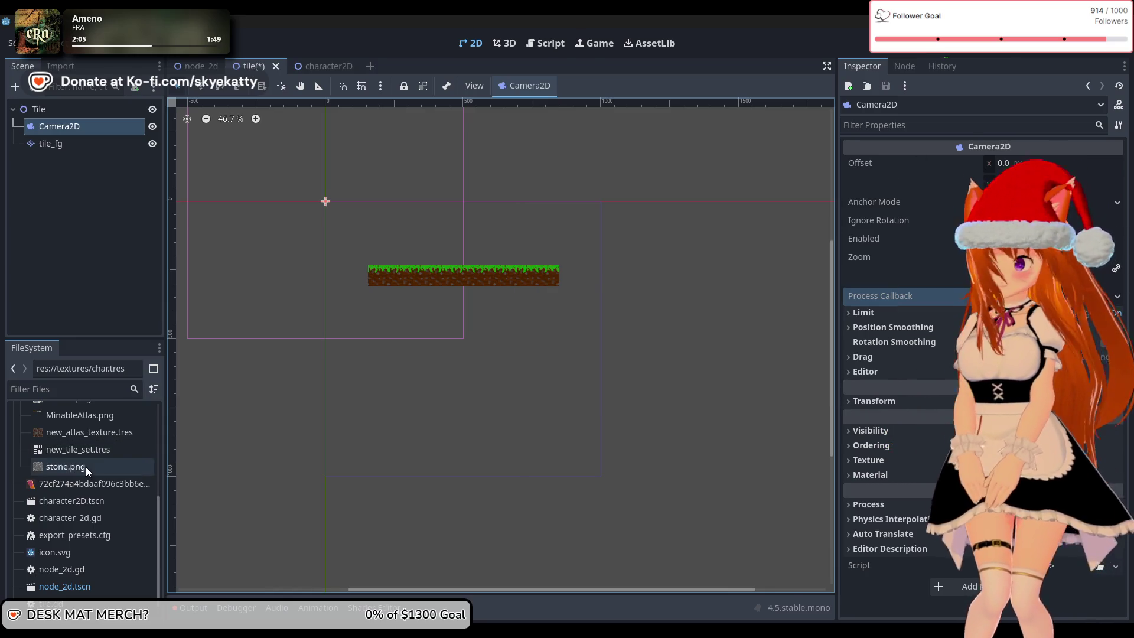
pyautogui.click(122, 179)
pyautogui.click(83, 127)
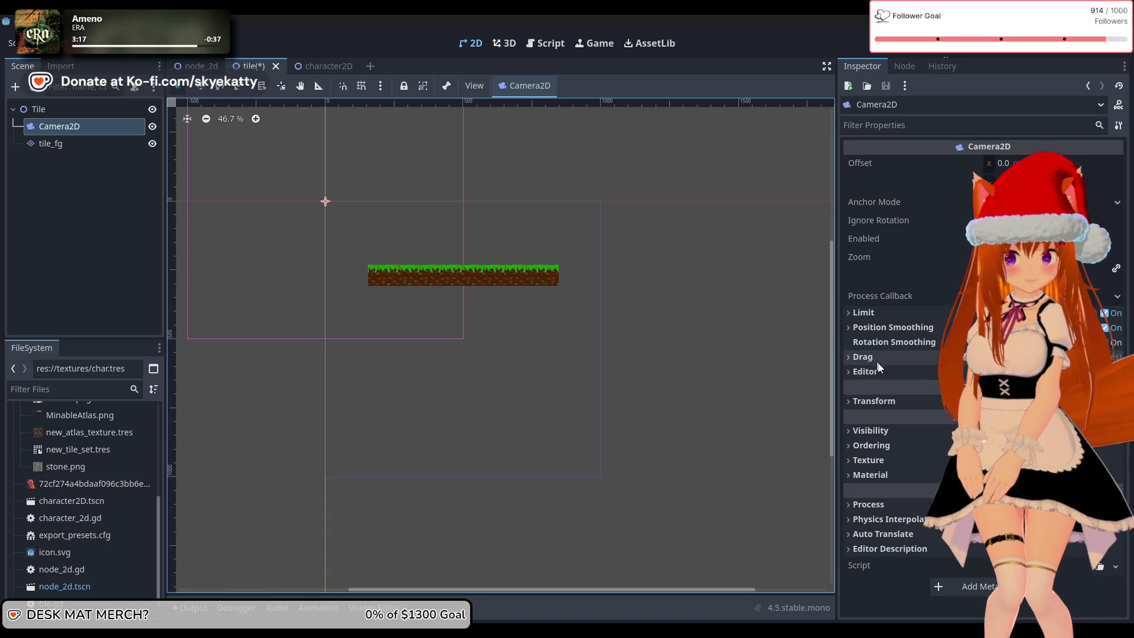
pyautogui.click(885, 518)
pyautogui.click(886, 511)
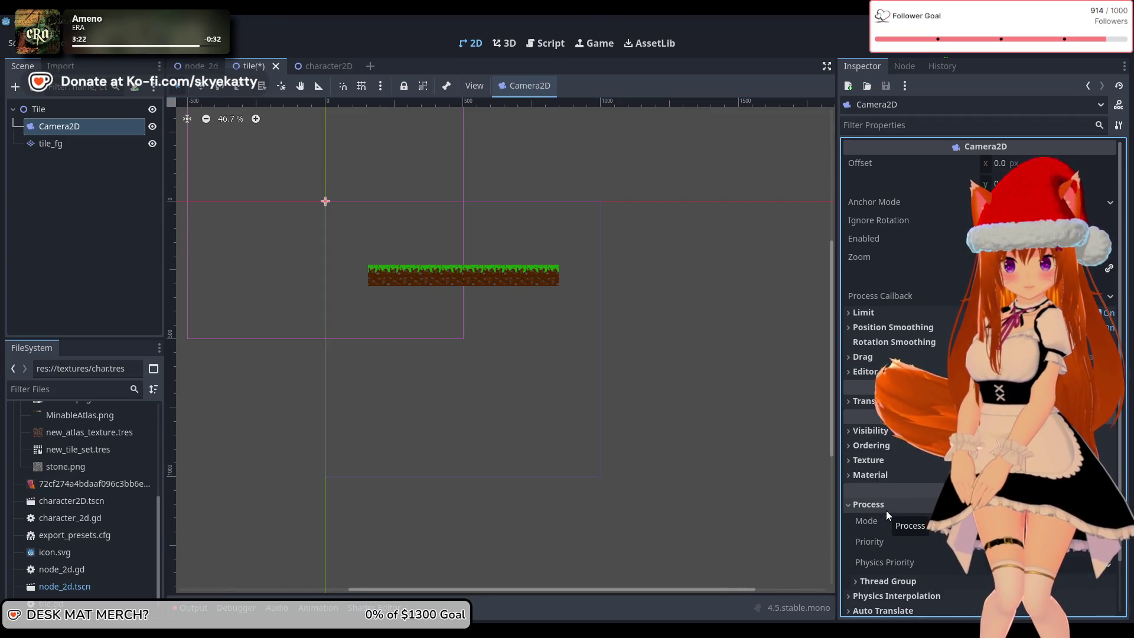
pyautogui.click(886, 506)
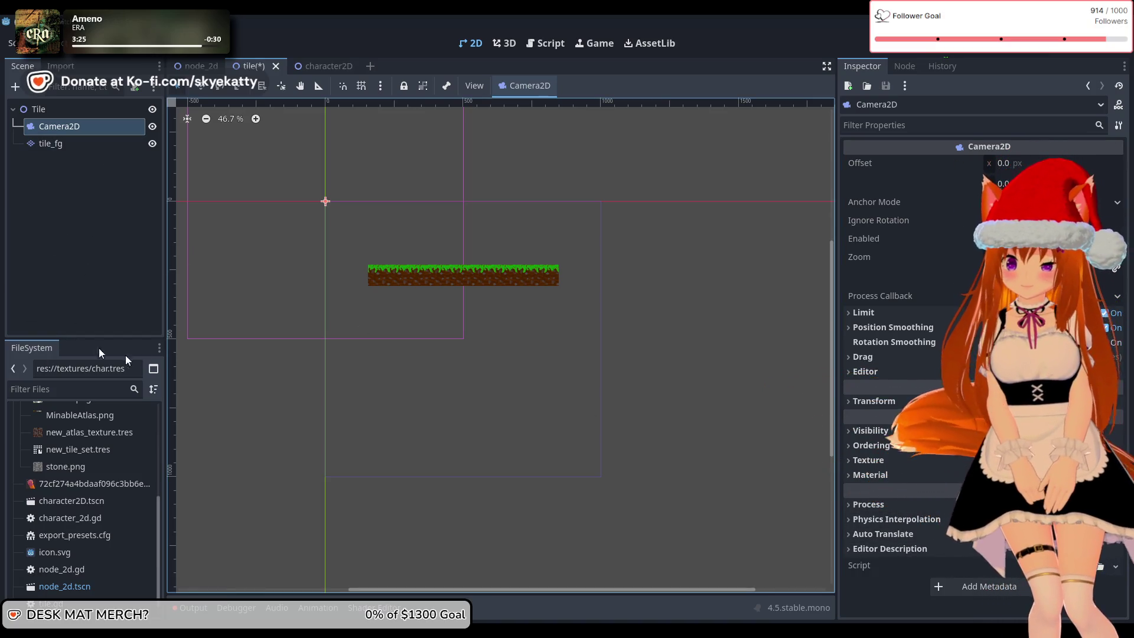
# Attach a new camera_2d.gd script to Camera2D and place the caret on its second line
pyautogui.rightClick(90, 130)
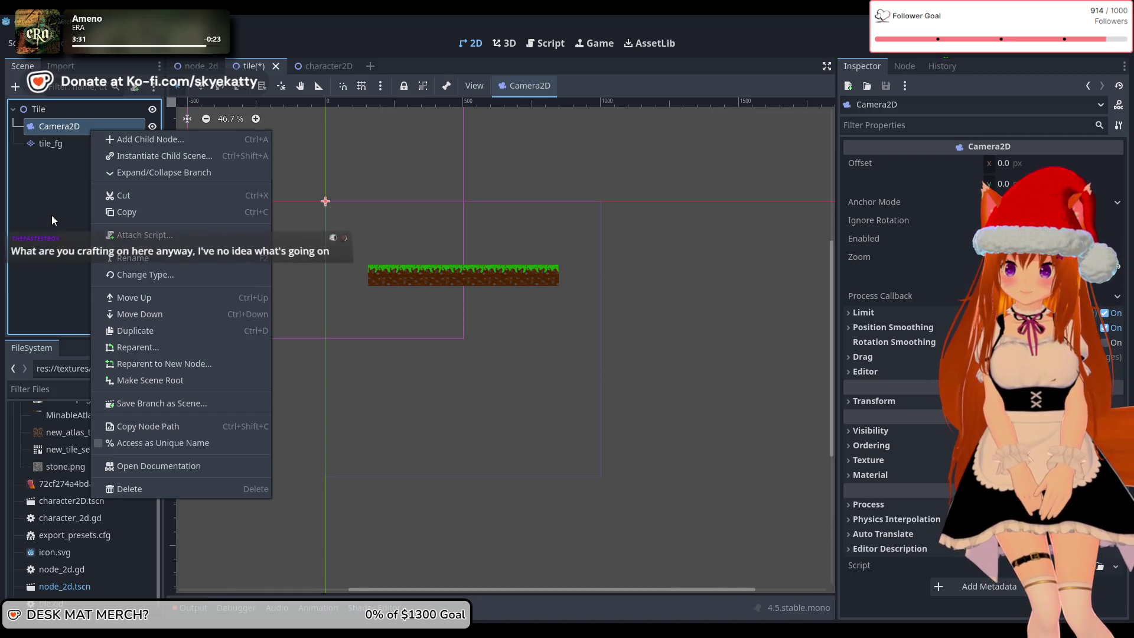
pyautogui.click(125, 234)
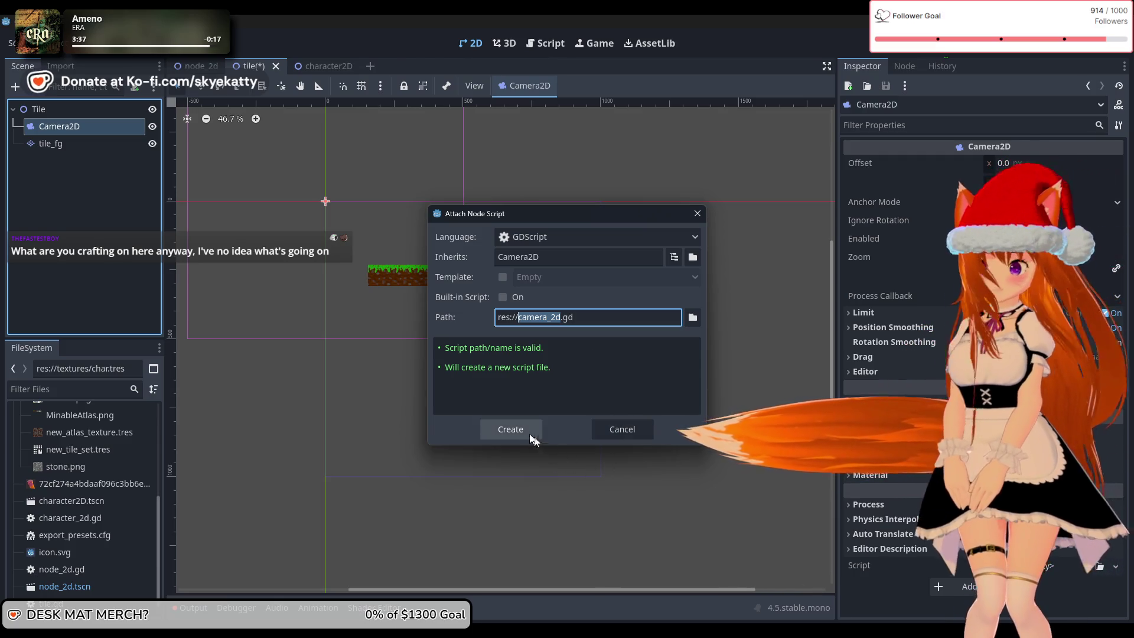
pyautogui.click(510, 429)
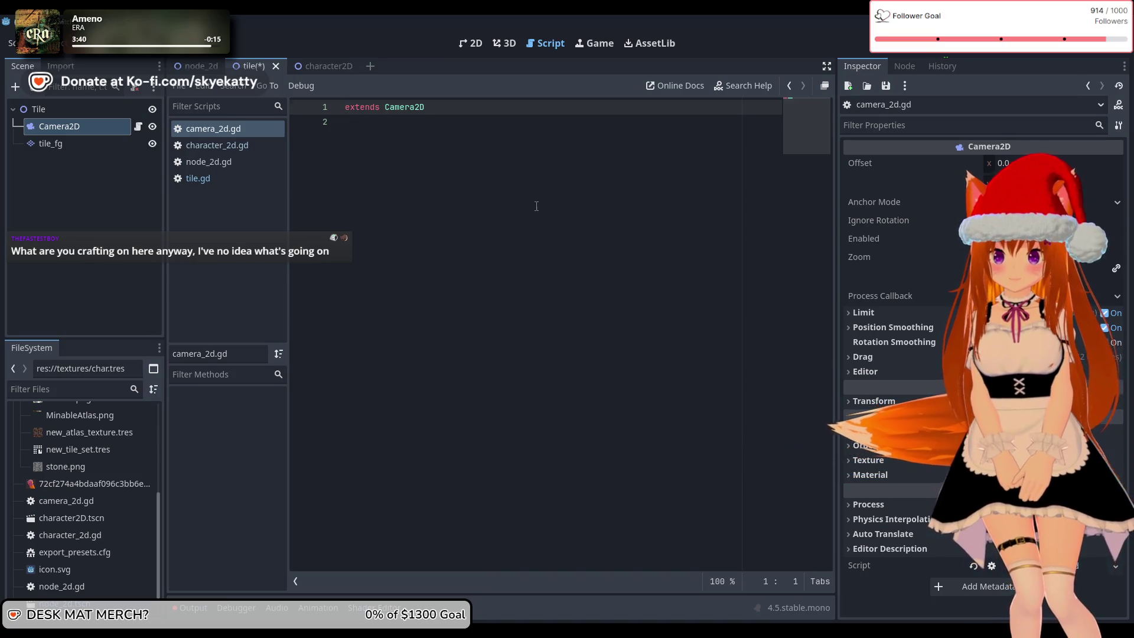
pyautogui.click(536, 207)
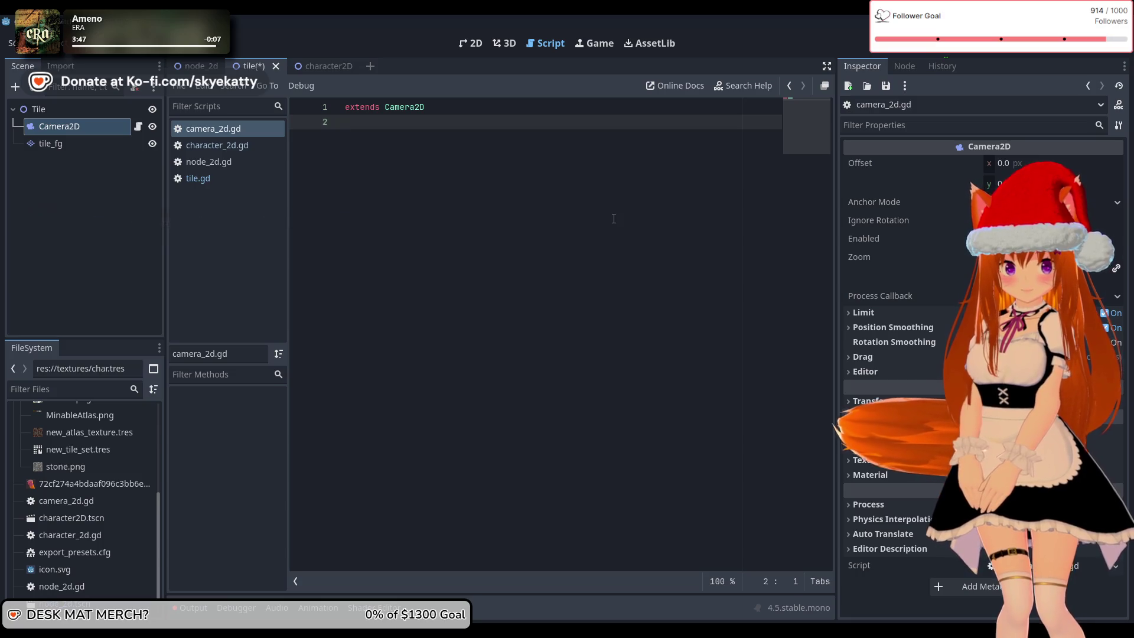
pyautogui.press('Return')
pyautogui.write('@e')
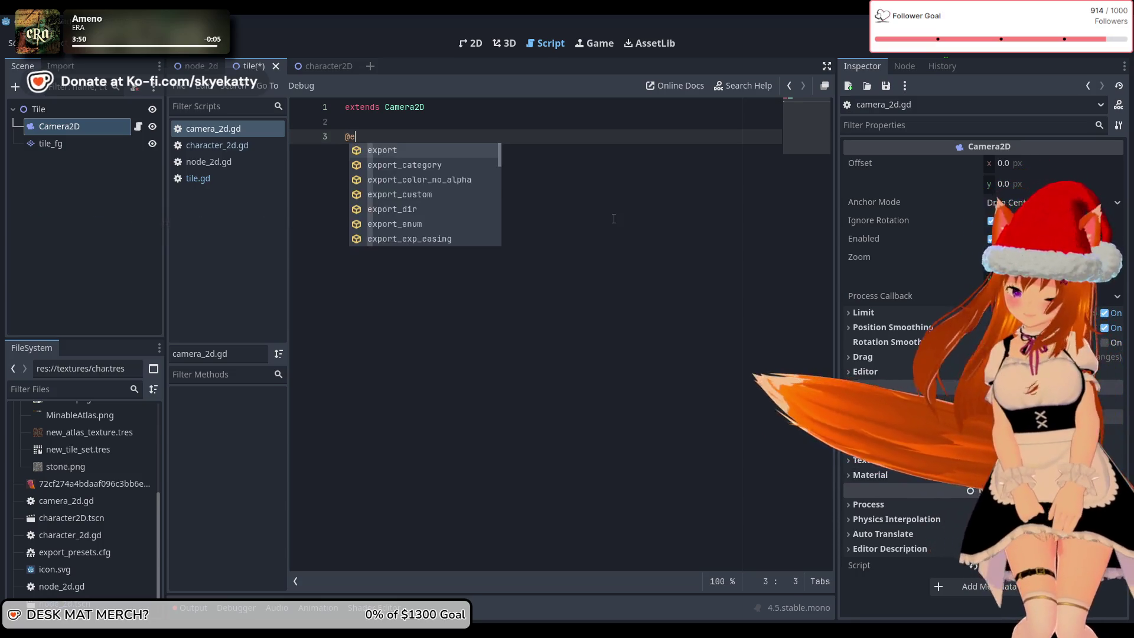
pyautogui.write('xport va')
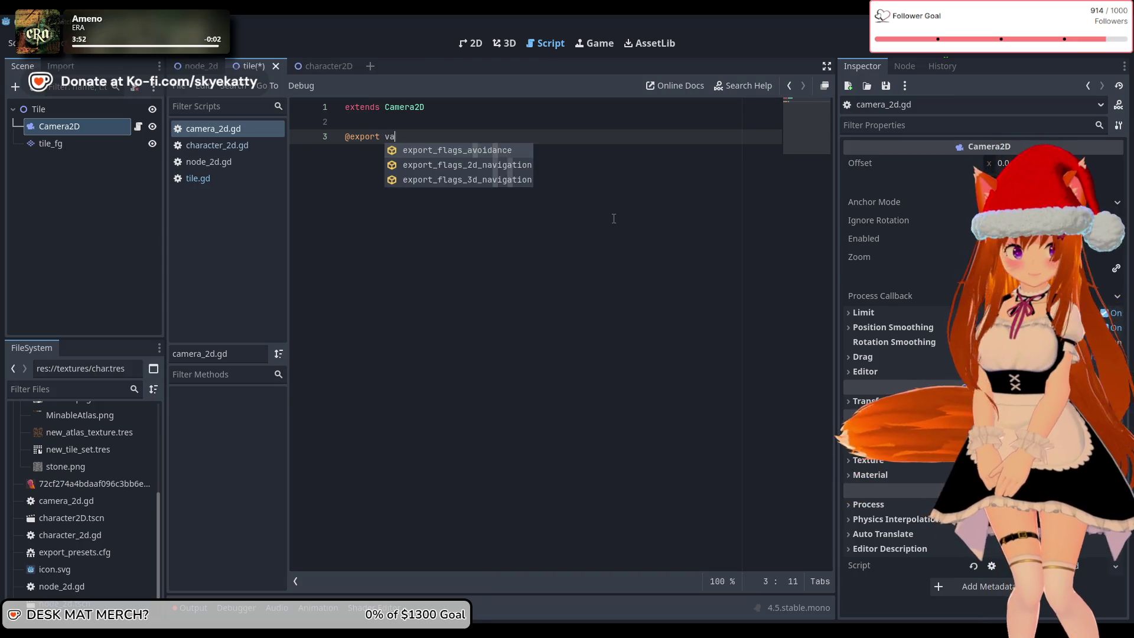
pyautogui.write('r follow_speed')
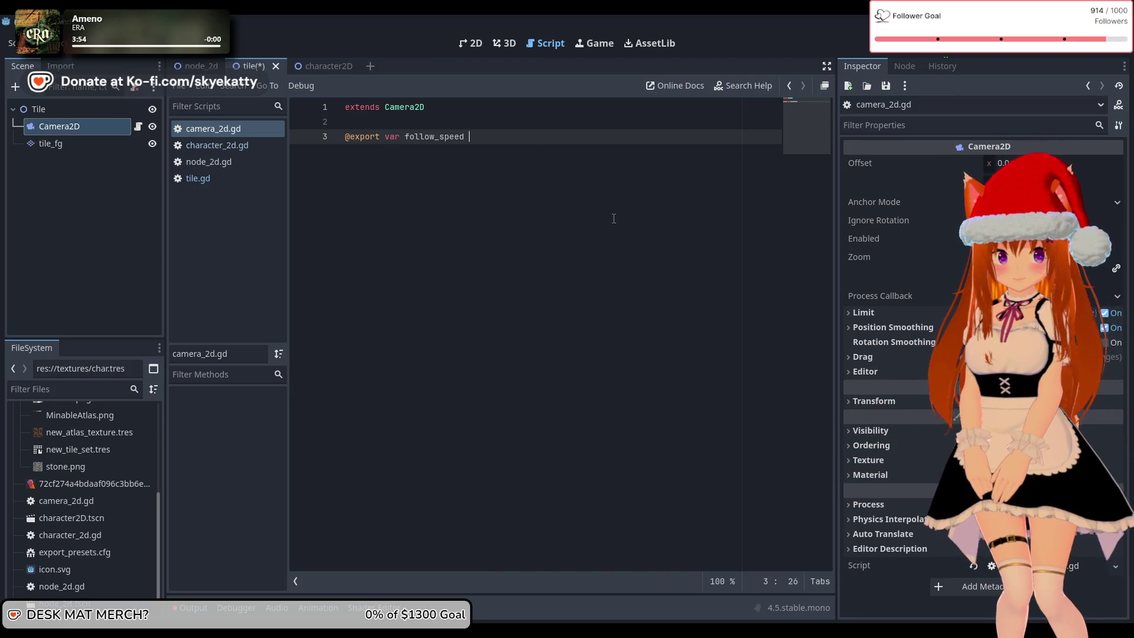
pyautogui.press('BackSpace')
pyautogui.write(': float = ')
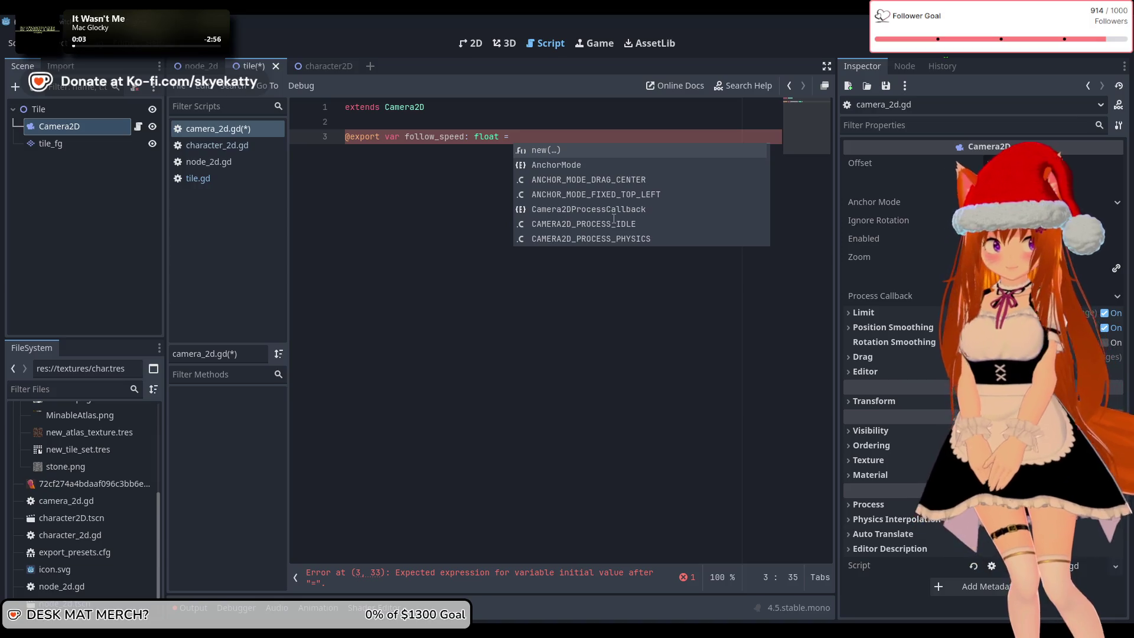
pyautogui.write('5.')
pyautogui.press('BackSpace')
pyautogui.press('Return')
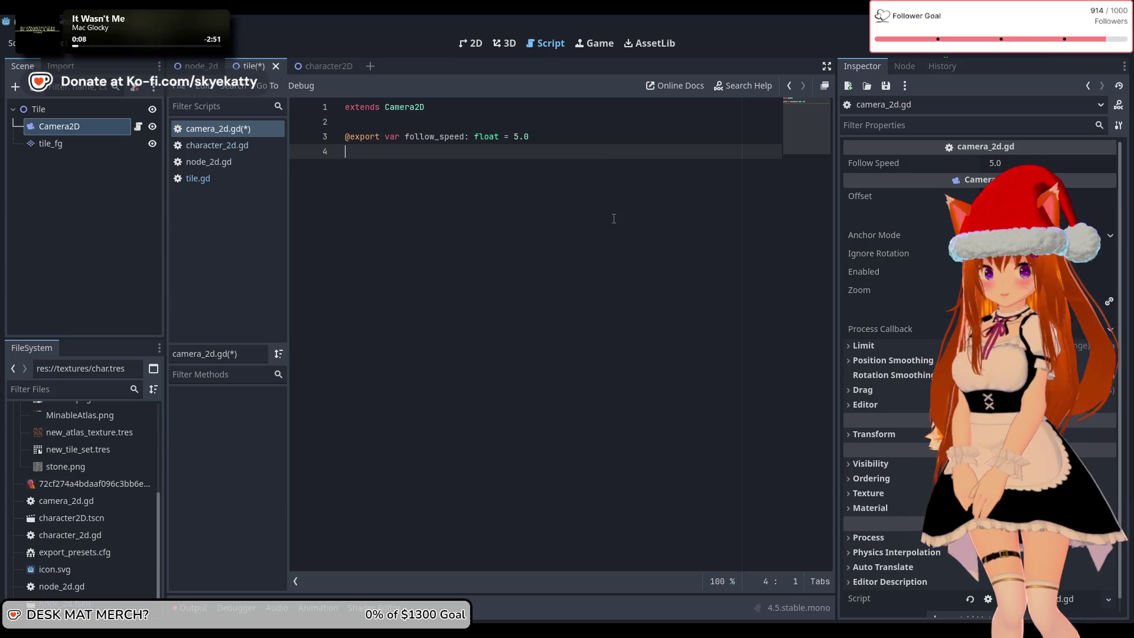
pyautogui.write('var tag')
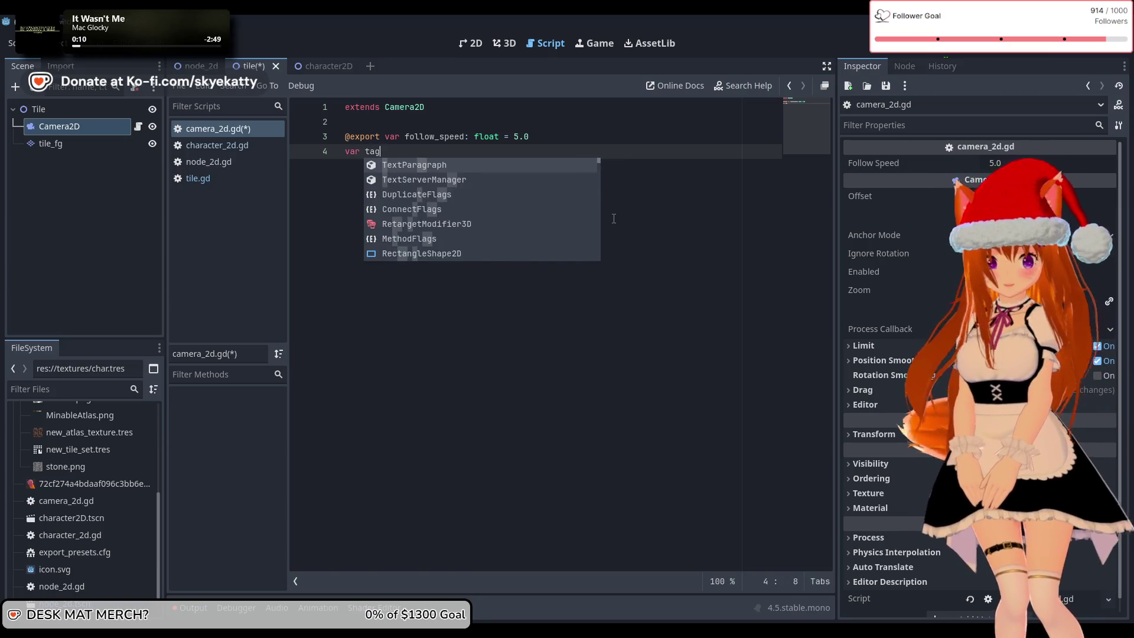
pyautogui.write('er')
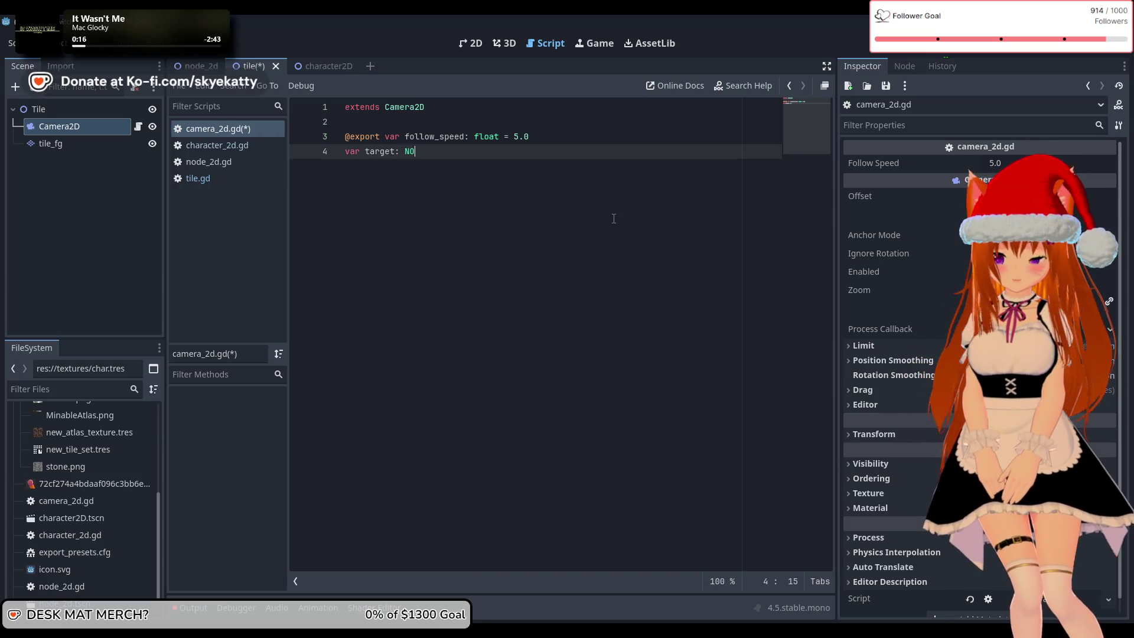
pyautogui.press('BackSpace')
pyautogui.write('ode')
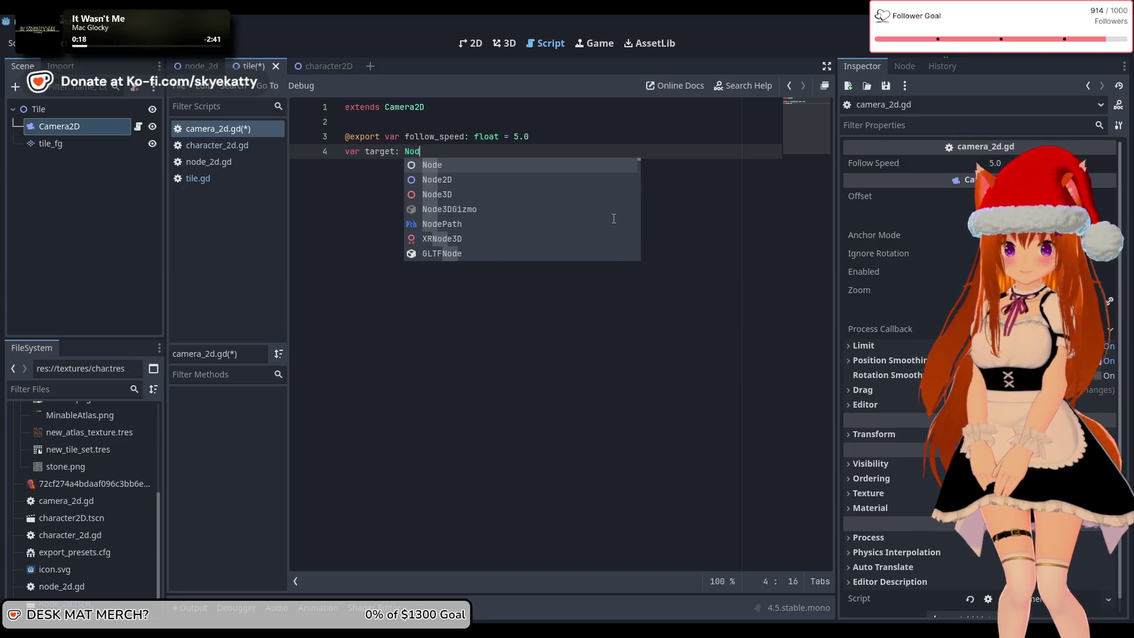
pyautogui.write('2D')
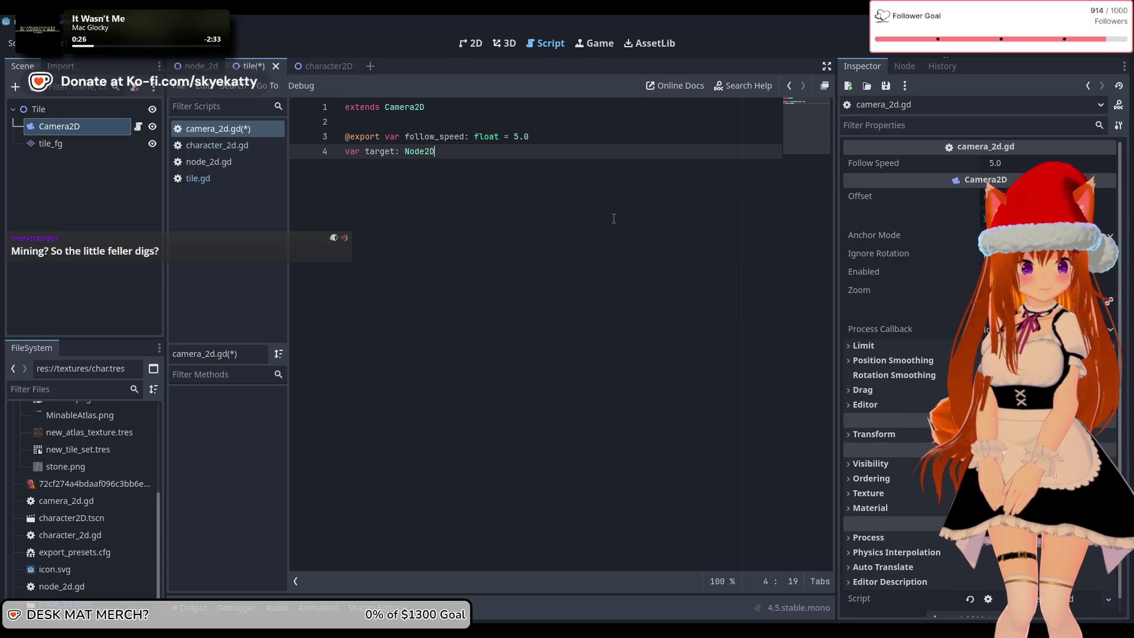
pyautogui.press('Return')
pyautogui.press('Return')
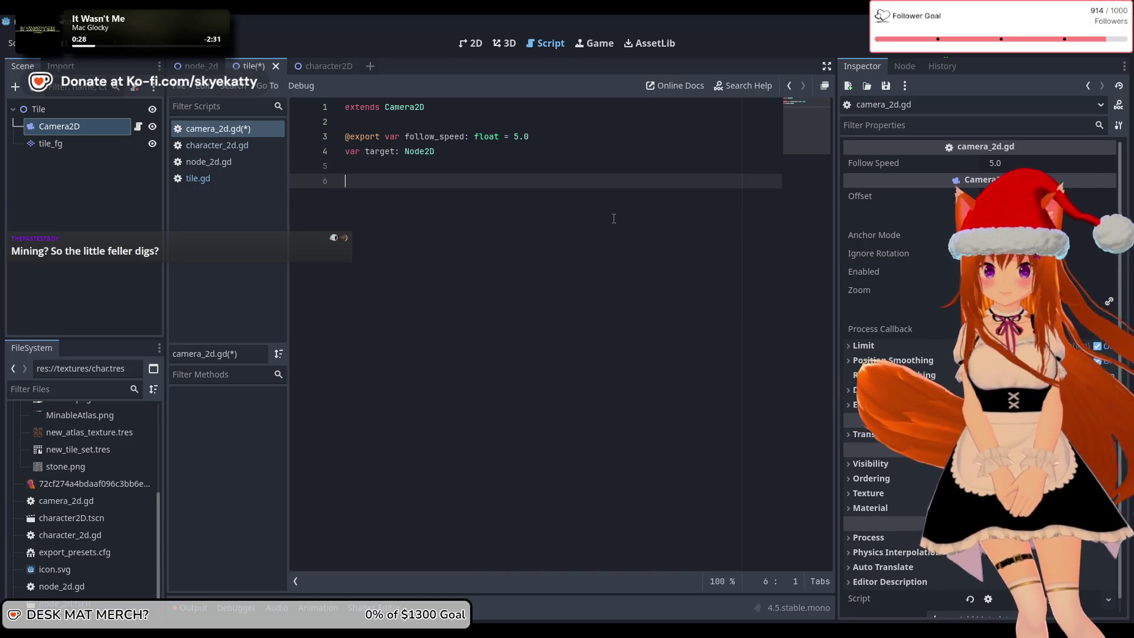
# Write func _ready() that sets target from get_partent() when target is unset, then add spacing lines
pyautogui.write('func ')
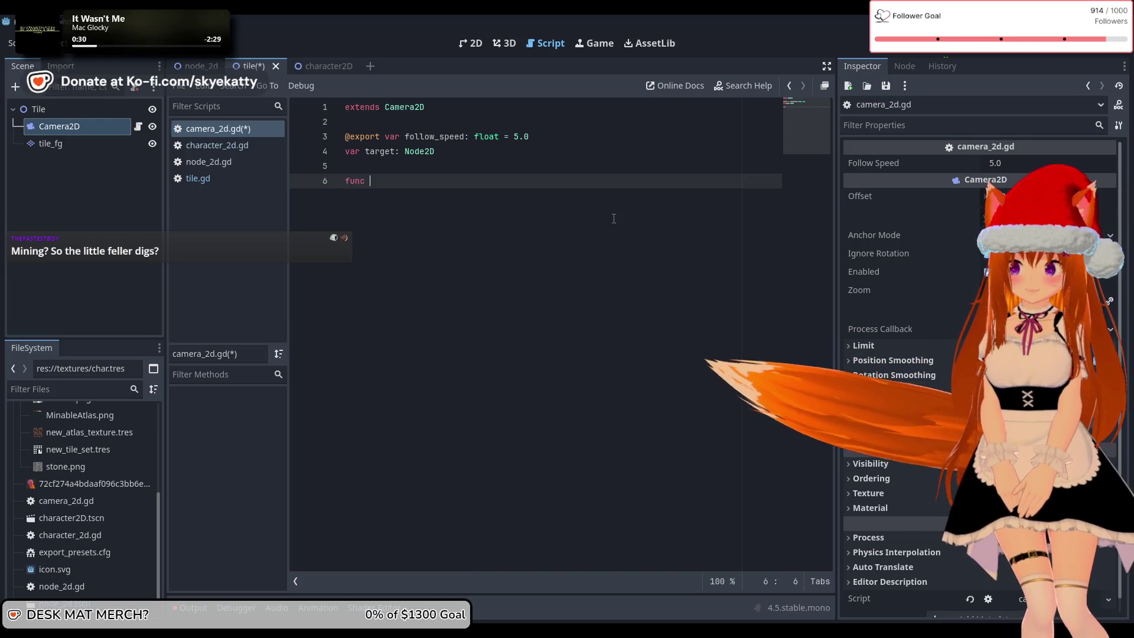
pyautogui.write('_read')
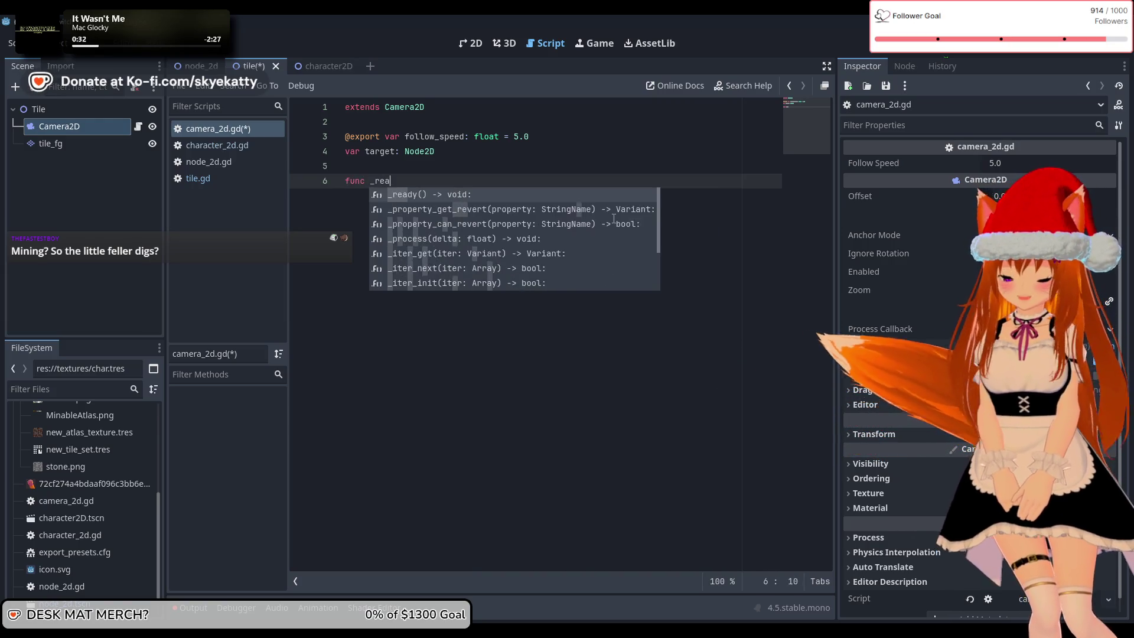
pyautogui.write('y():')
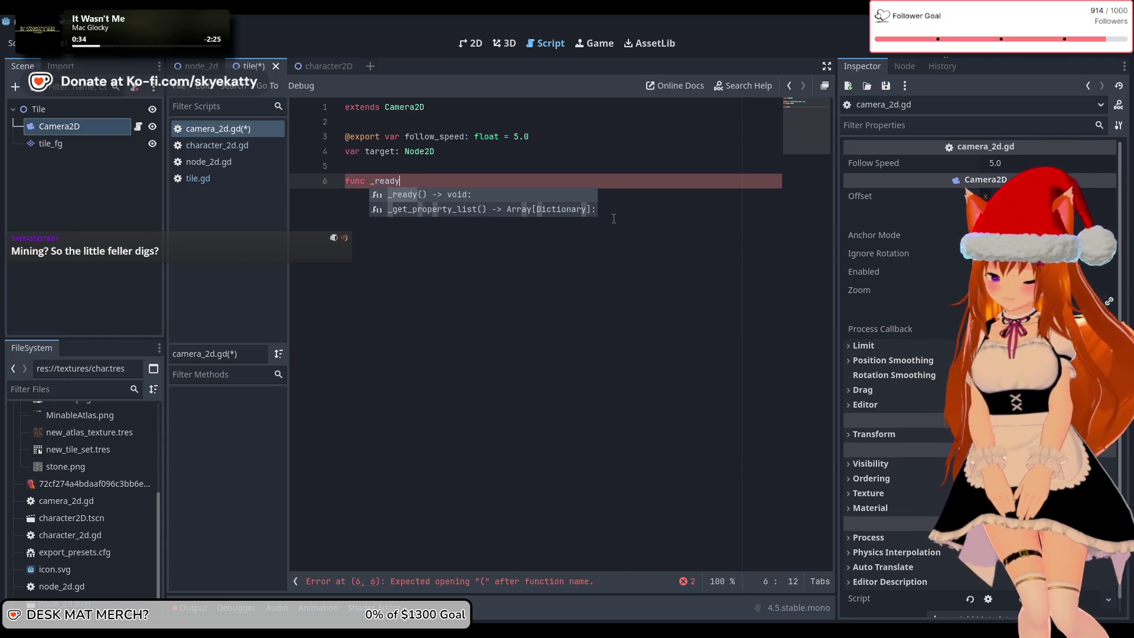
pyautogui.press('Return')
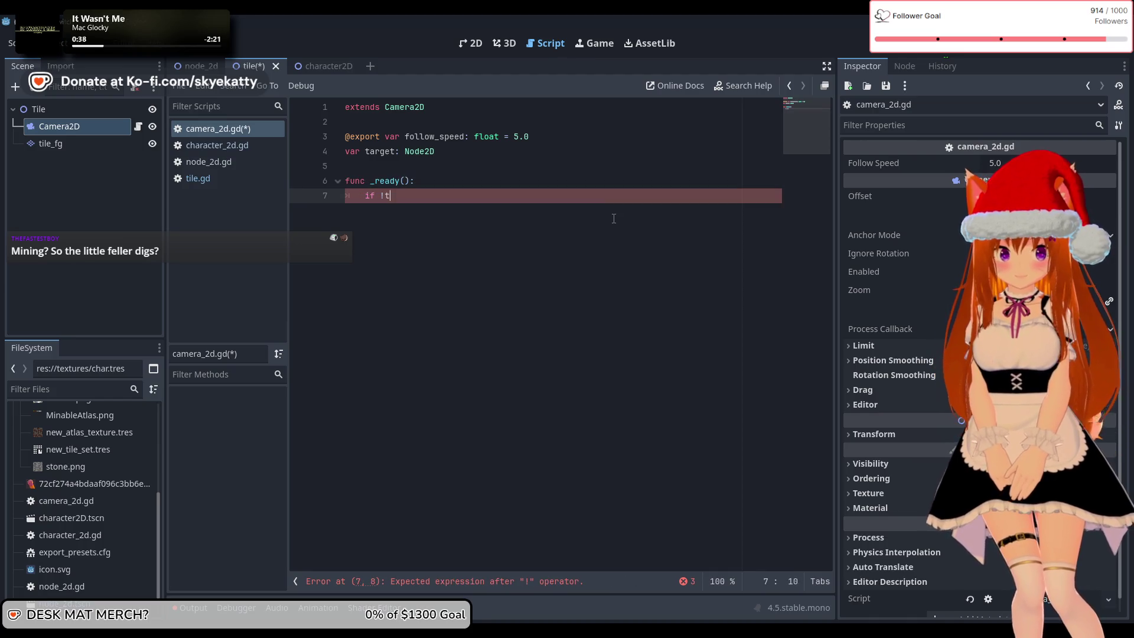
pyautogui.write('target')
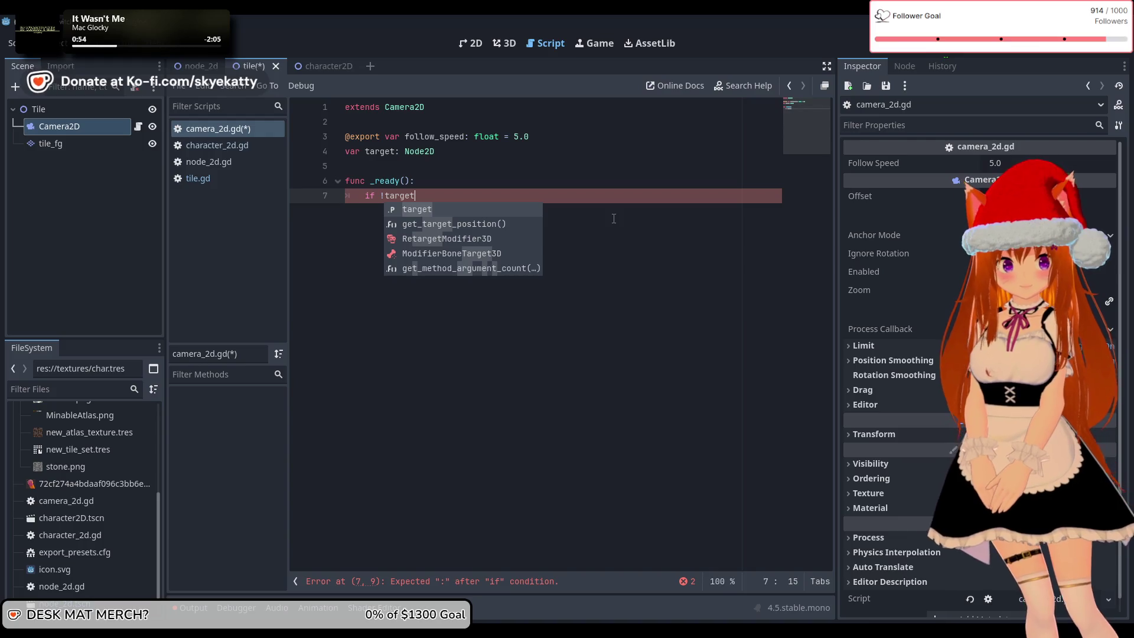
pyautogui.write('L')
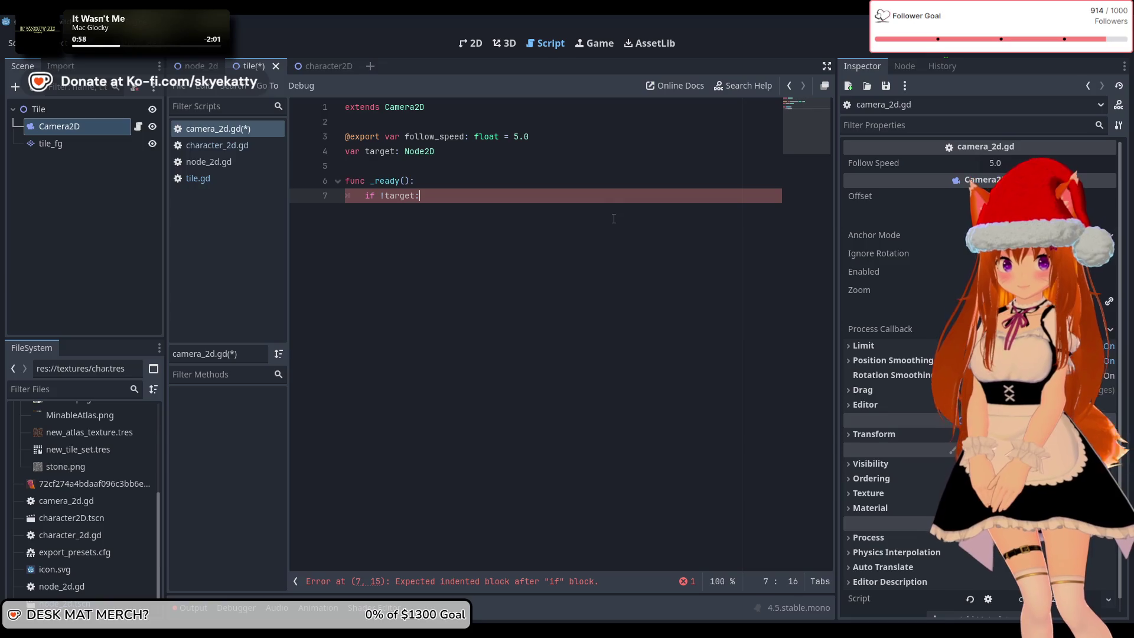
pyautogui.press('Return')
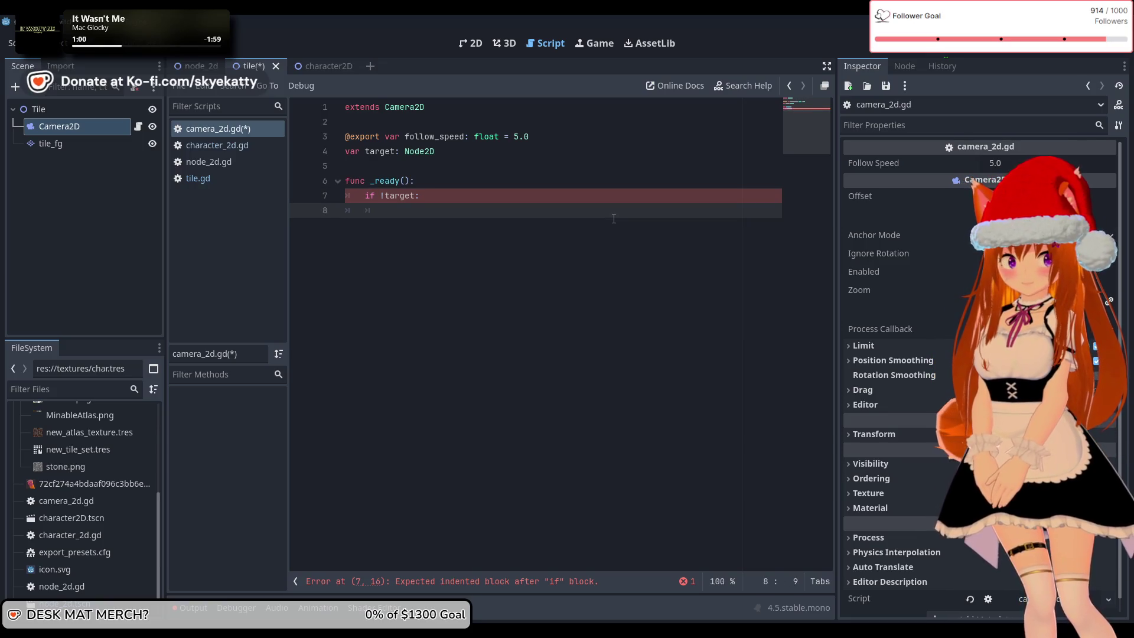
pyautogui.write('rget = g')
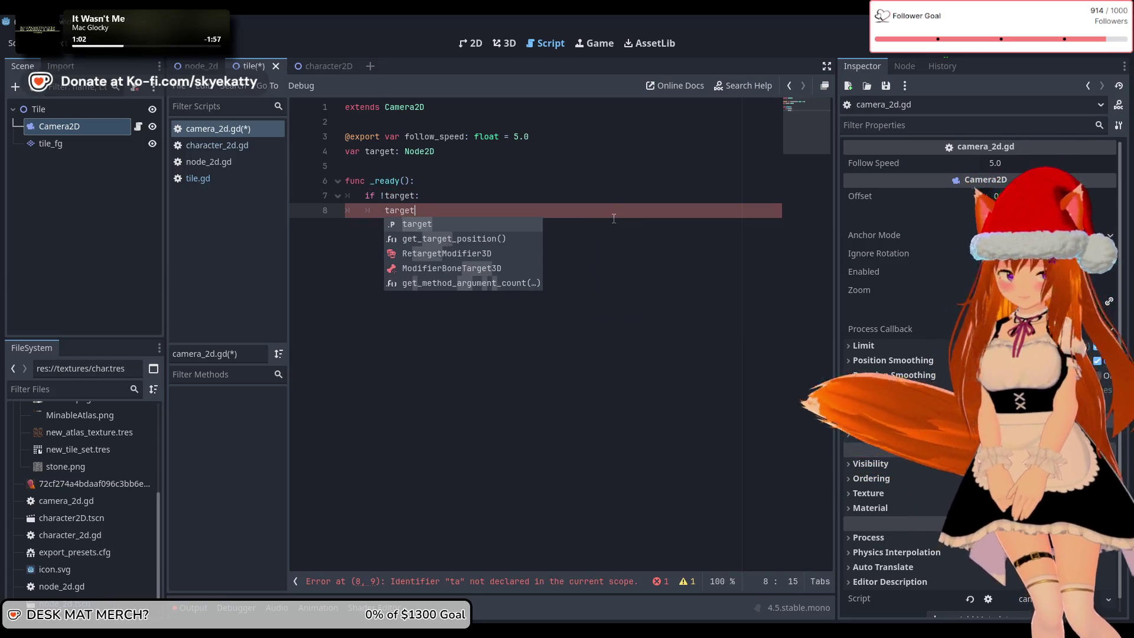
pyautogui.write('et_p')
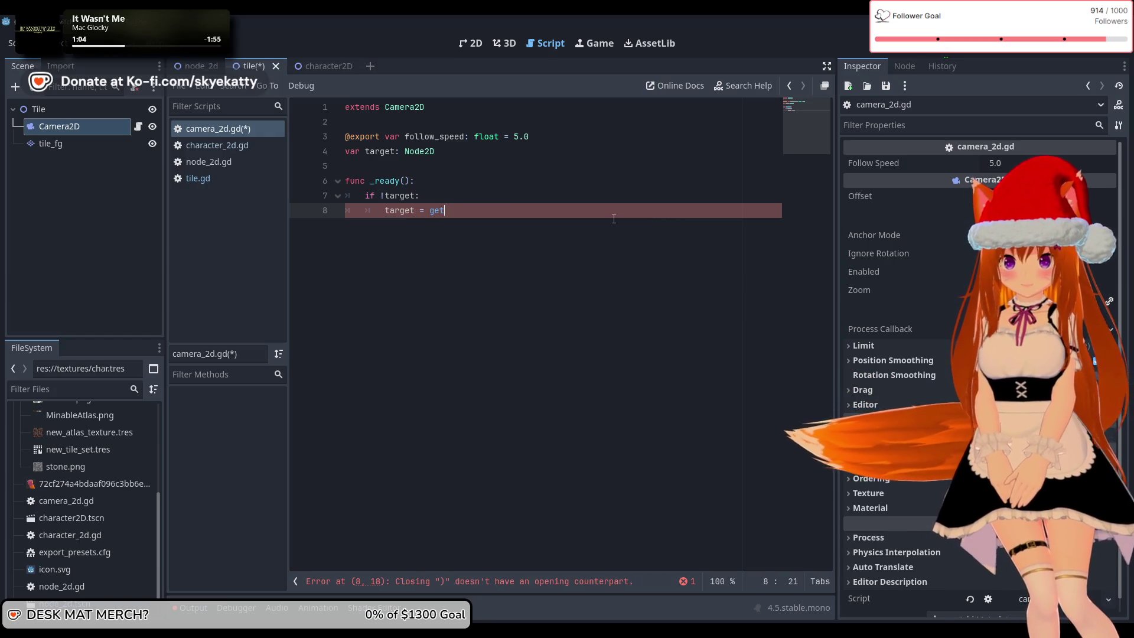
pyautogui.write('artent')
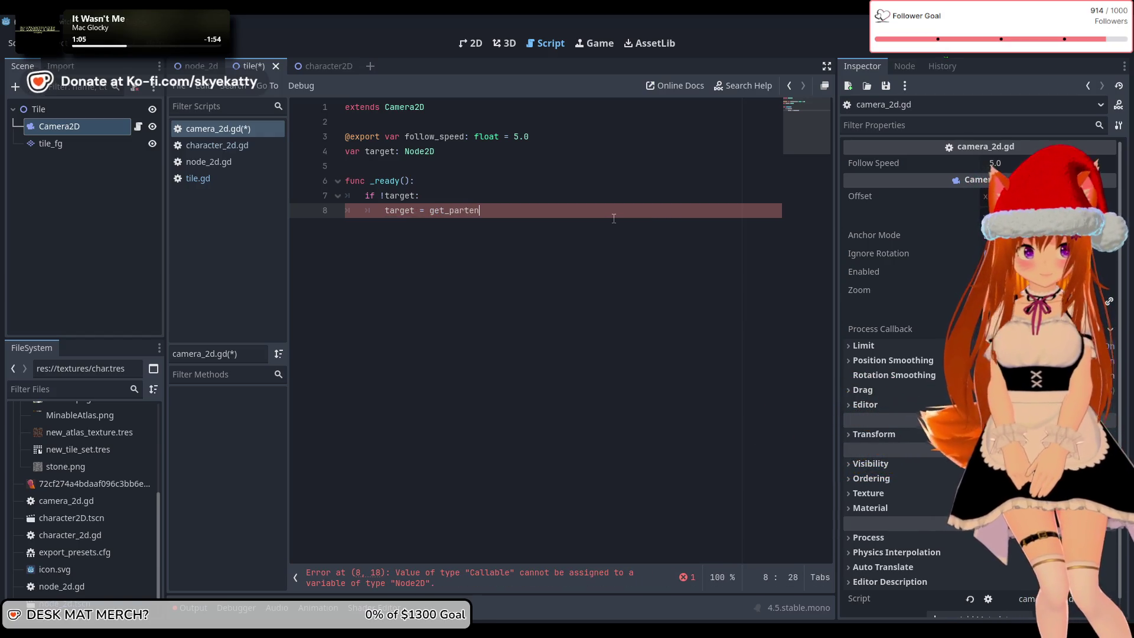
pyautogui.write('()')
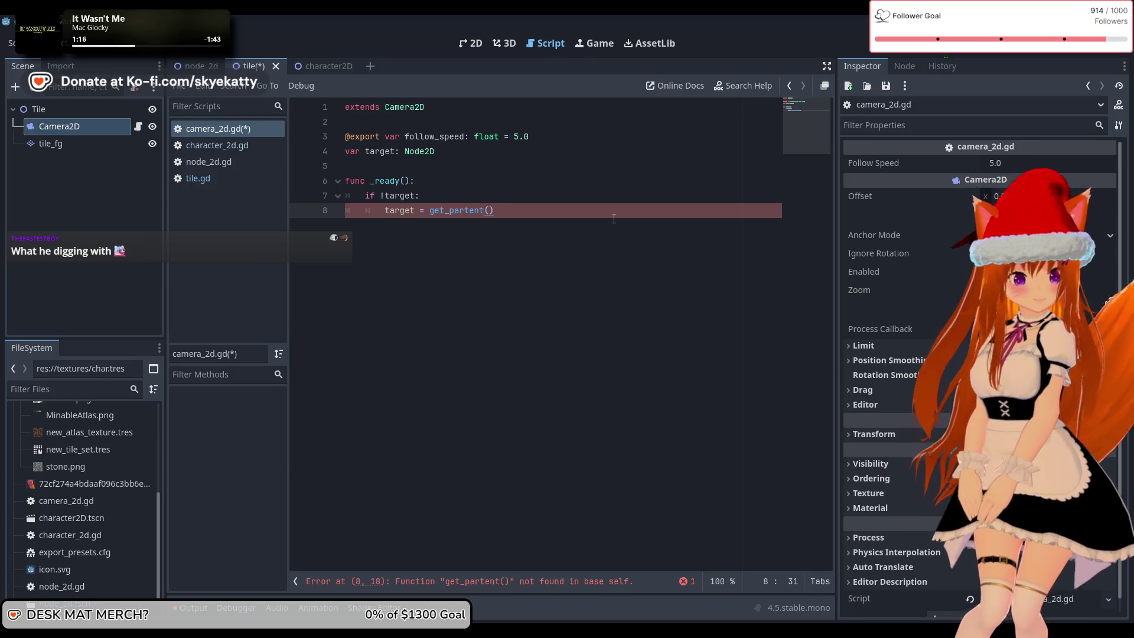
pyautogui.press('Return')
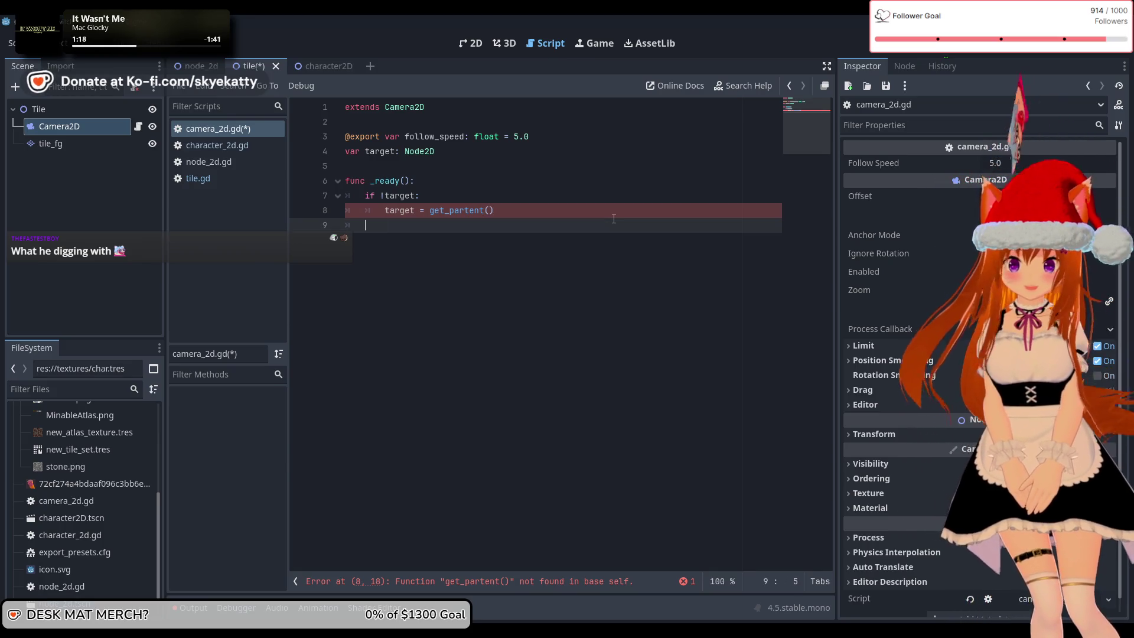
pyautogui.press('BackSpace')
pyautogui.press('BackSpace')
pyautogui.press('Return')
pyautogui.press('BackSpace')
pyautogui.press('BackSpace')
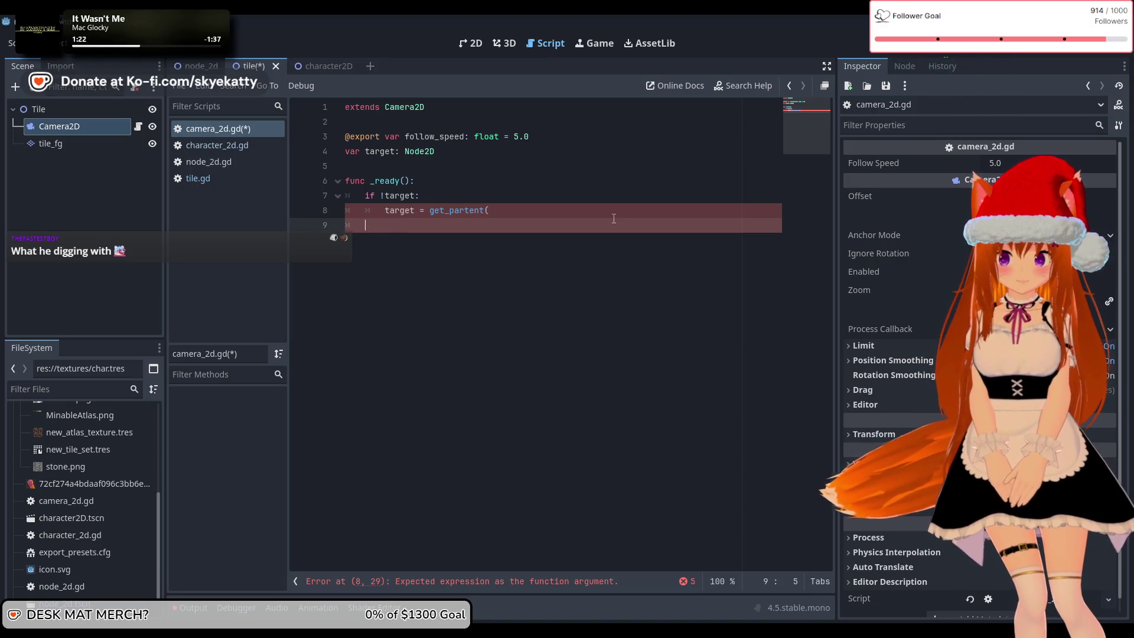
pyautogui.press('Return')
pyautogui.press('Return')
pyautogui.press('BackSpace')
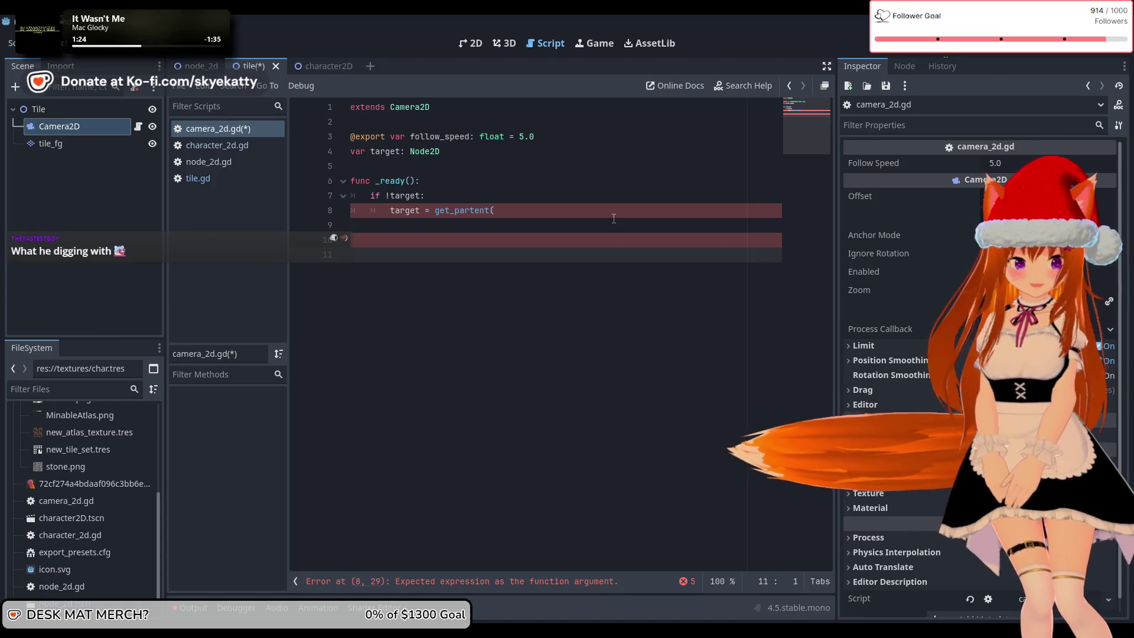
# Add the function header func _physics_process(delta): below _ready
pyautogui.write('fun')
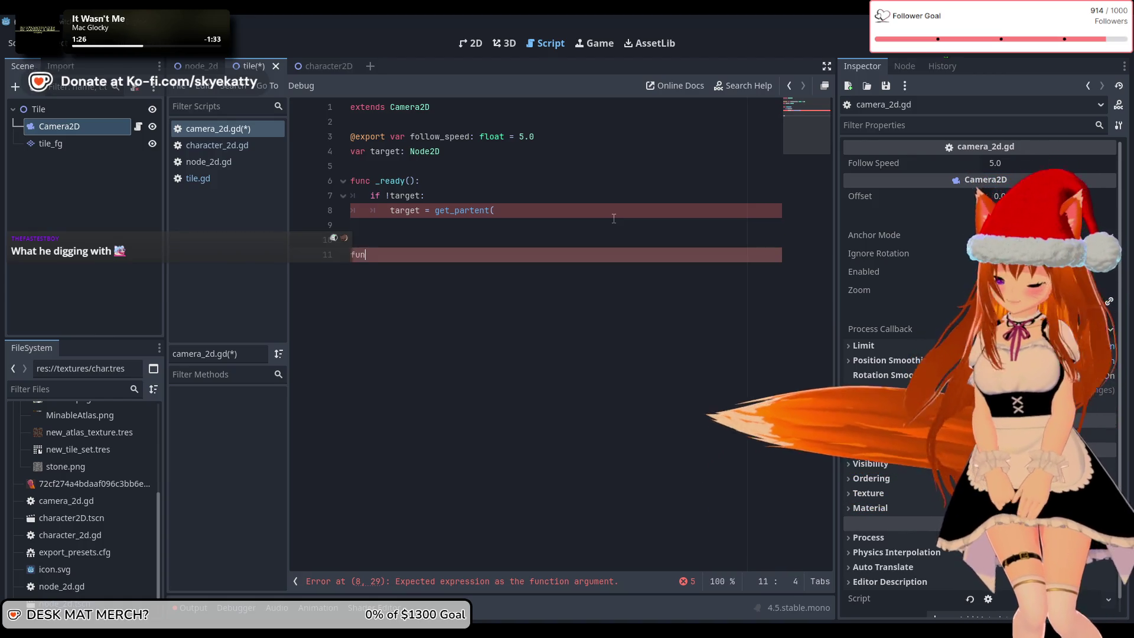
pyautogui.write('c _')
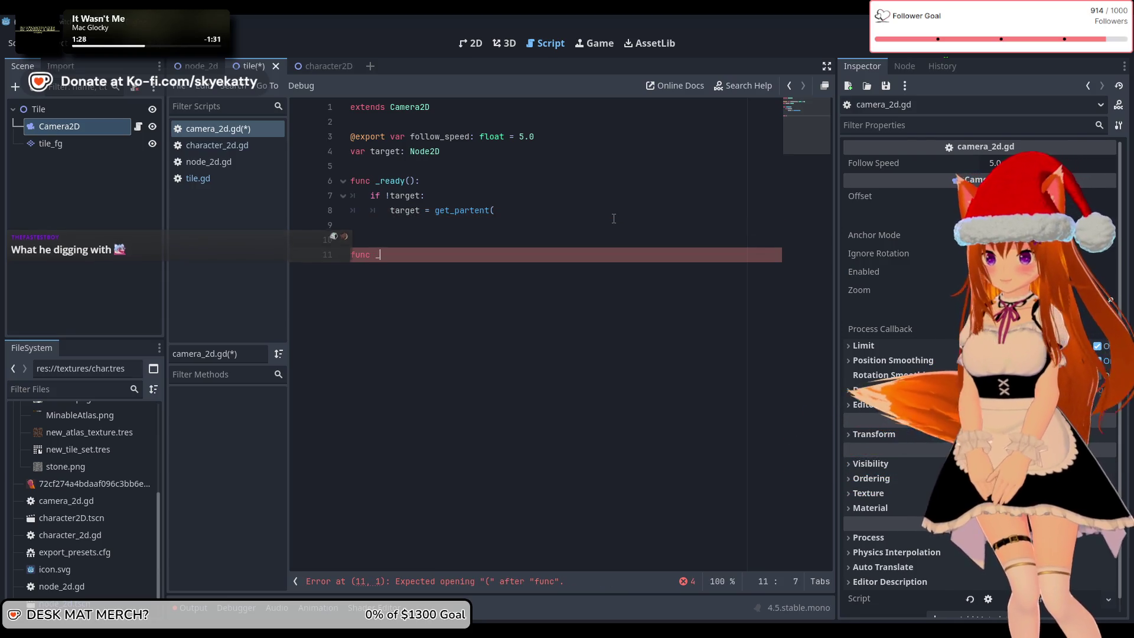
pyautogui.press('BackSpace')
pyautogui.press('BackSpace')
pyautogui.press('BackSpace')
pyautogui.write('_')
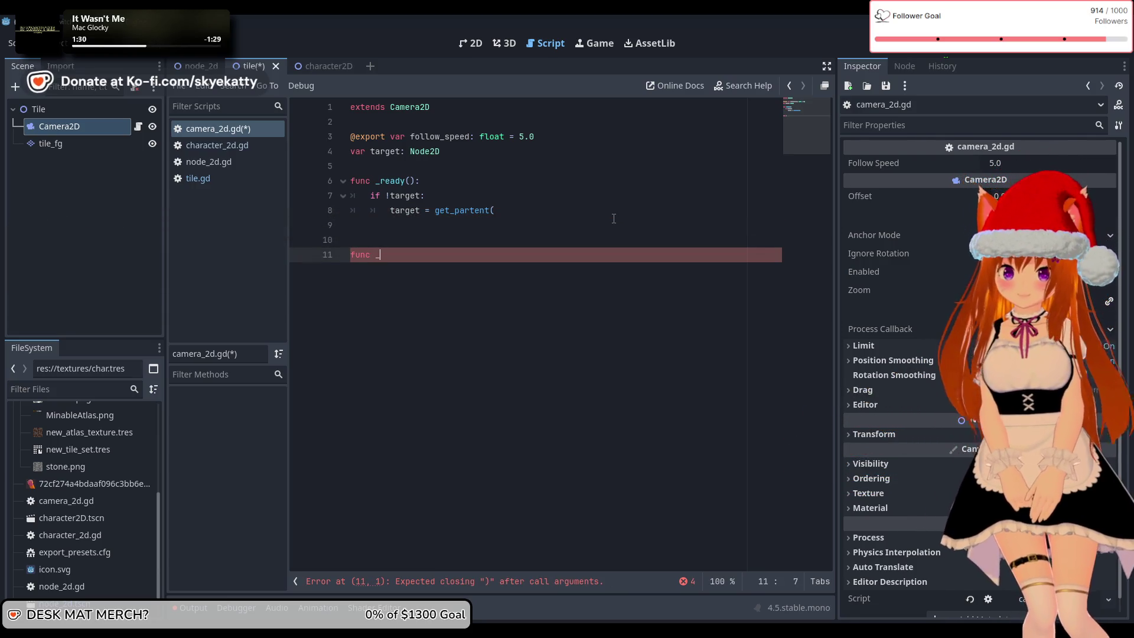
pyautogui.write('[h')
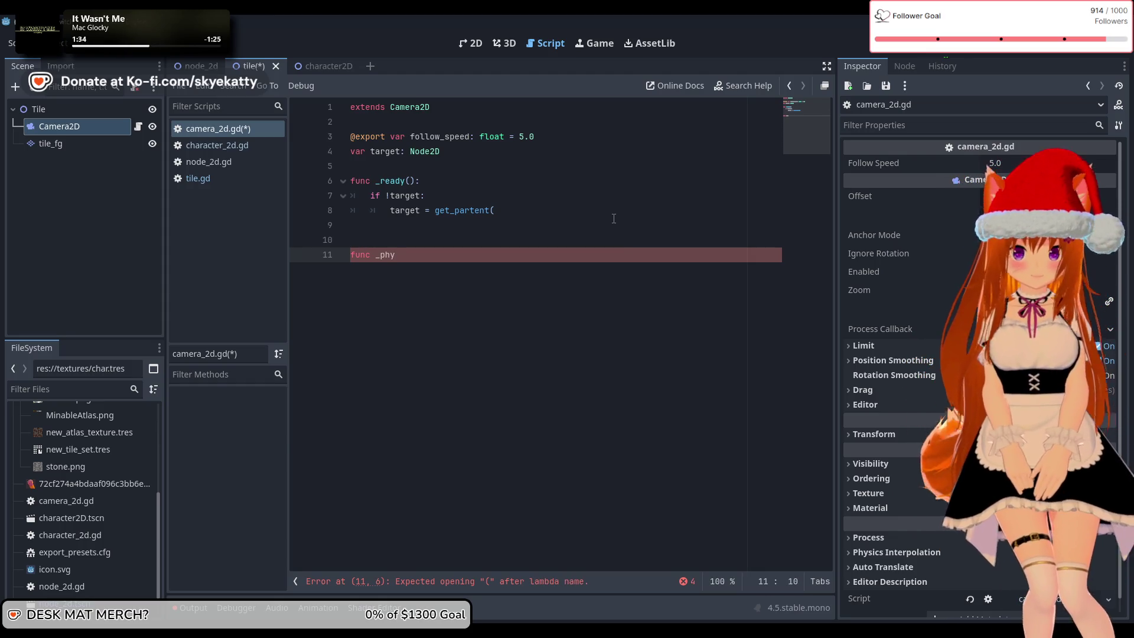
pyautogui.write('sic_')
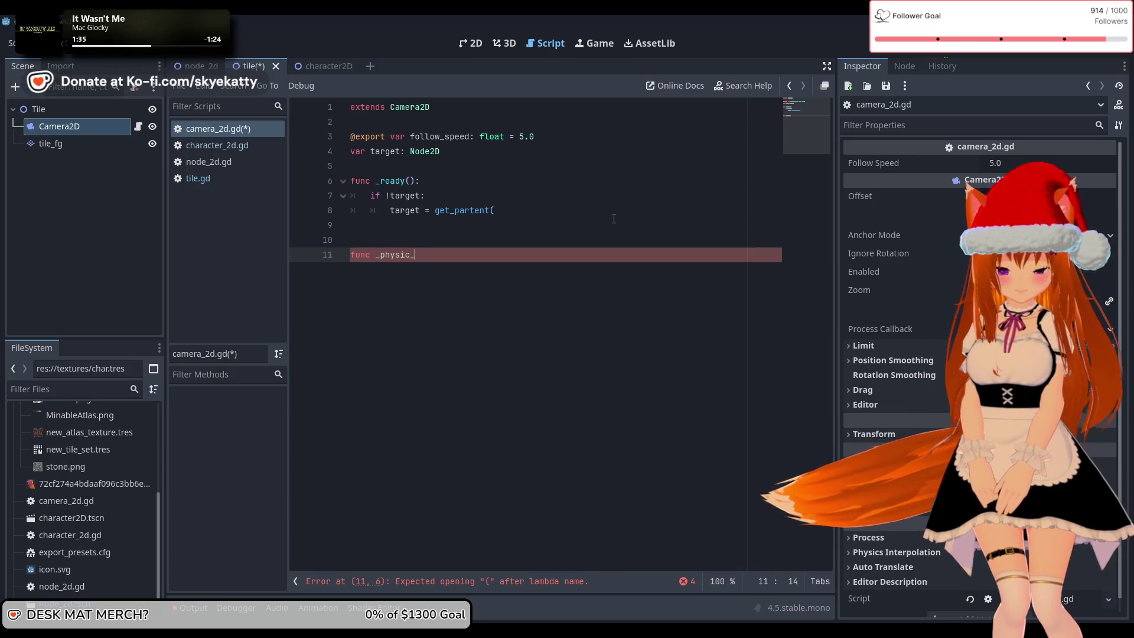
pyautogui.press('BackSpace')
pyautogui.write('s')
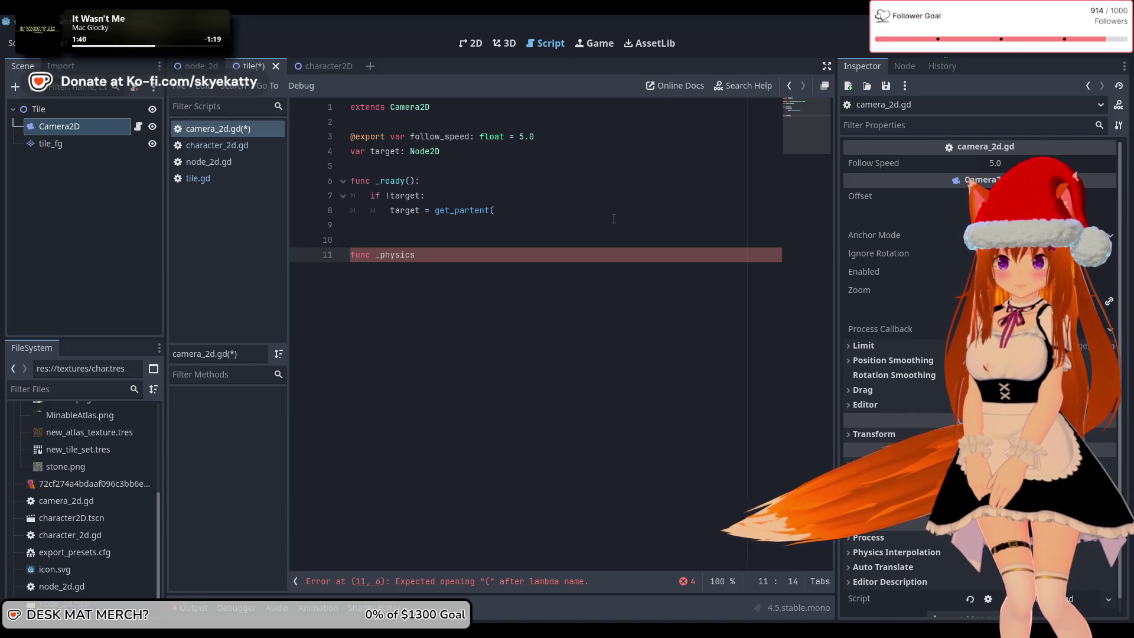
pyautogui.write('_process(')
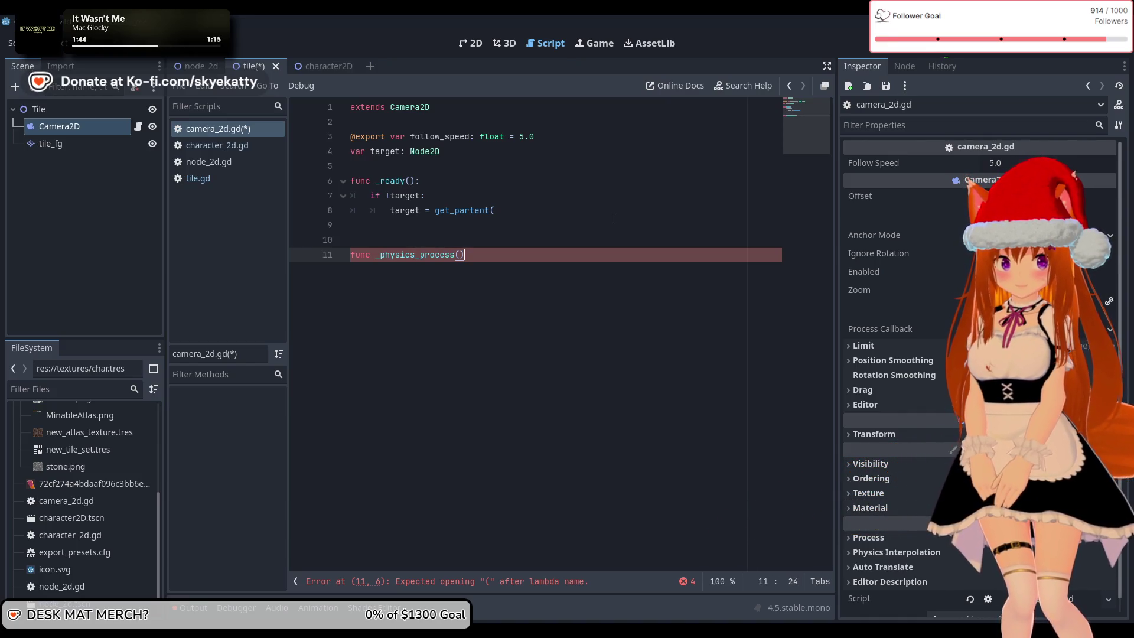
pyautogui.press('Left')
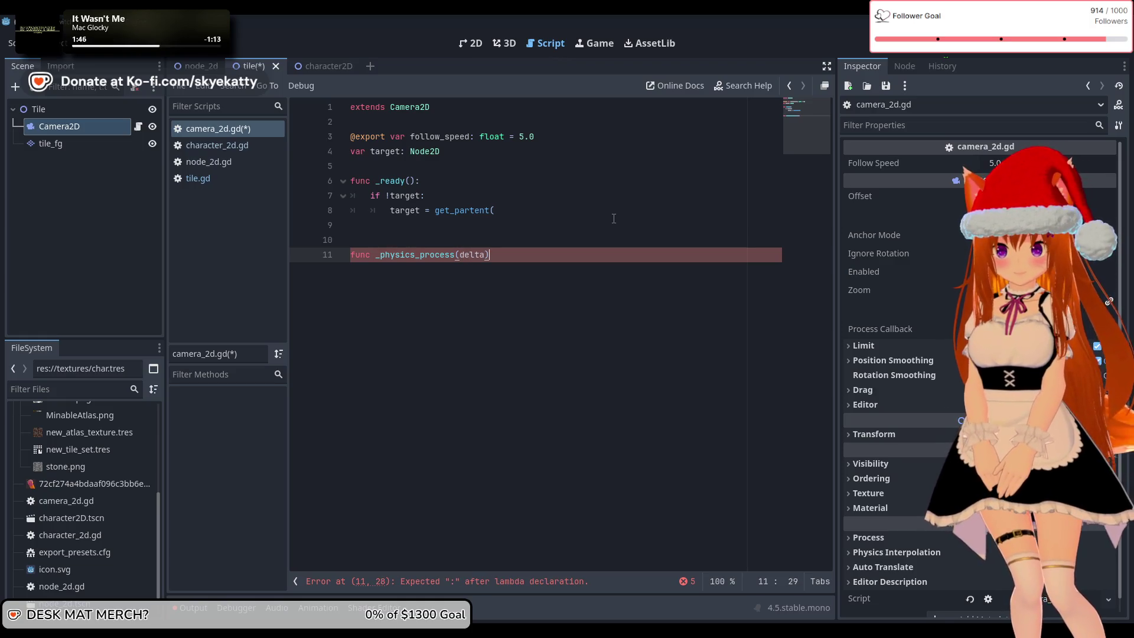
pyautogui.press('Return')
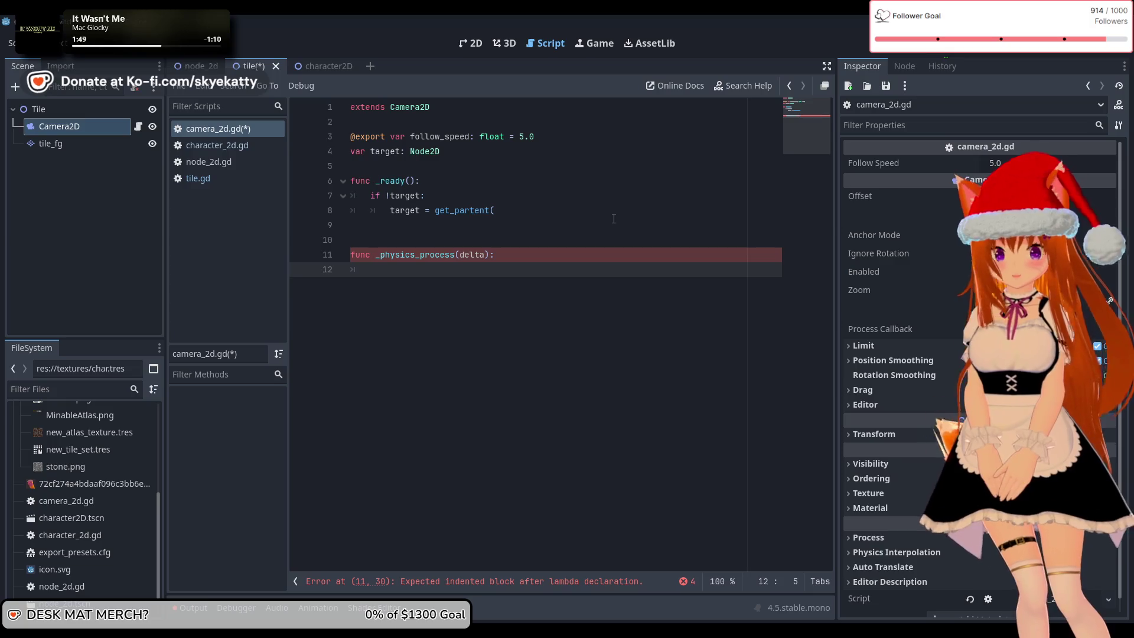
# Write global_position = global_position.lerp(target.global_position, delta * follow_speed) using autocomplete
pyautogui.write('global_pos')
pyautogui.press('Return')
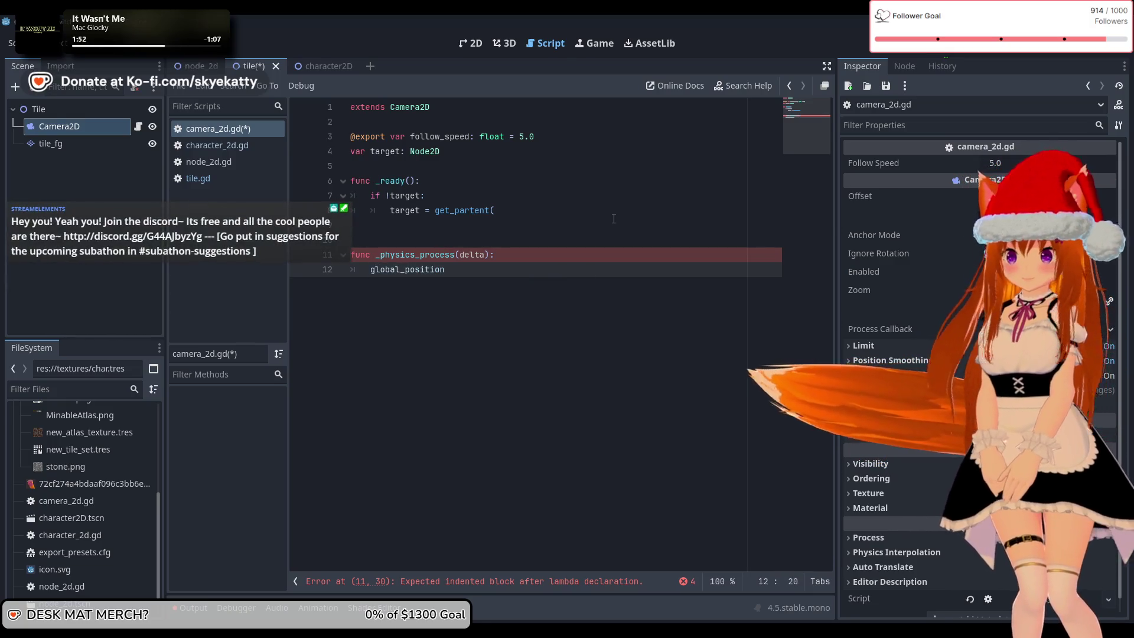
pyautogui.write('= ')
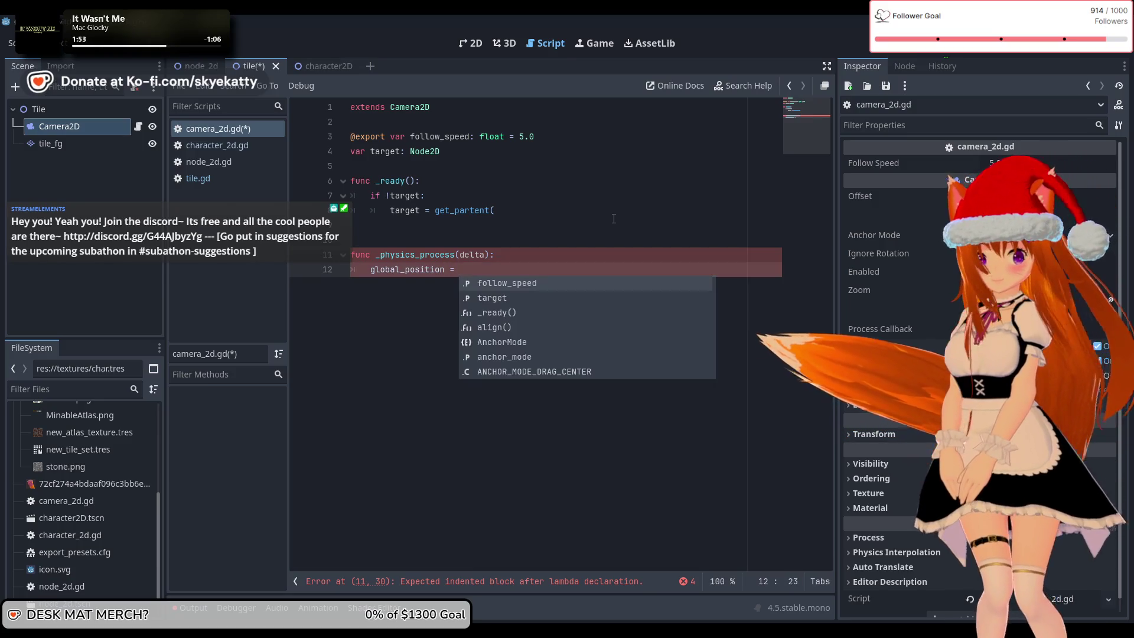
pyautogui.write('g')
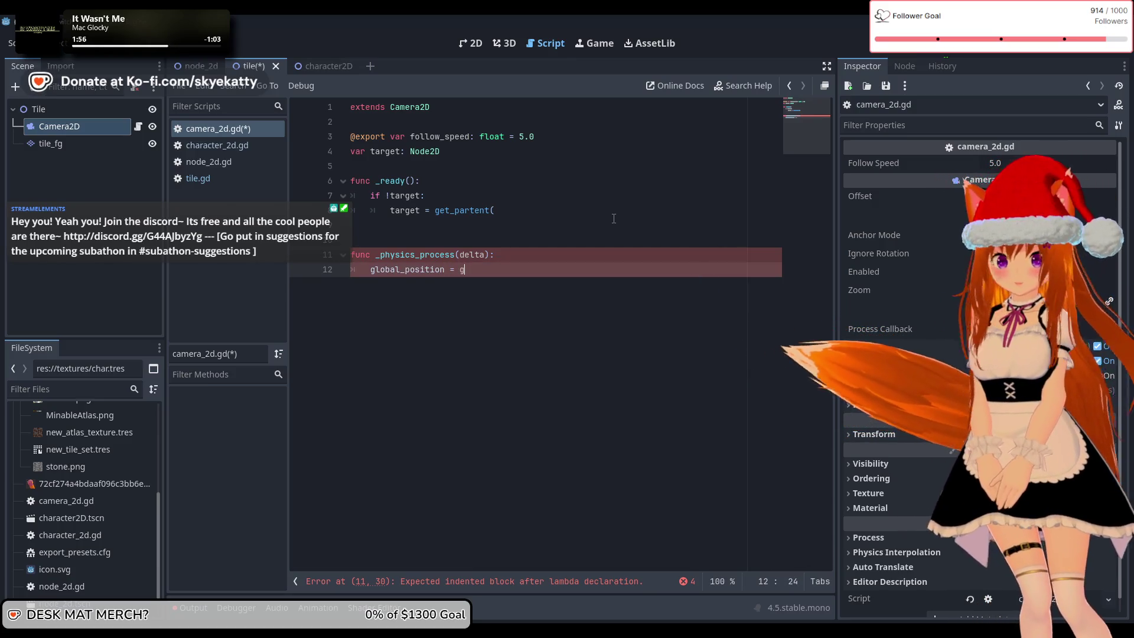
pyautogui.write('lo')
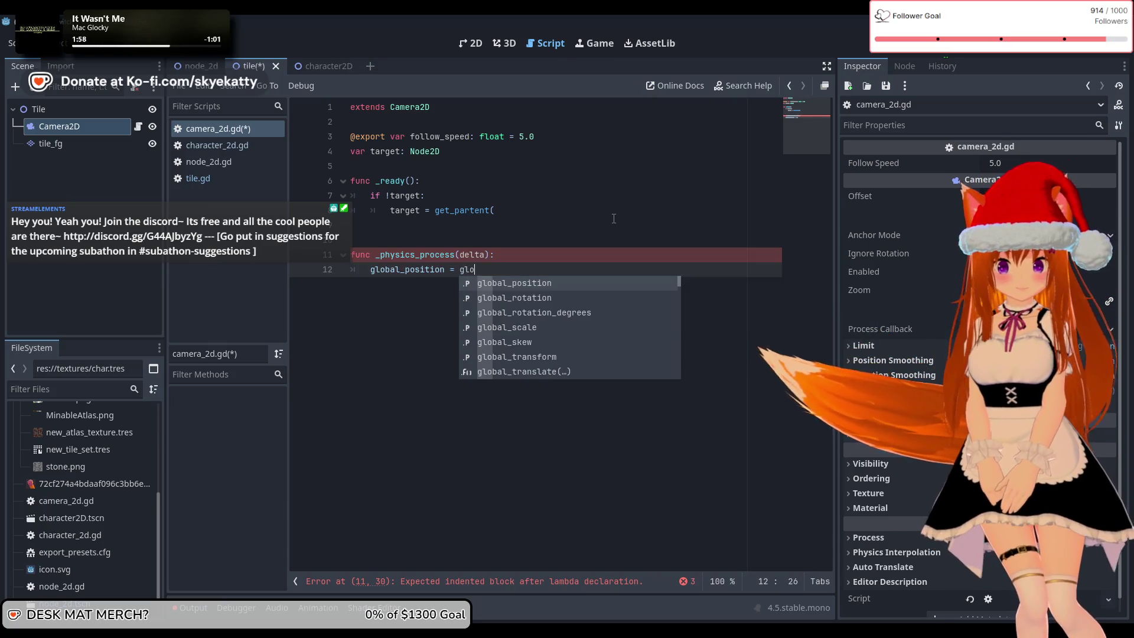
pyautogui.press('Return')
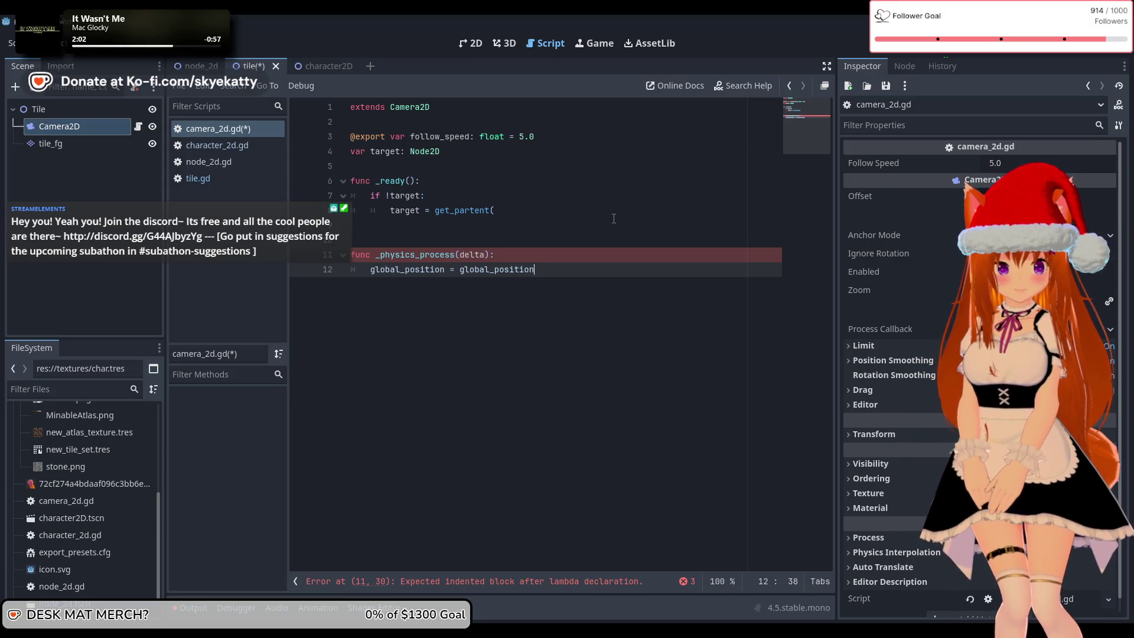
pyautogui.write('p')
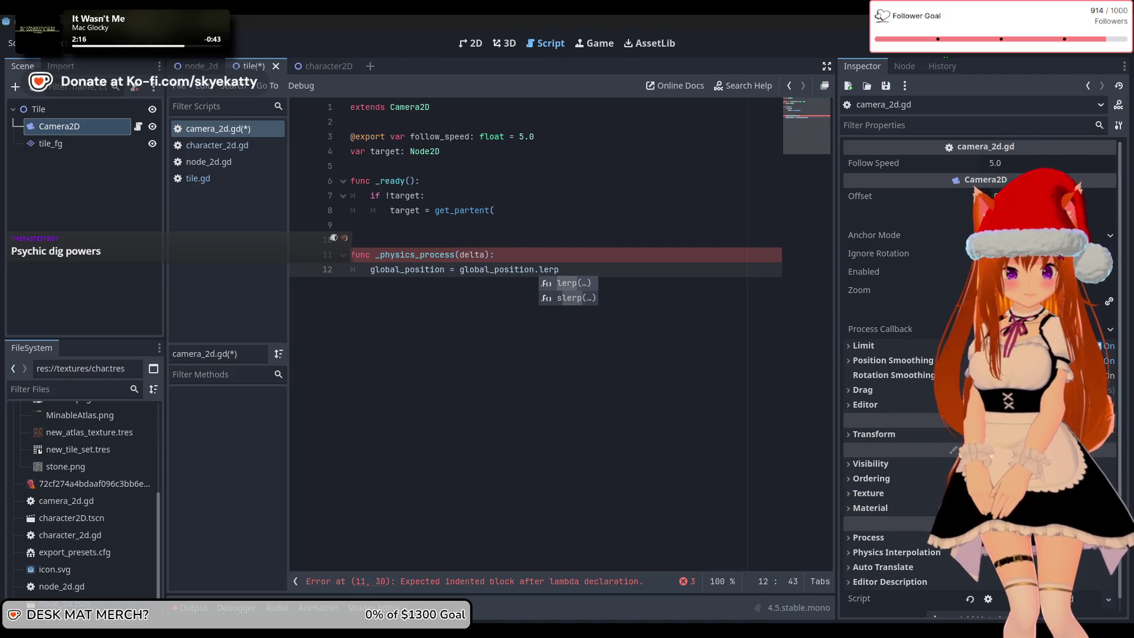
pyautogui.click(612, 275)
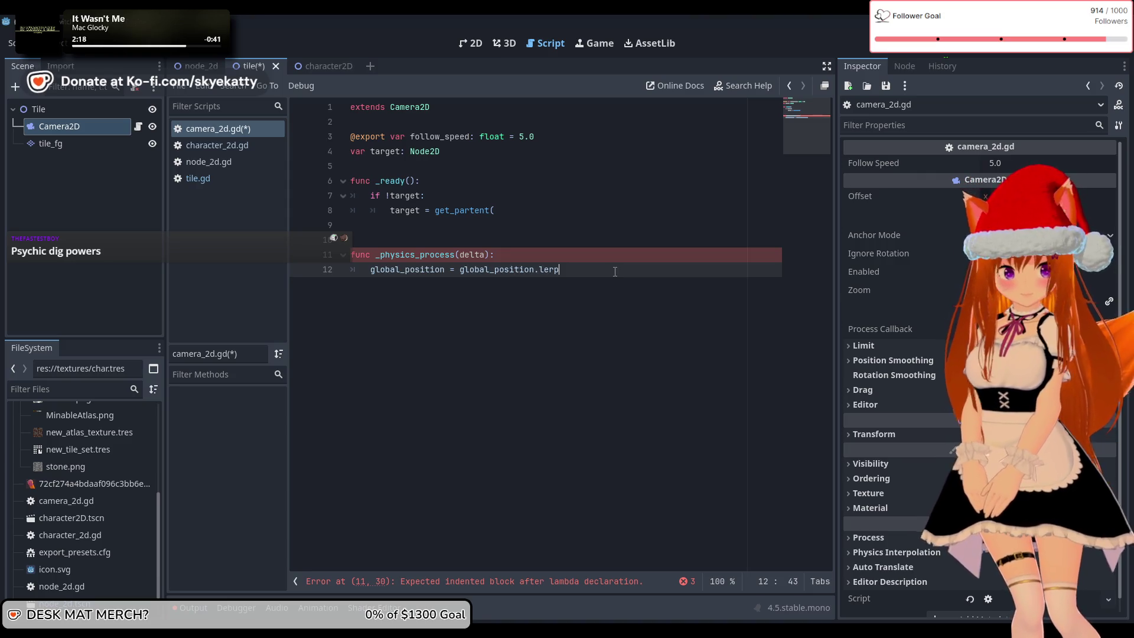
pyautogui.press('Left')
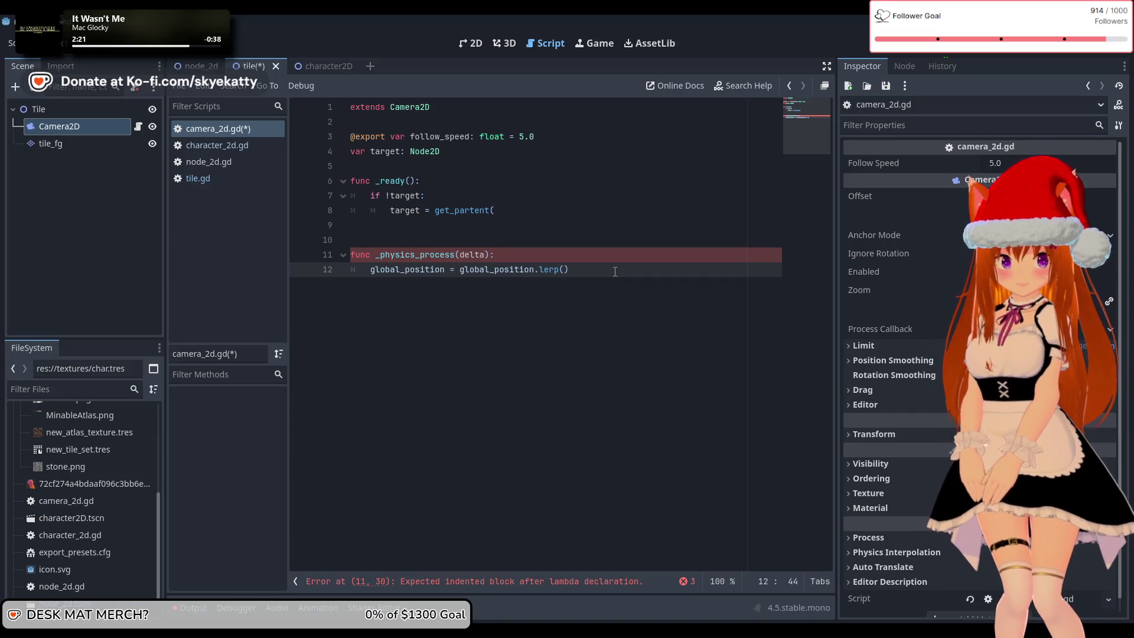
pyautogui.write('get,')
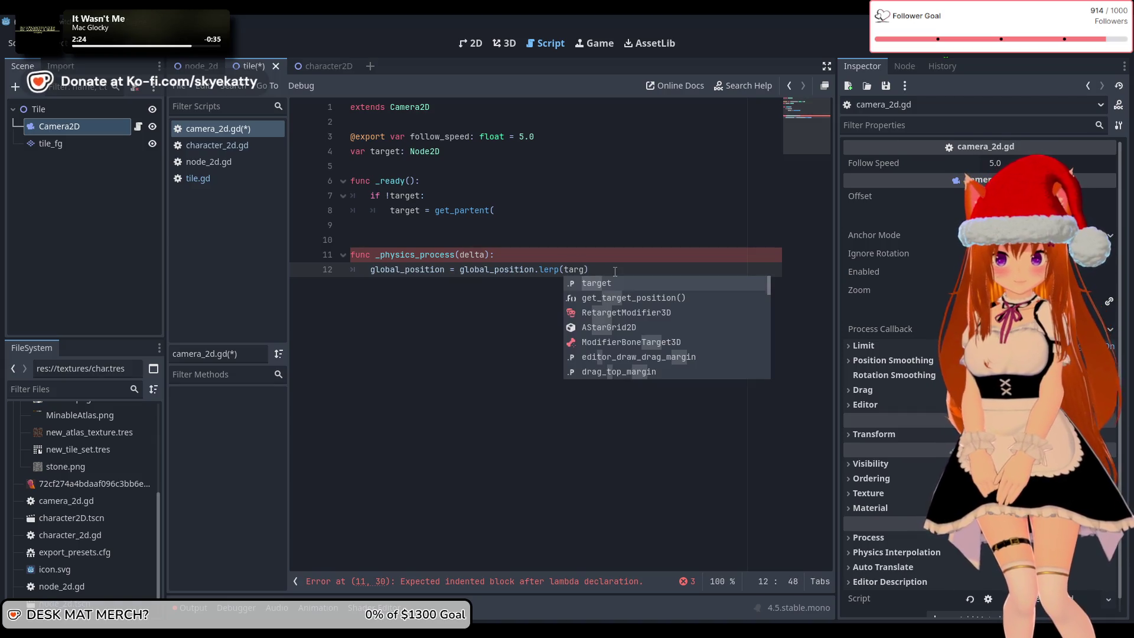
pyautogui.press('BackSpace')
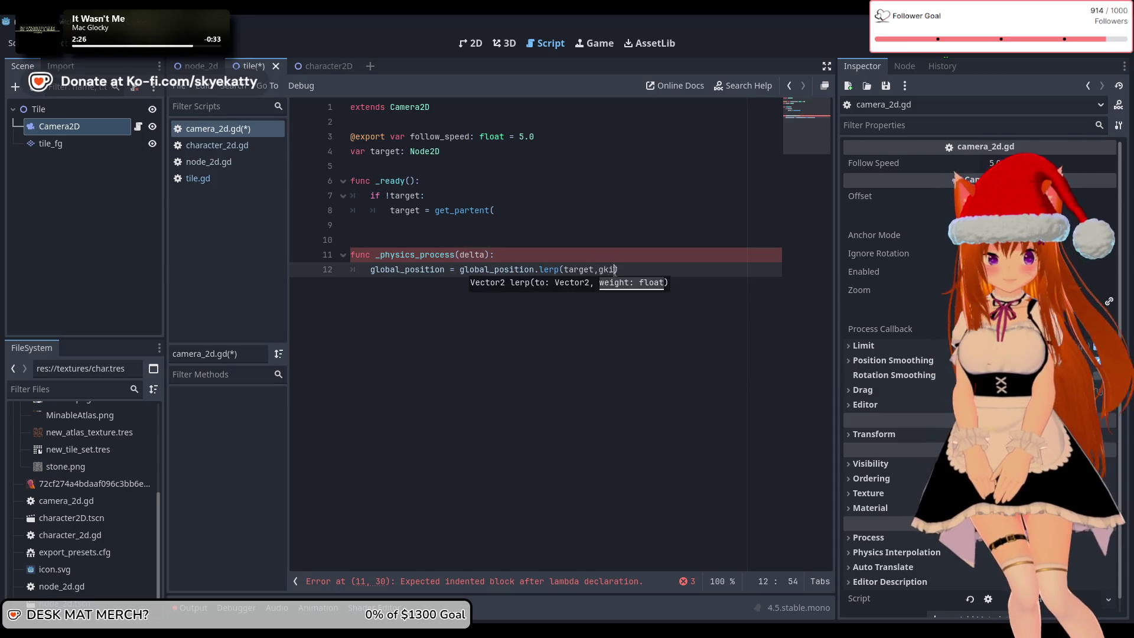
pyautogui.write('.')
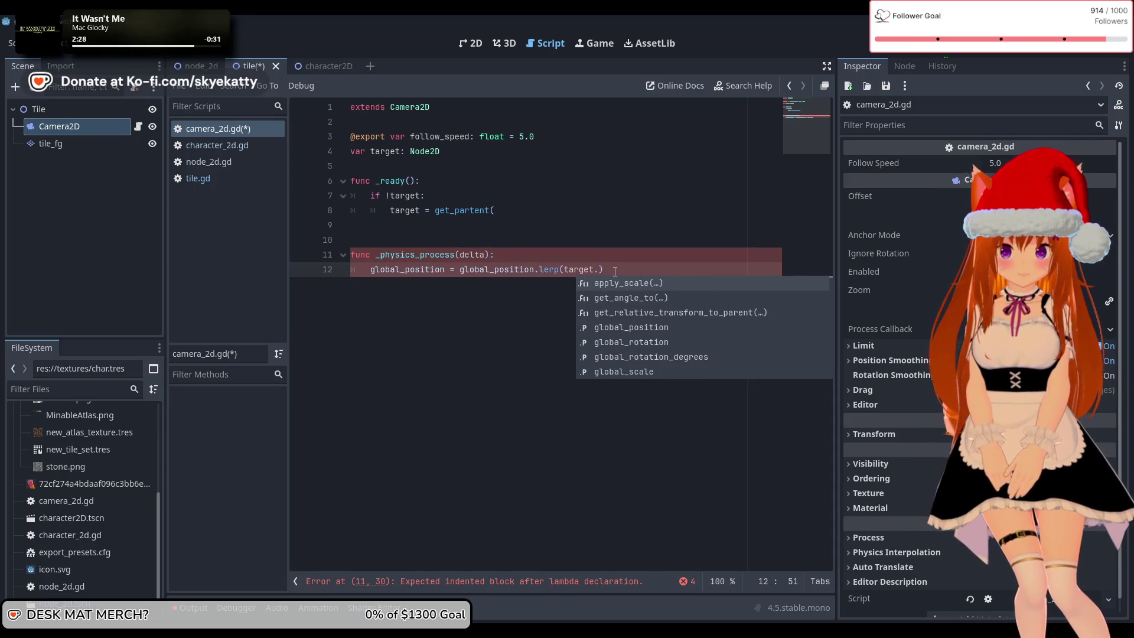
pyautogui.write('glob')
pyautogui.press('Return')
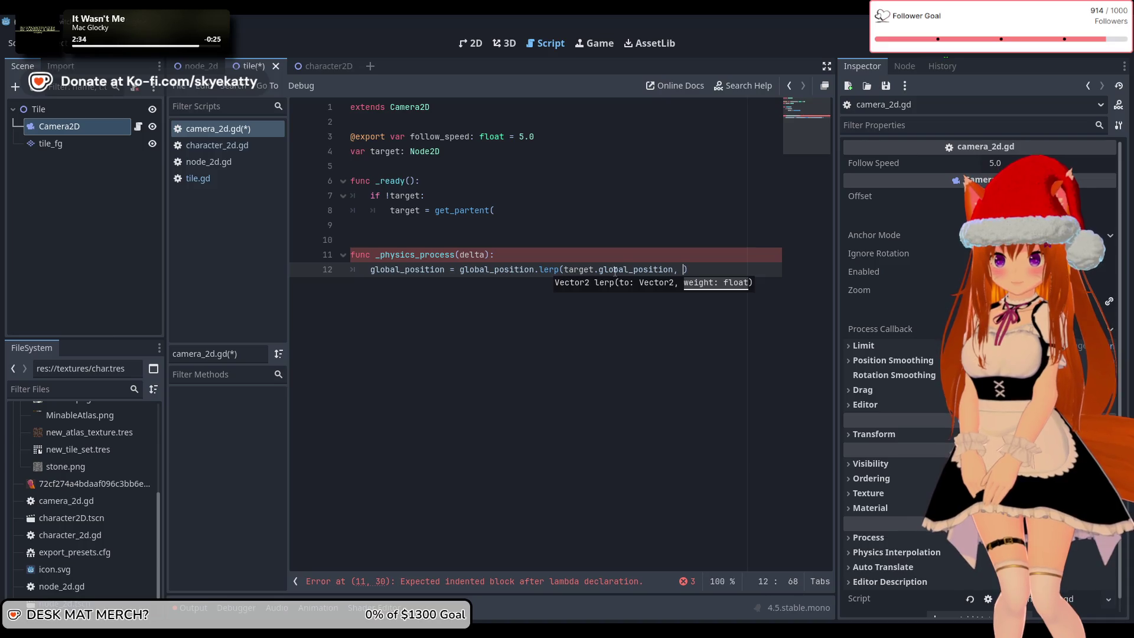
pyautogui.write('delta * foll')
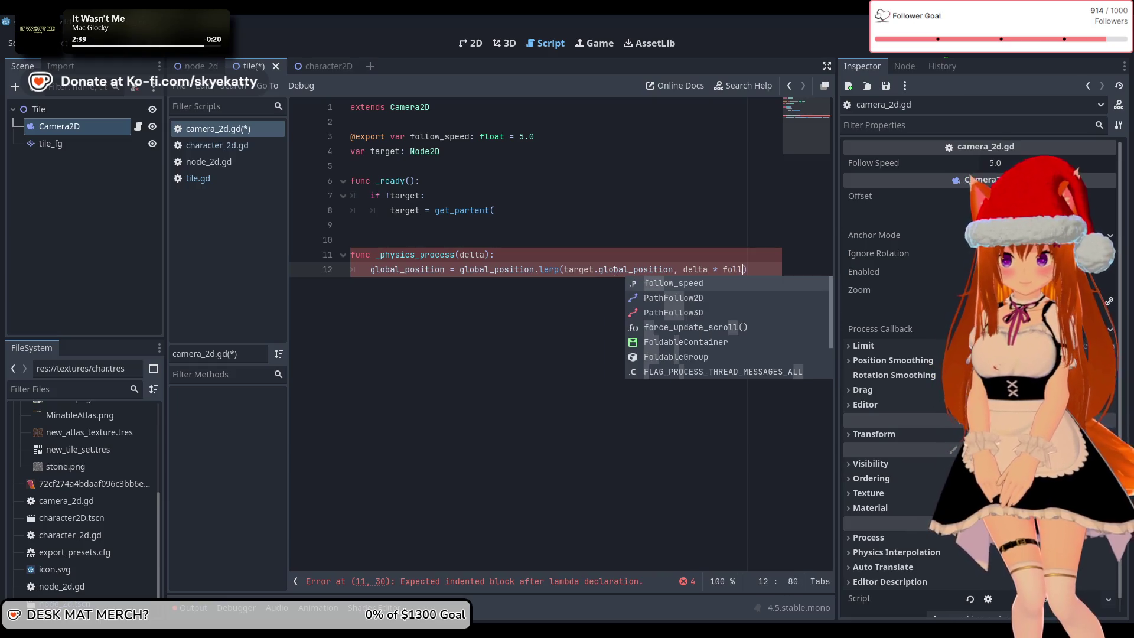
pyautogui.press('Return')
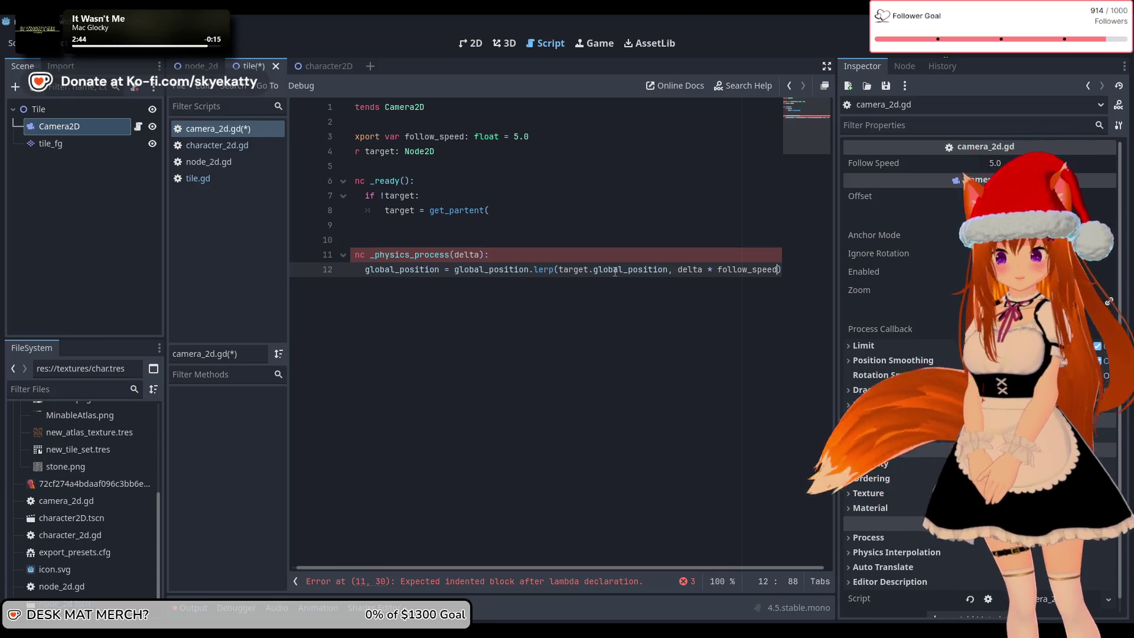
pyautogui.write(')')
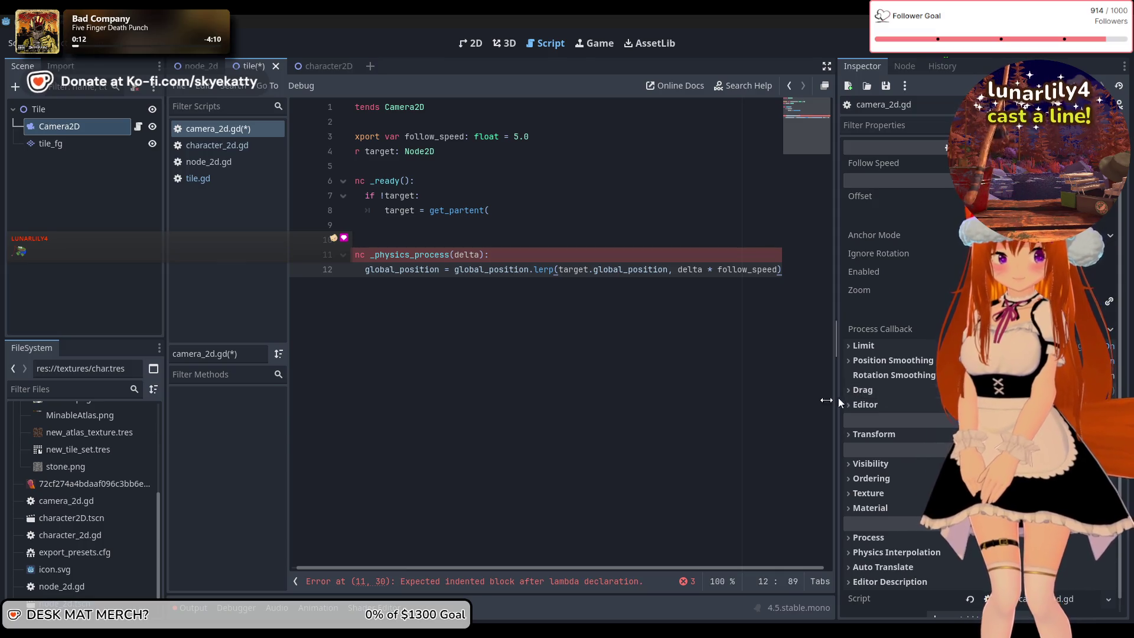
pyautogui.moveTo(497, 569); pyautogui.dragTo(413, 560)
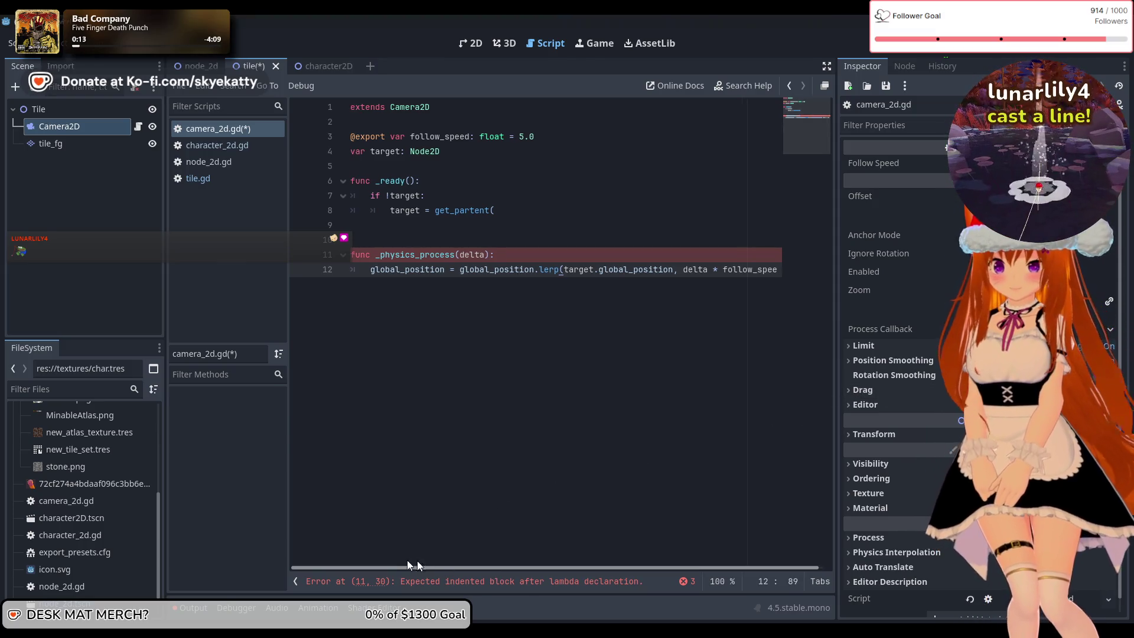
pyautogui.click(480, 588)
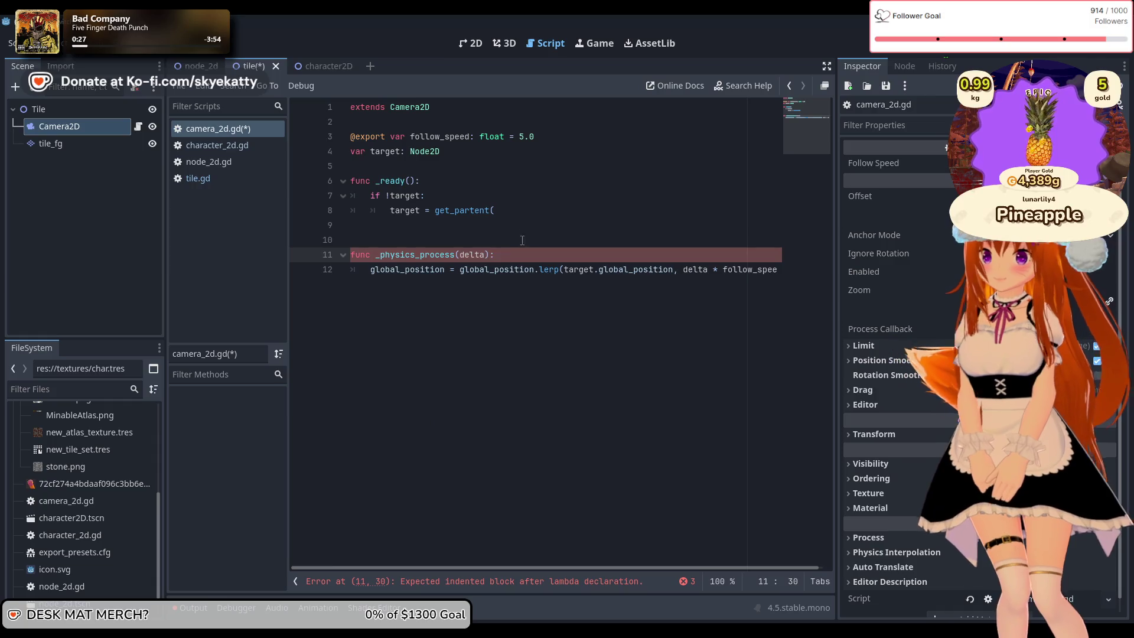
# Correct the misspelled get_partent call to get_parent in _ready
pyautogui.click(543, 205)
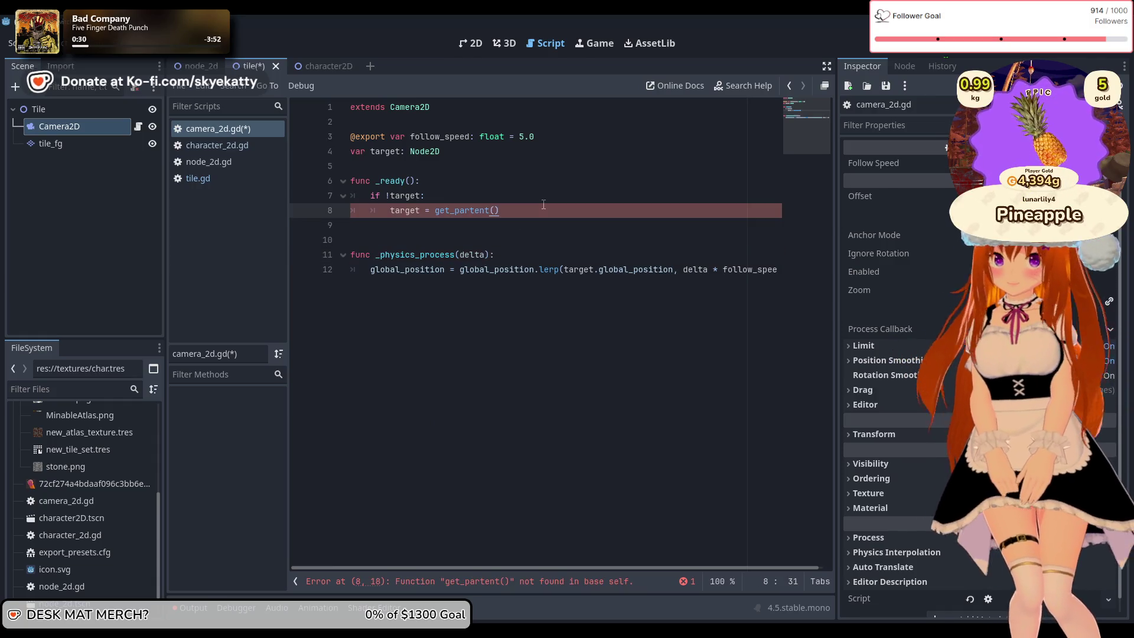
pyautogui.hotkey('ctrl', 'End')
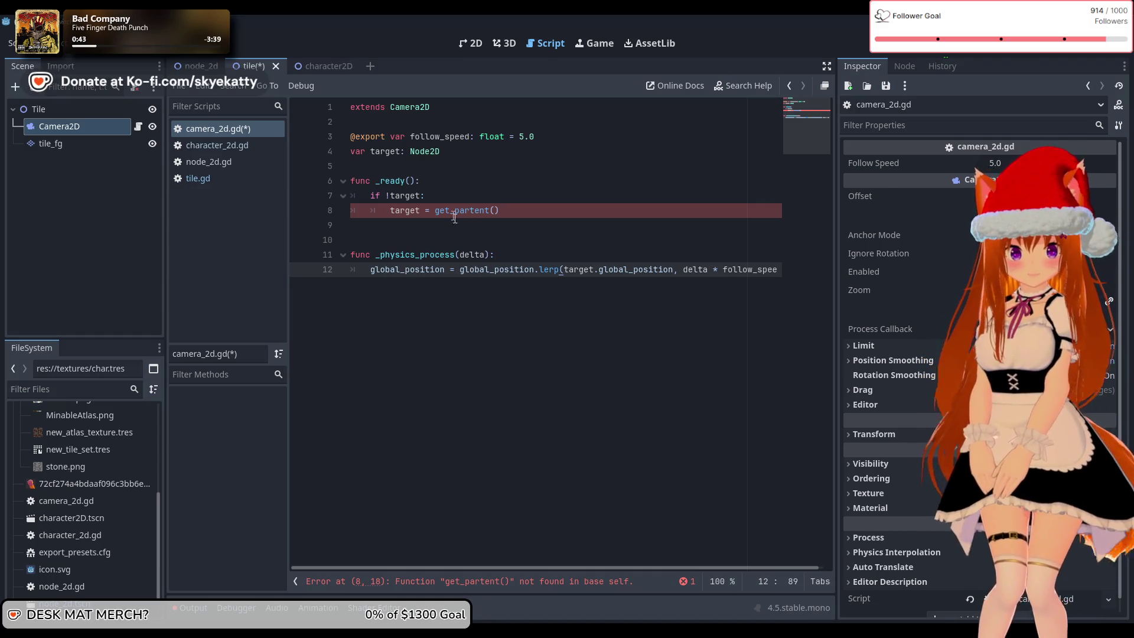
pyautogui.click(474, 217)
pyautogui.press('BackSpace')
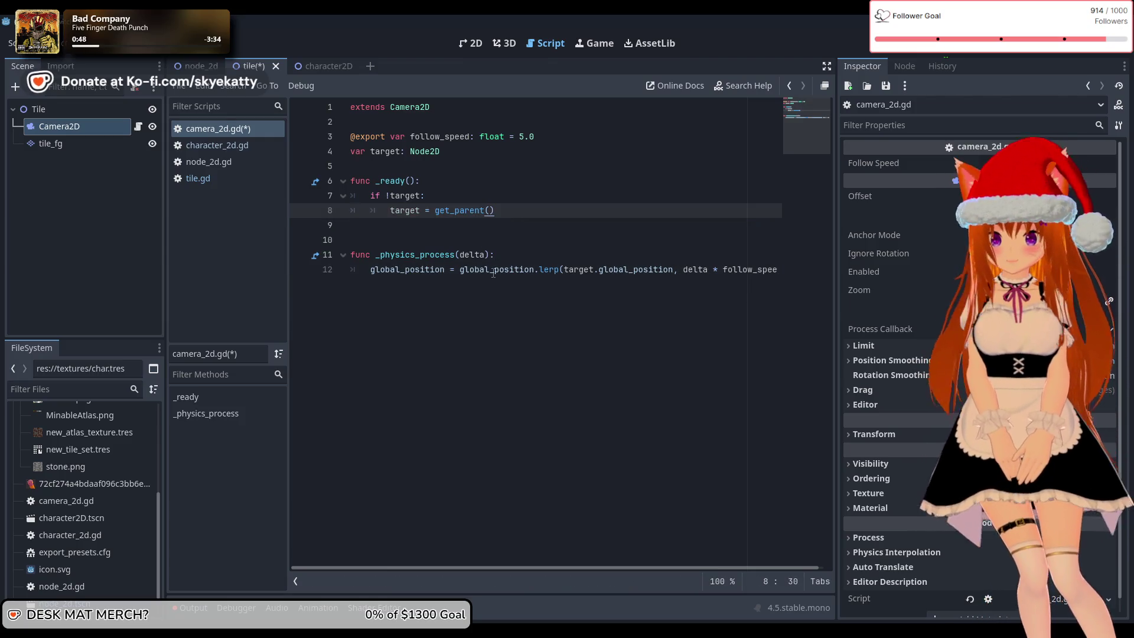
pyautogui.hotkey('ctrl', 'End')
# Remove the extra blank line and begin a new 'func set_' above _physics_process
pyautogui.click(394, 231)
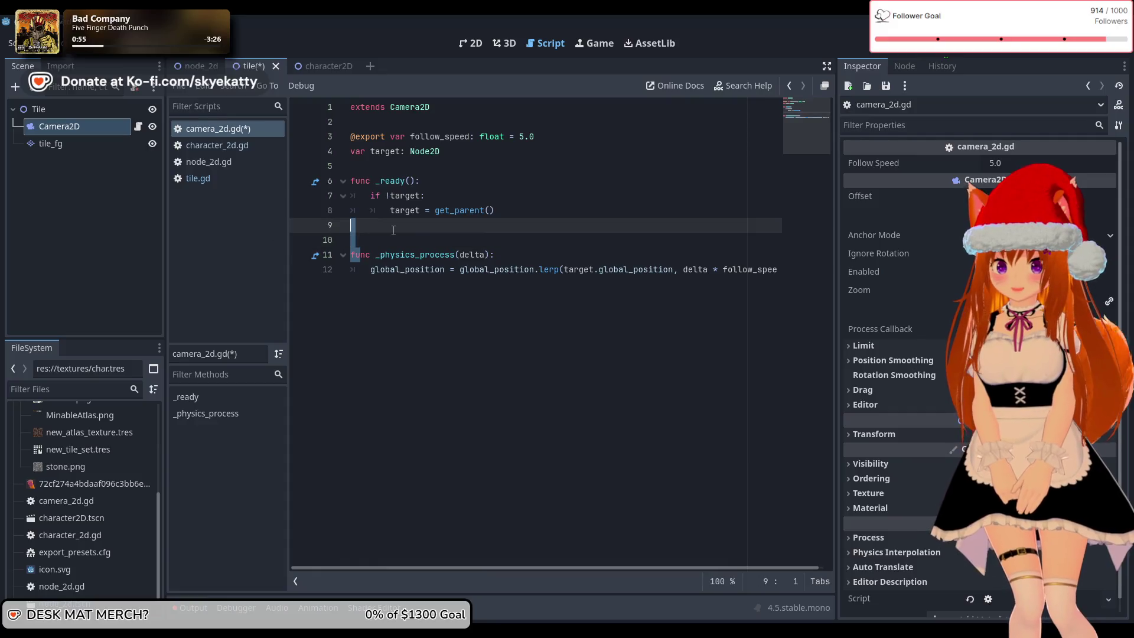
pyautogui.click(397, 246)
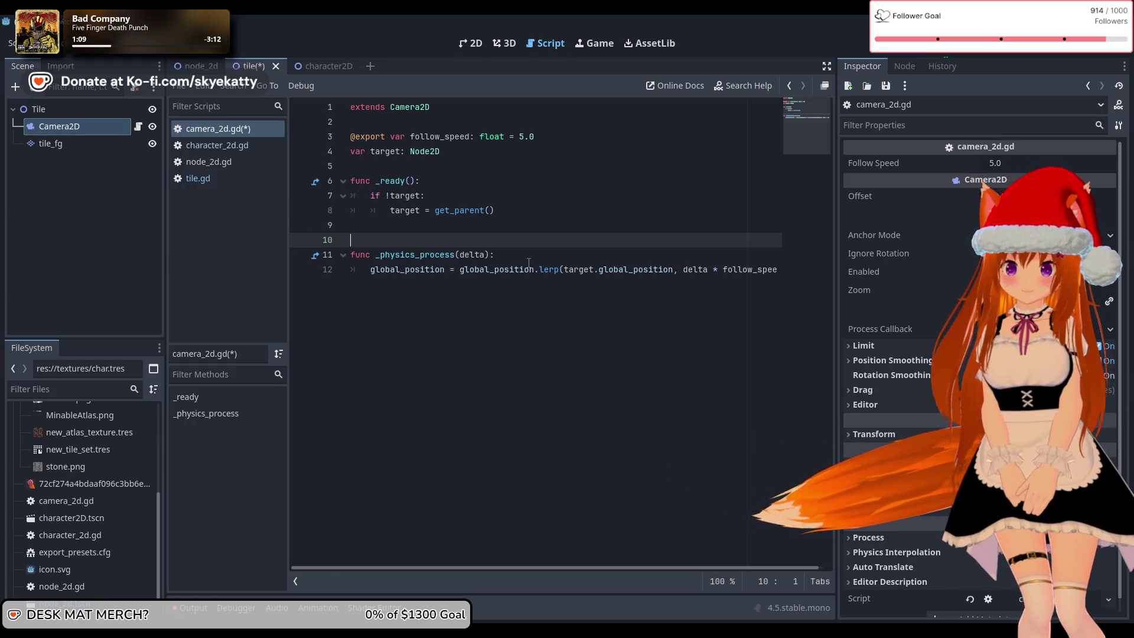
pyautogui.press('BackSpace')
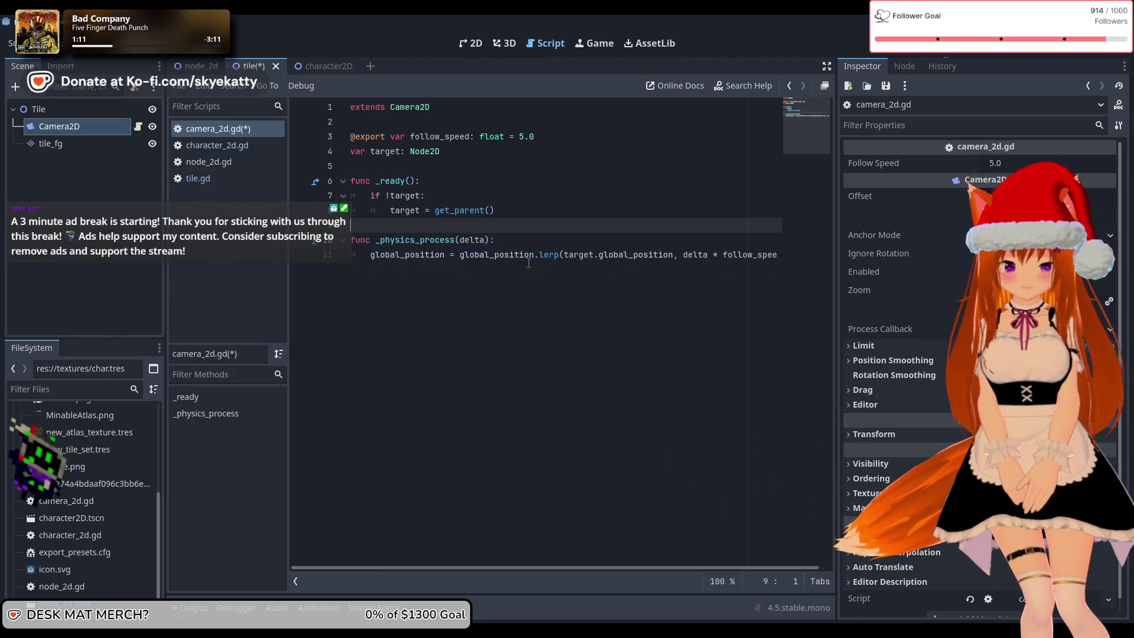
pyautogui.press('Return')
pyautogui.write('fun')
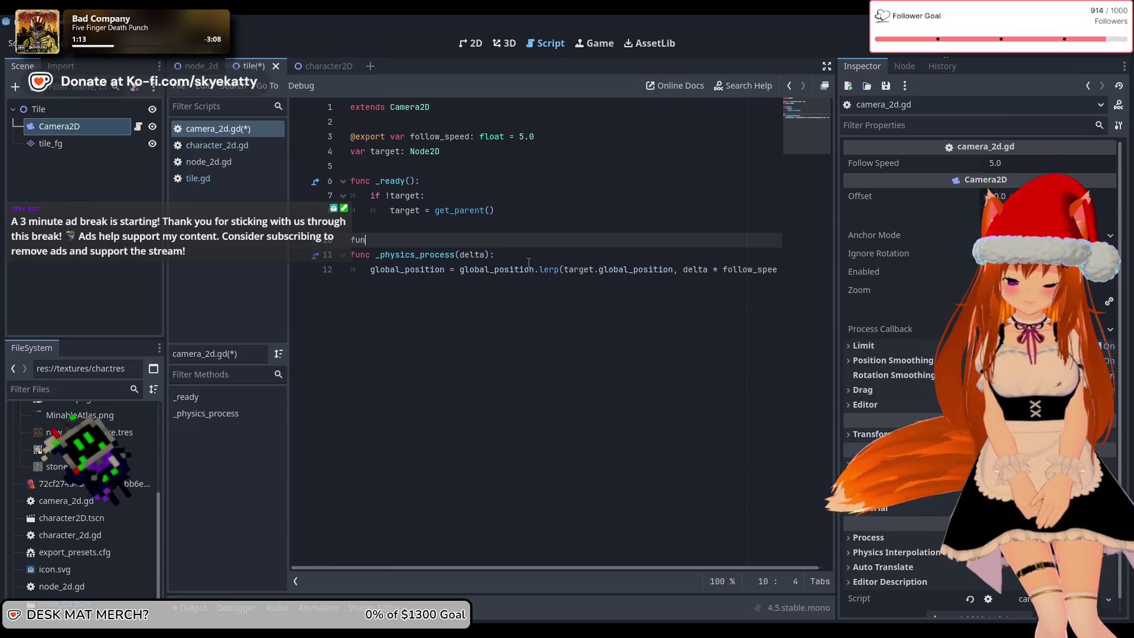
pyautogui.write('c set_')
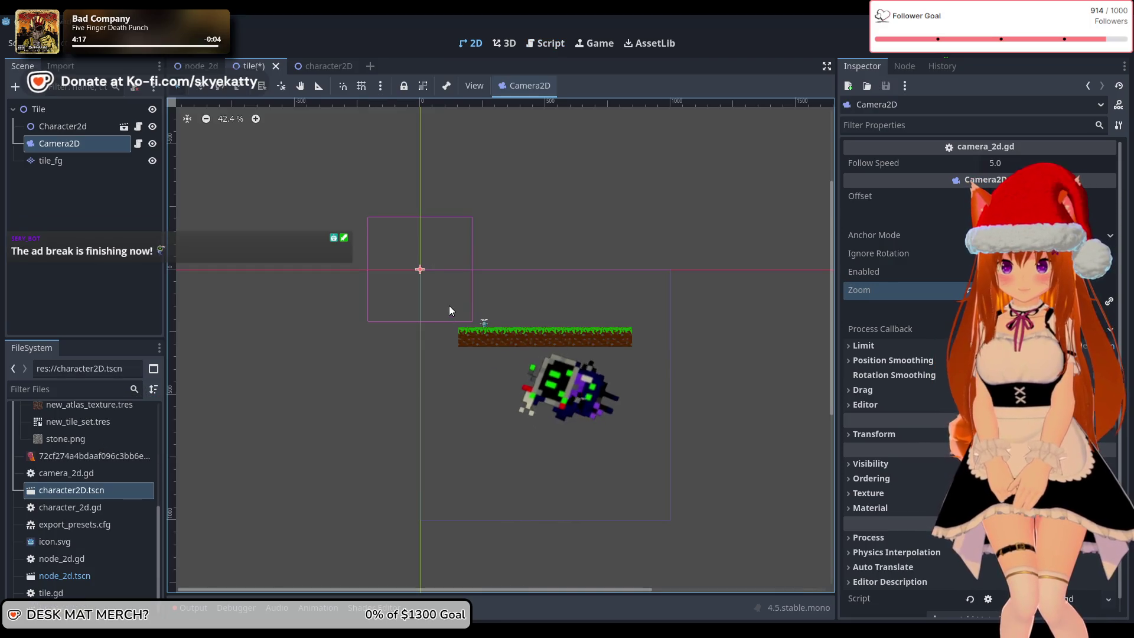
# Drag Camera2D around the viewport, adjust its Zoom, and settle it left of the origin
pyautogui.moveTo(449, 306); pyautogui.dragTo(489, 321)
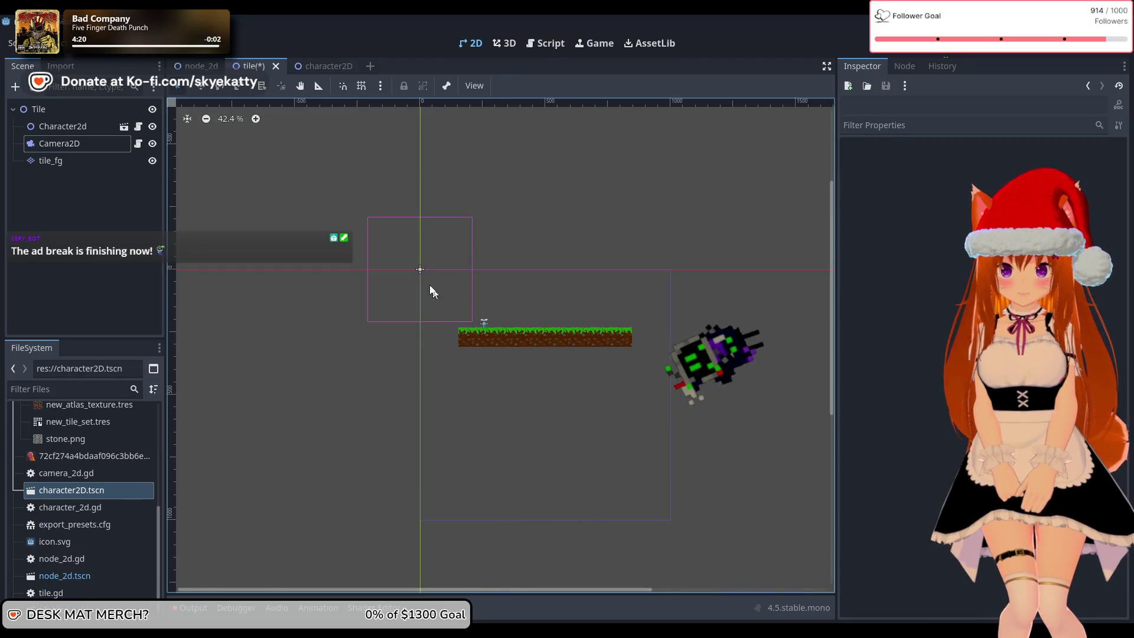
pyautogui.click(98, 146)
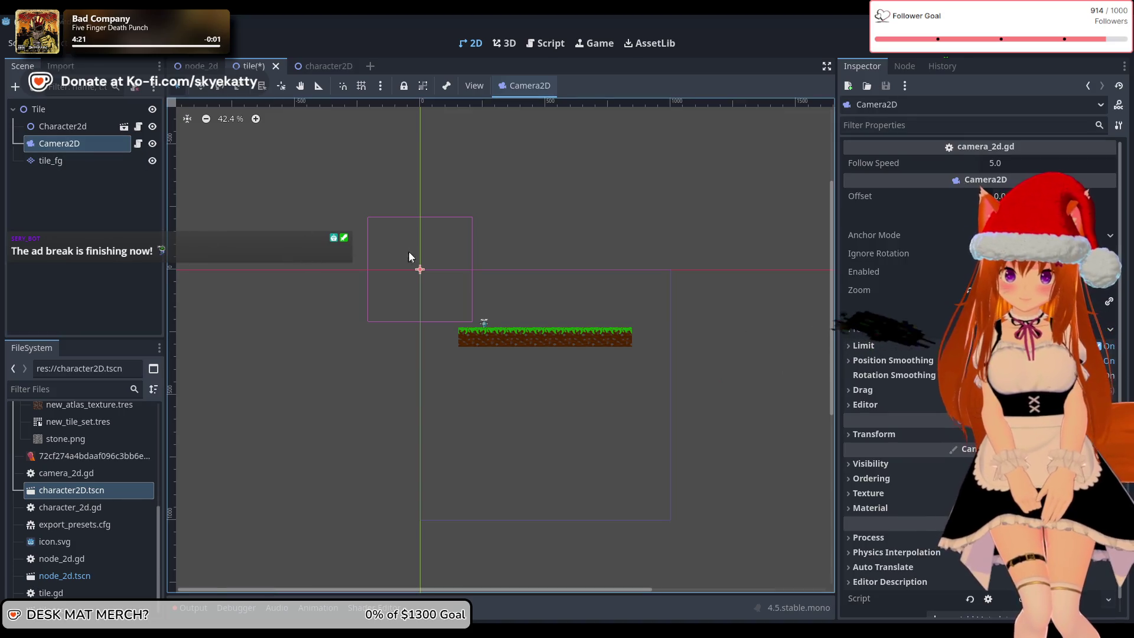
pyautogui.moveTo(420, 269)
pyautogui.mouseDown()
pyautogui.moveTo(511, 300)
pyautogui.moveTo(484, 326)
pyautogui.mouseUp()
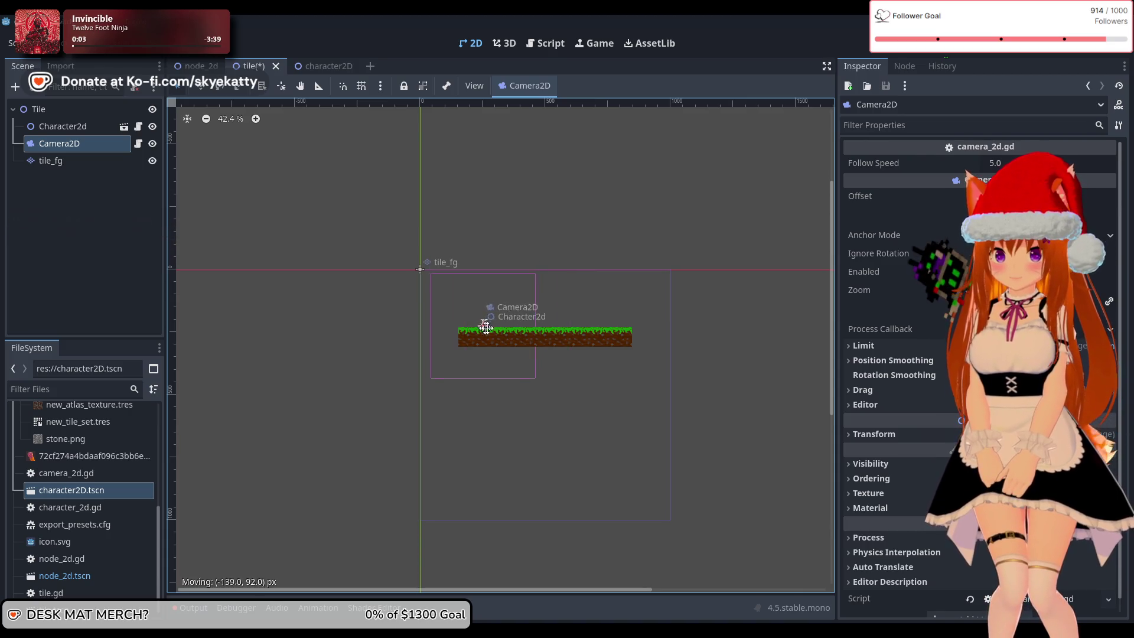
pyautogui.moveTo(560, 331)
pyautogui.mouseDown()
pyautogui.moveTo(470, 322)
pyautogui.moveTo(507, 329)
pyautogui.mouseUp()
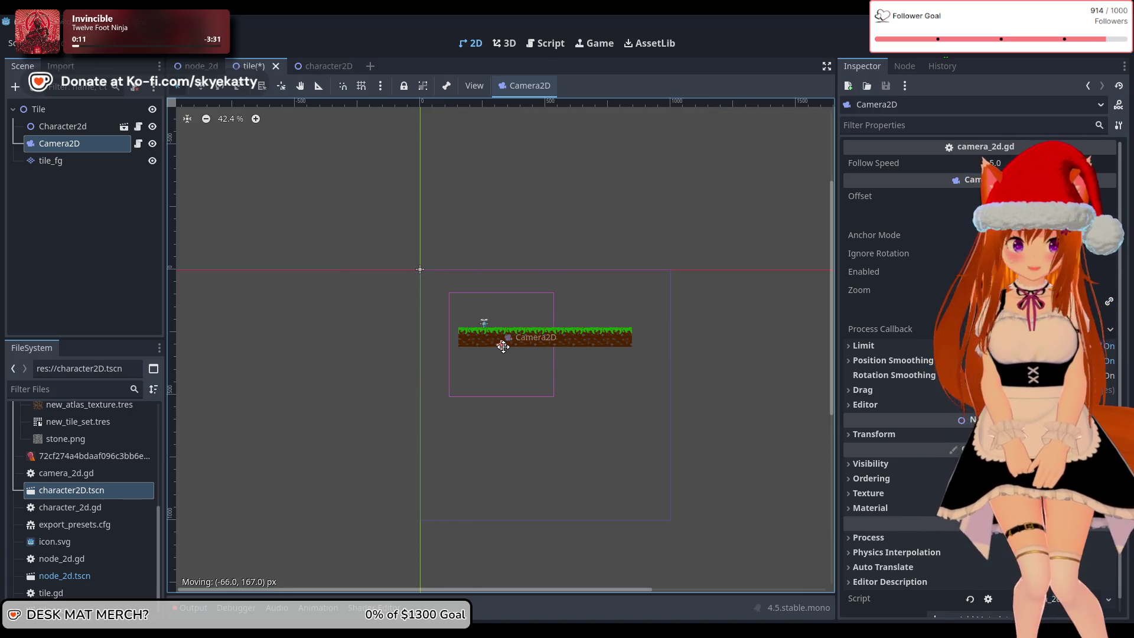
pyautogui.click(1004, 290)
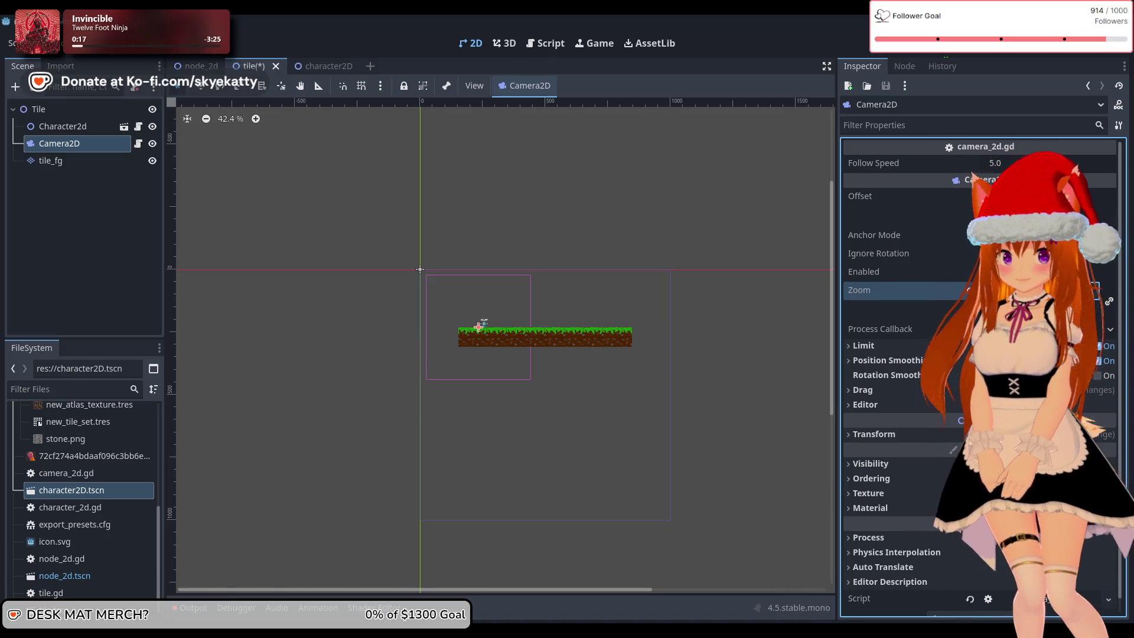
pyautogui.moveTo(476, 325)
pyautogui.mouseDown()
pyautogui.moveTo(507, 344)
pyautogui.moveTo(540, 342)
pyautogui.moveTo(544, 387)
pyautogui.moveTo(587, 385)
pyautogui.mouseUp()
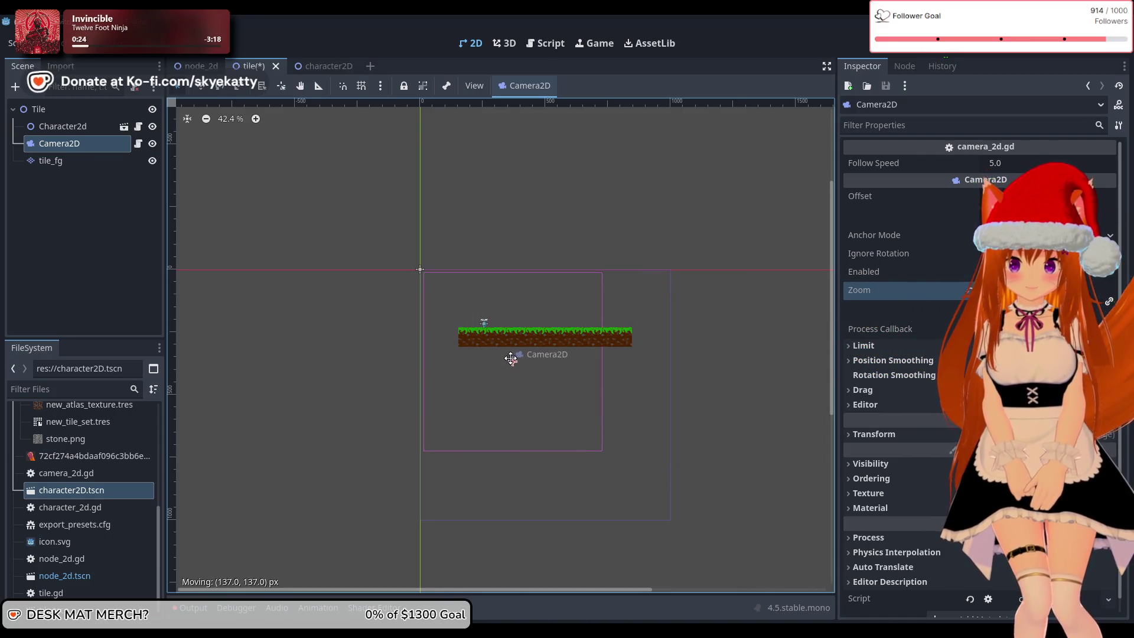
pyautogui.moveTo(510, 358)
pyautogui.mouseDown()
pyautogui.moveTo(322, 354)
pyautogui.moveTo(292, 365)
pyautogui.mouseUp()
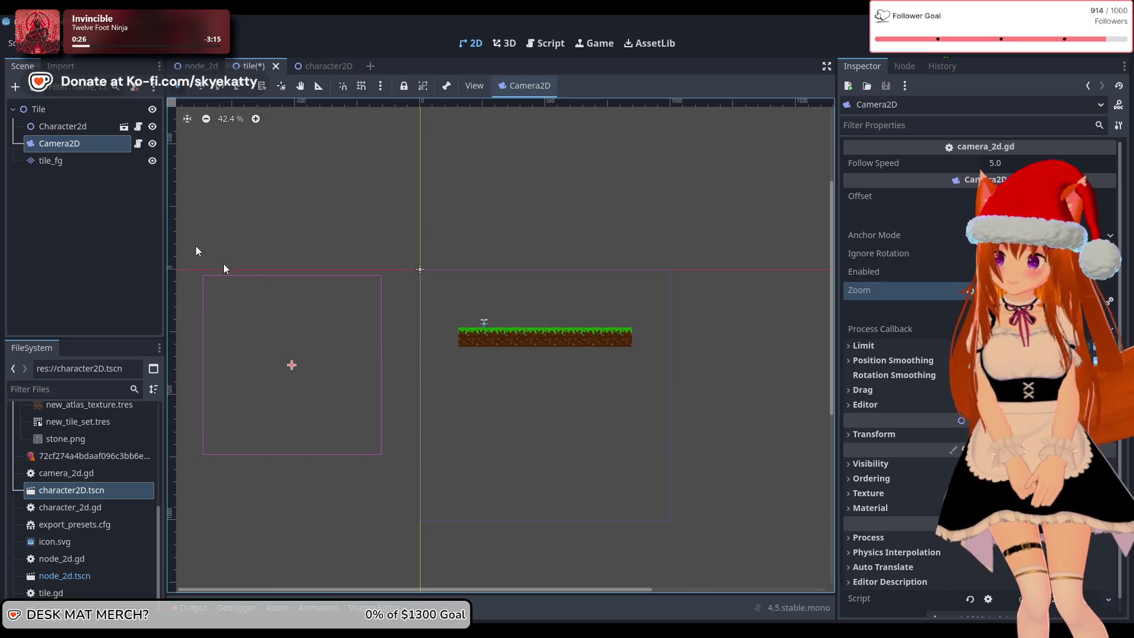
pyautogui.click(71, 160)
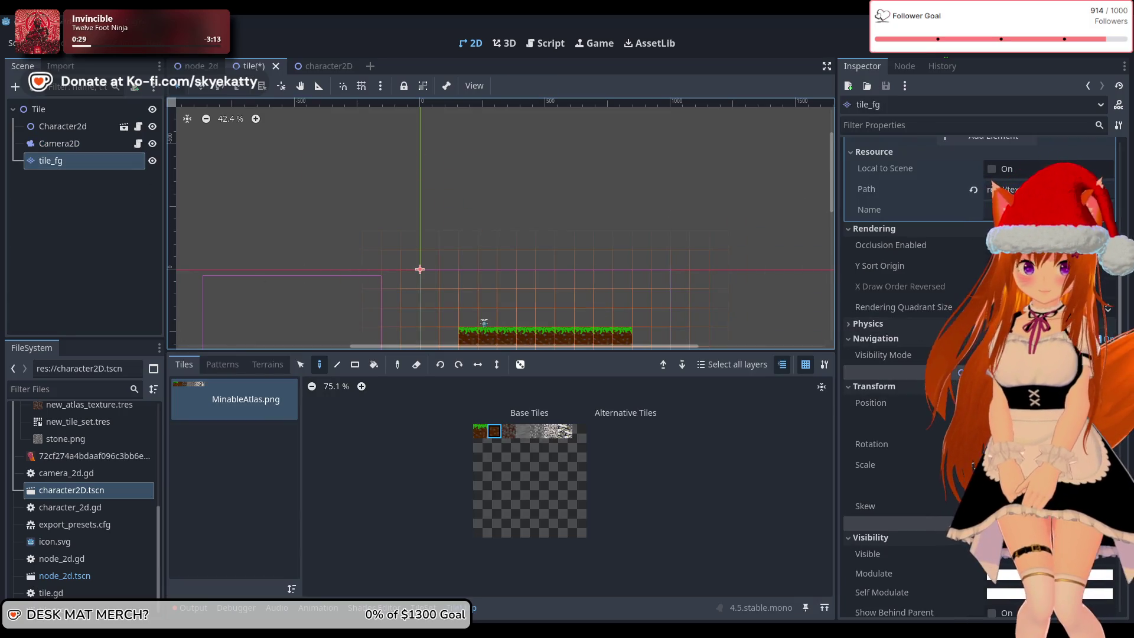
# Set tile_fg's Transform Scale to half and zoom the viewport to check the result
pyautogui.click(975, 465)
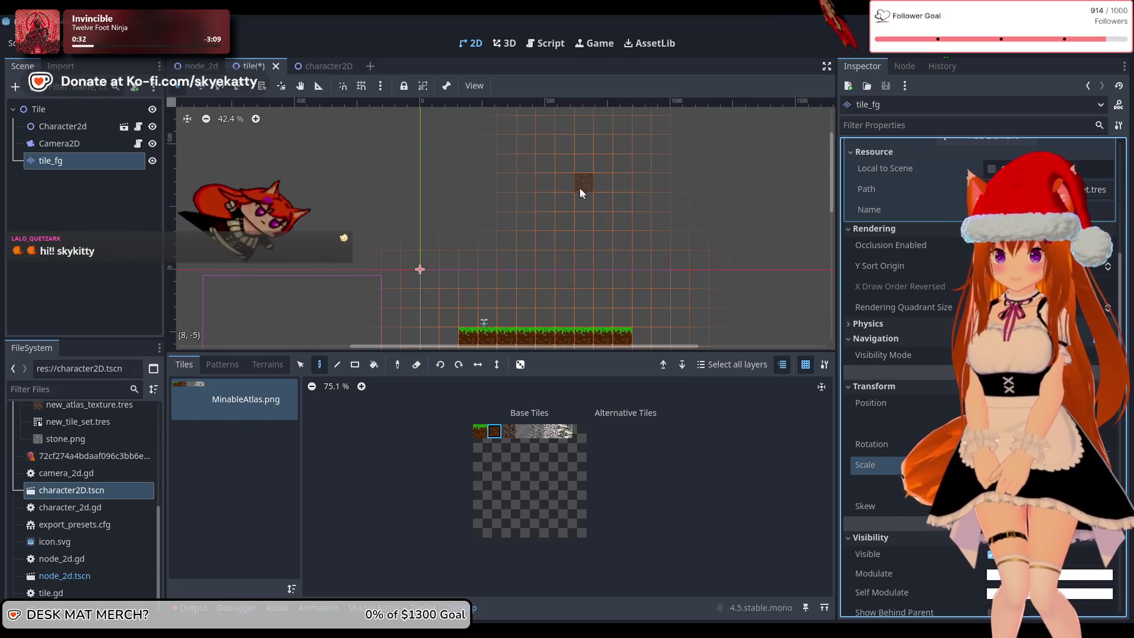
pyautogui.press('Return')
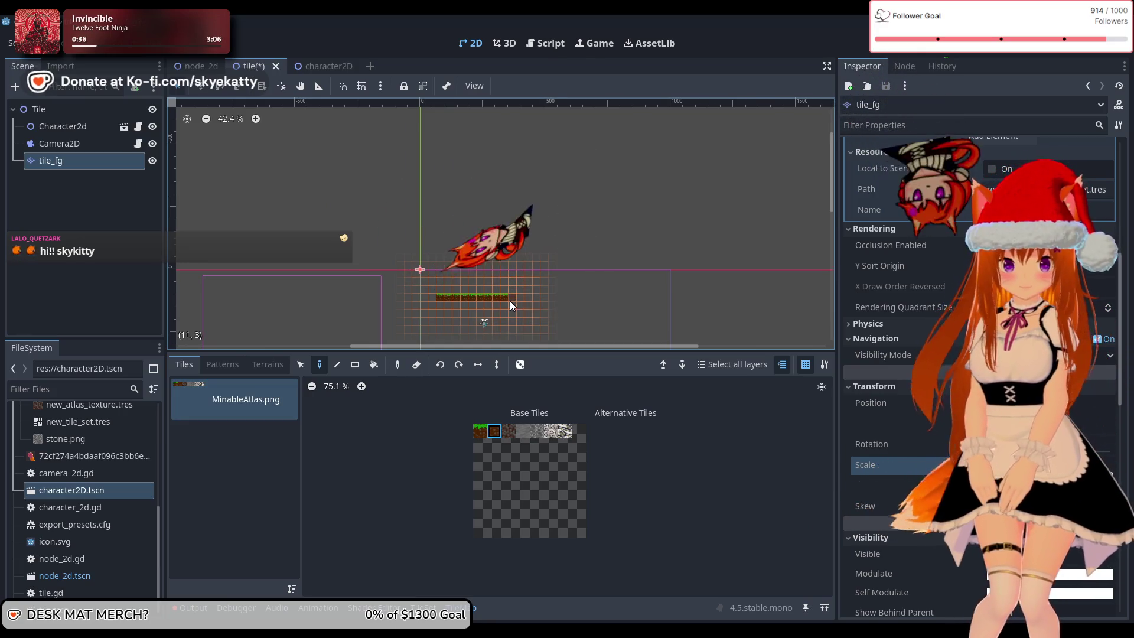
pyautogui.scroll(1, 509, 301)
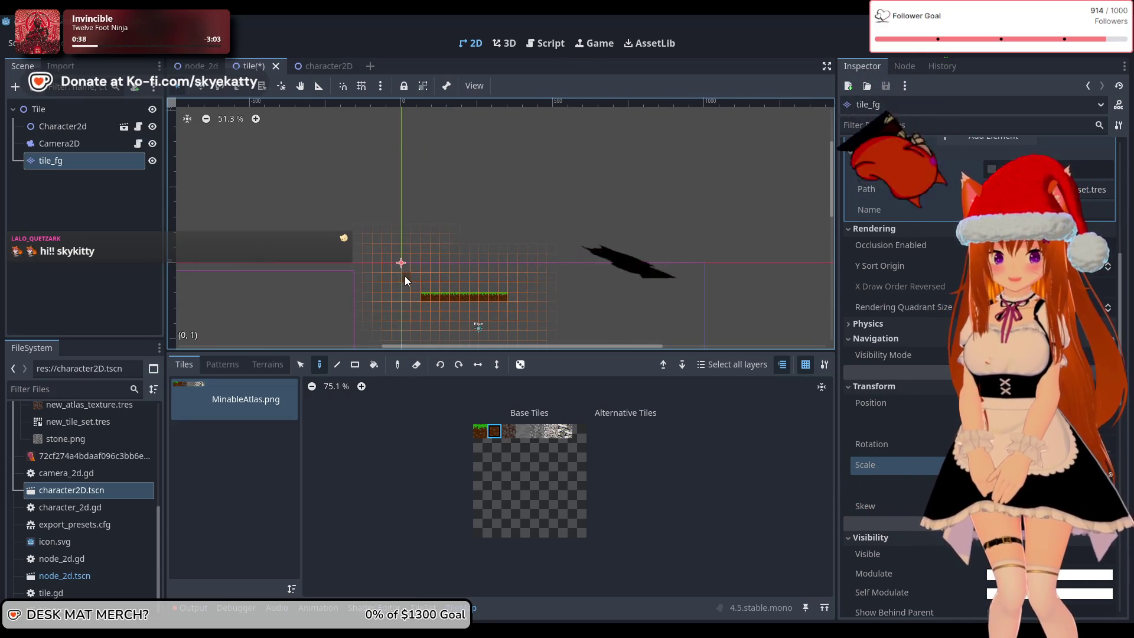
pyautogui.scroll(-1, 378, 322)
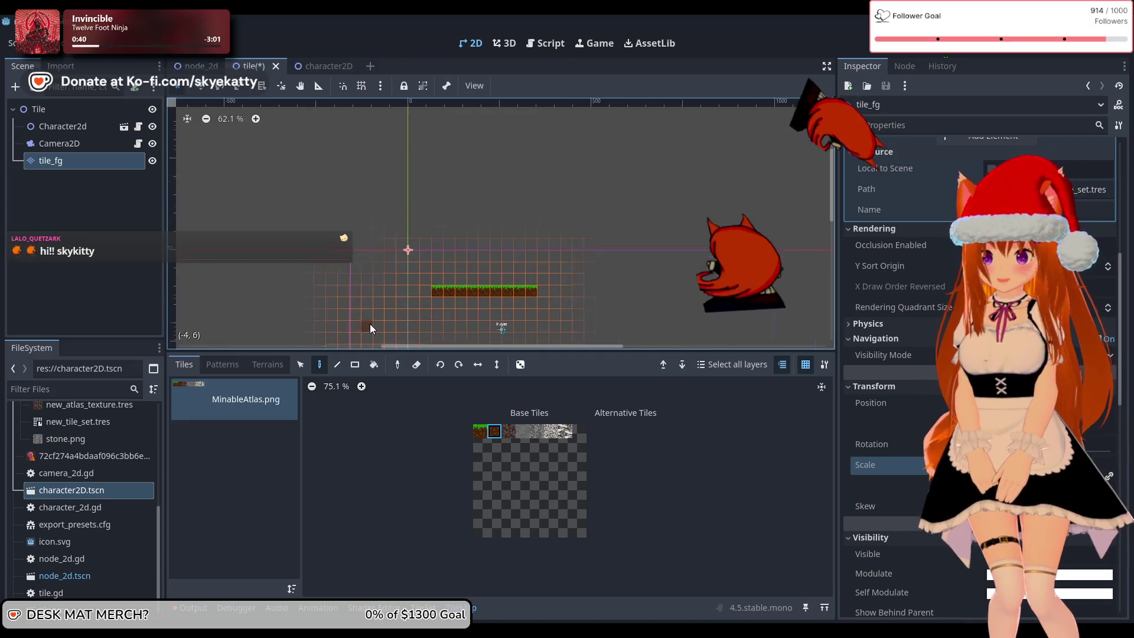
pyautogui.scroll(5, 421, 330)
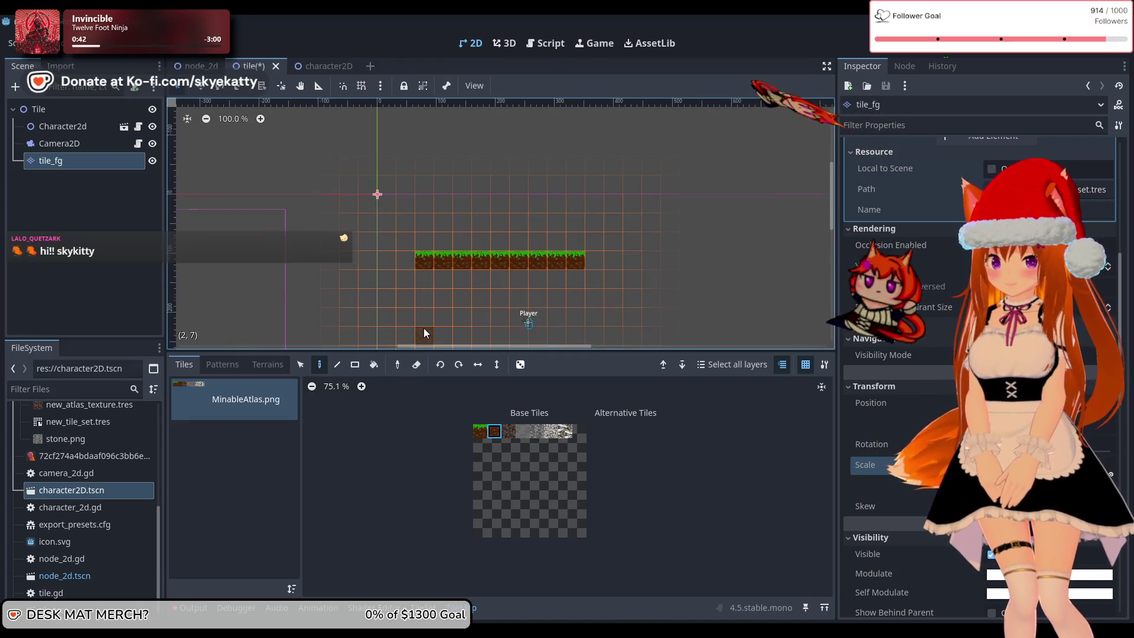
pyautogui.scroll(-6, 395, 225)
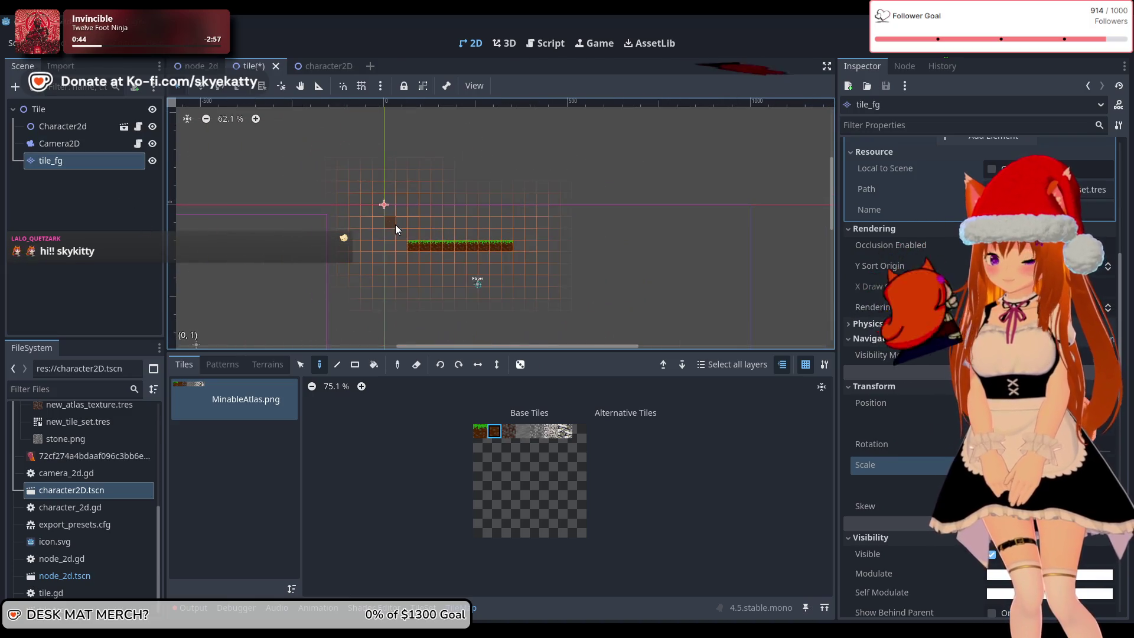
# Move the Camera2D frame and increase its Zoom so it frames a smaller area
pyautogui.scroll(-4, 415, 249)
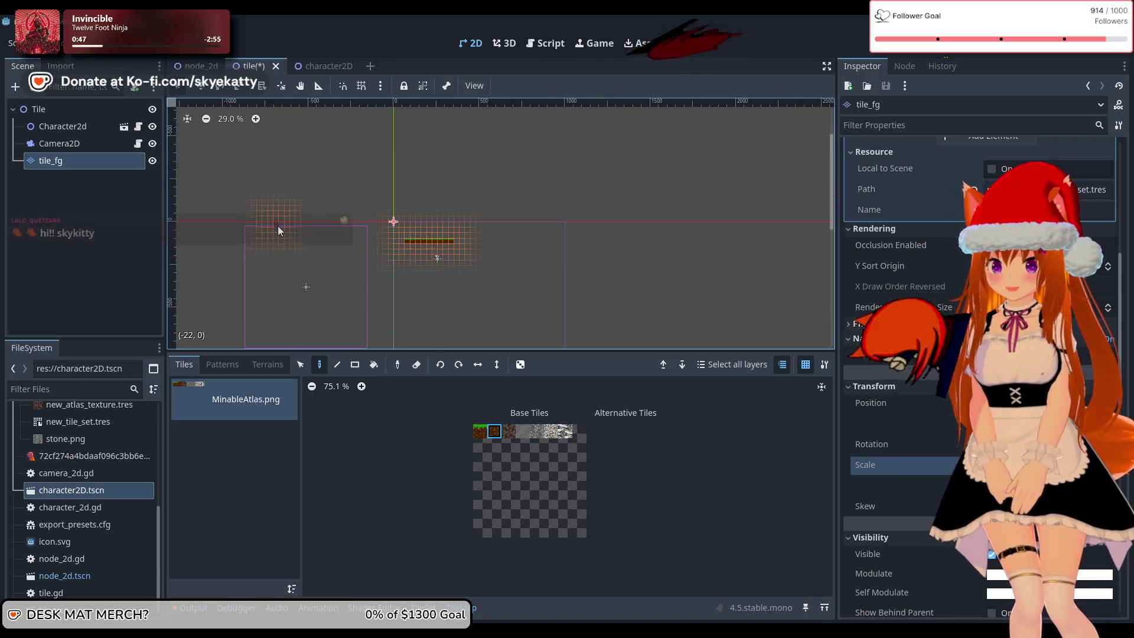
pyautogui.click(62, 127)
pyautogui.click(65, 143)
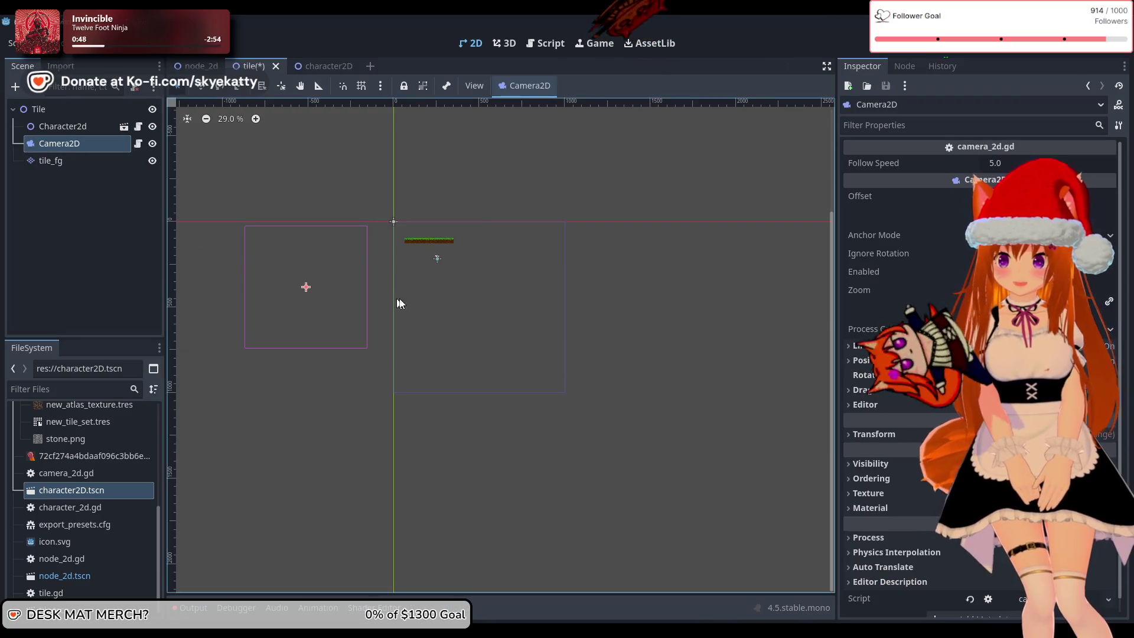
pyautogui.scroll(2, 465, 287)
pyautogui.scroll(2, 399, 271)
pyautogui.click(245, 290)
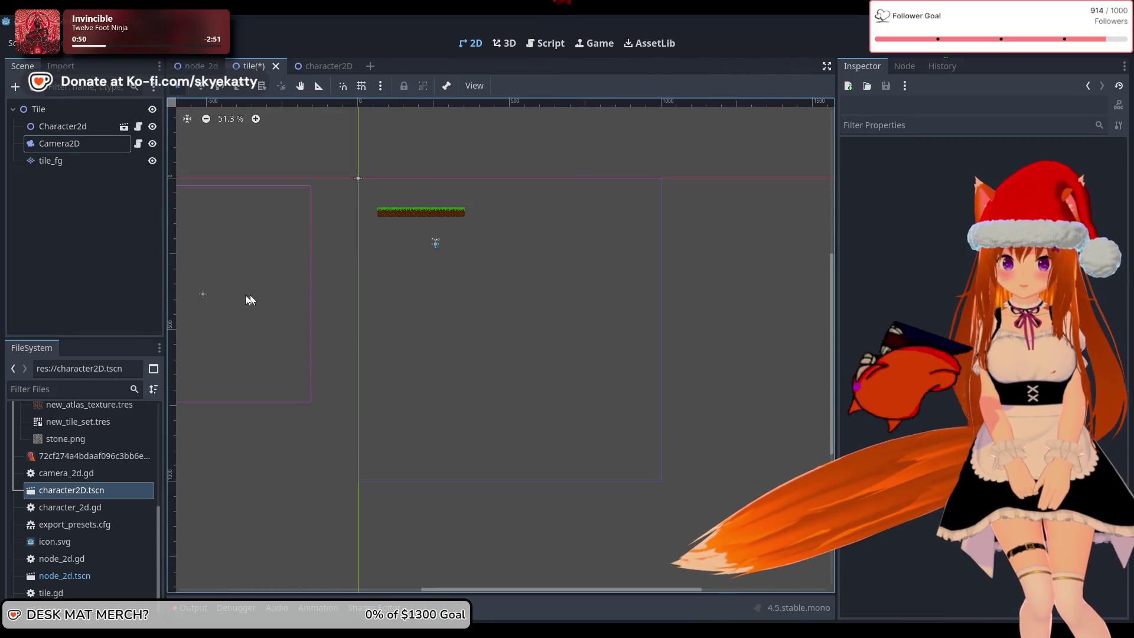
pyautogui.moveTo(204, 296); pyautogui.dragTo(507, 293)
pyautogui.click(1098, 316)
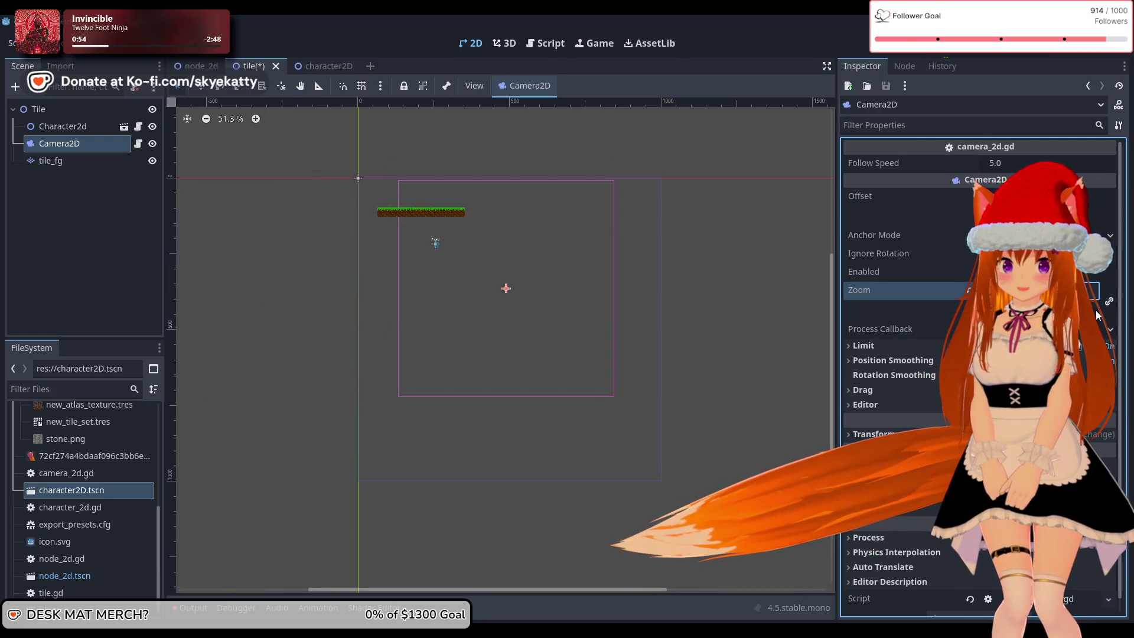
pyautogui.moveTo(1097, 316); pyautogui.dragTo(1117, 316)
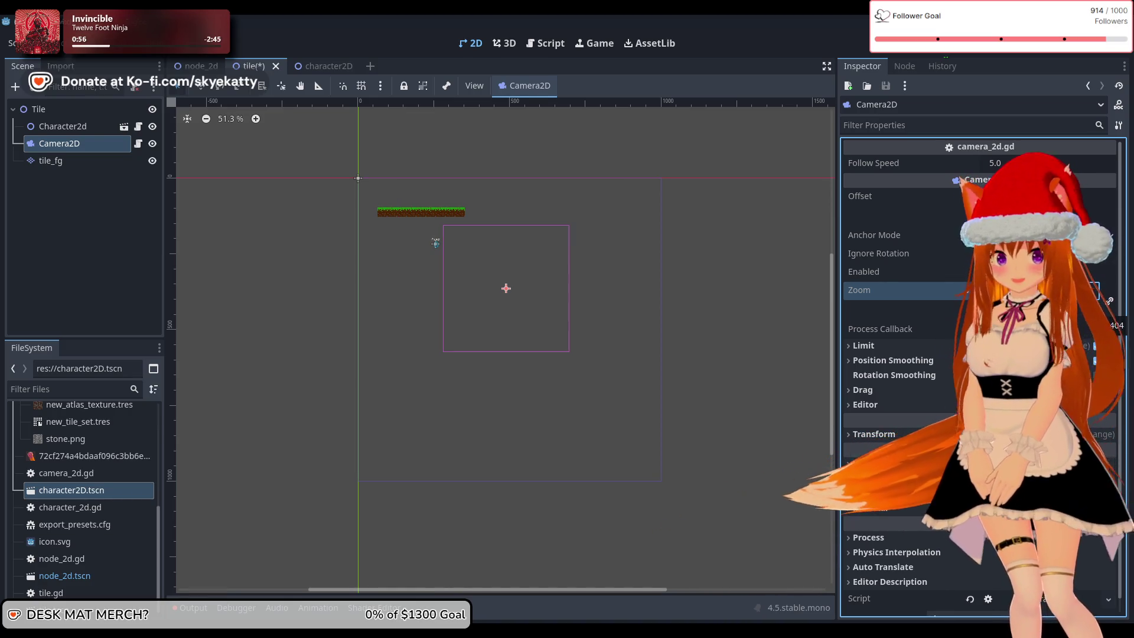
pyautogui.moveTo(505, 289)
pyautogui.mouseDown()
pyautogui.moveTo(418, 244)
pyautogui.moveTo(443, 220)
pyautogui.moveTo(489, 209)
pyautogui.moveTo(317, 193)
pyautogui.moveTo(354, 200)
pyautogui.moveTo(358, 182)
pyautogui.moveTo(297, 236)
pyautogui.mouseUp()
# Place the Player on the grass platform and move Character2d below Camera2D in the tree
pyautogui.scroll(5, 360, 223)
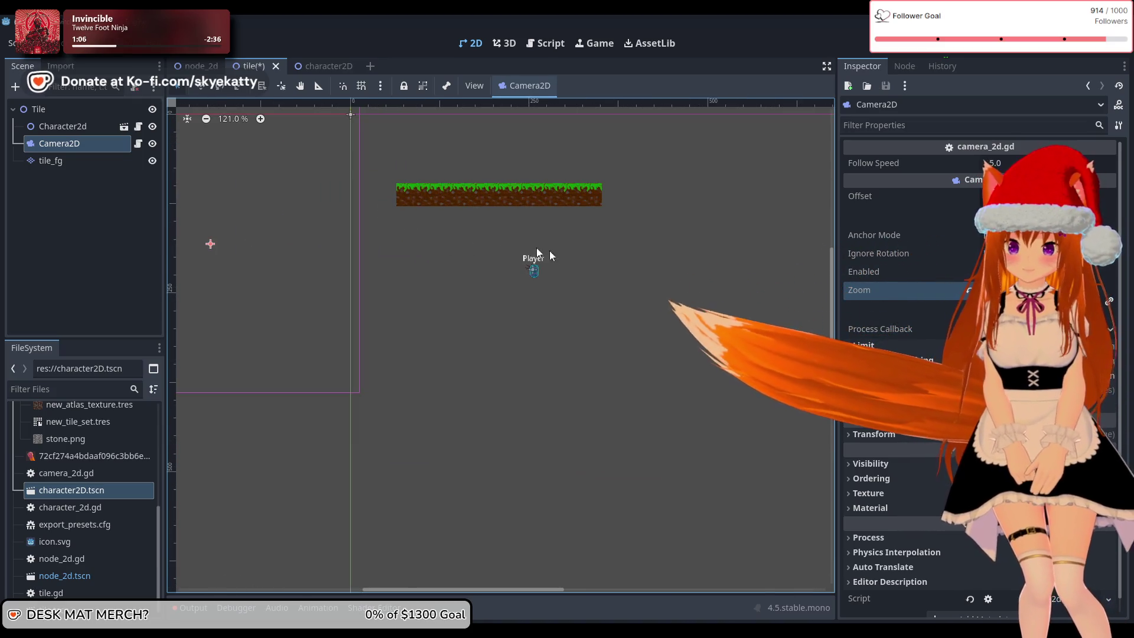
pyautogui.moveTo(534, 272)
pyautogui.mouseDown()
pyautogui.moveTo(508, 225)
pyautogui.moveTo(444, 175)
pyautogui.mouseUp()
pyautogui.click(538, 293)
pyautogui.scroll(-2, 502, 274)
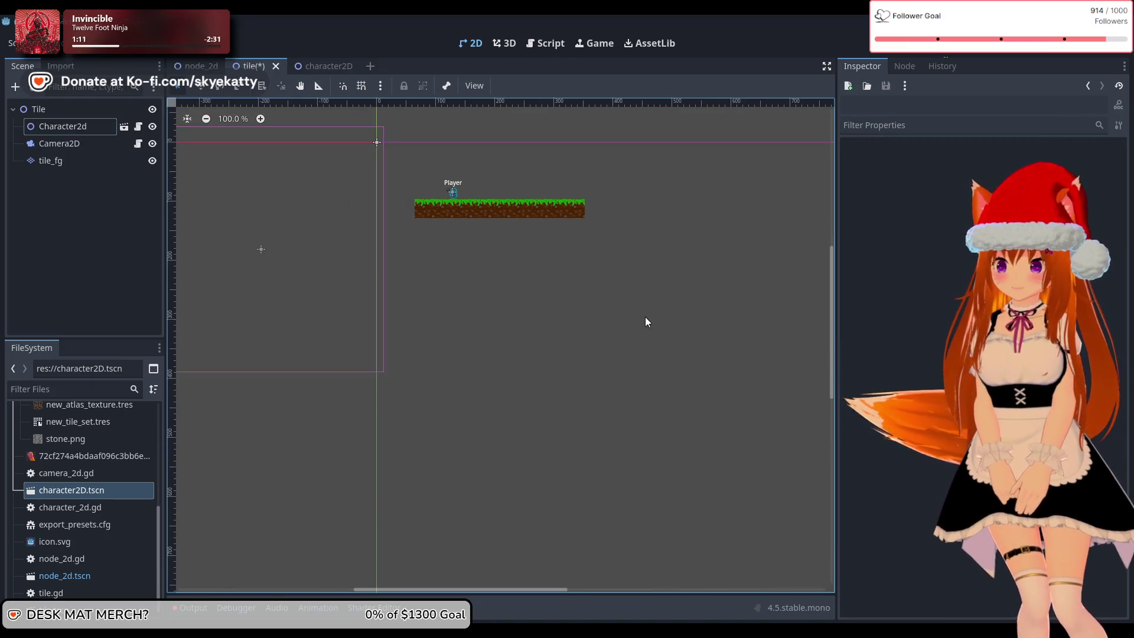
pyautogui.scroll(-3, 645, 322)
pyautogui.moveTo(68, 132); pyautogui.dragTo(69, 151)
# Reselect Camera2D and drag it down below the player, then select tile_fg
pyautogui.scroll(3, 541, 293)
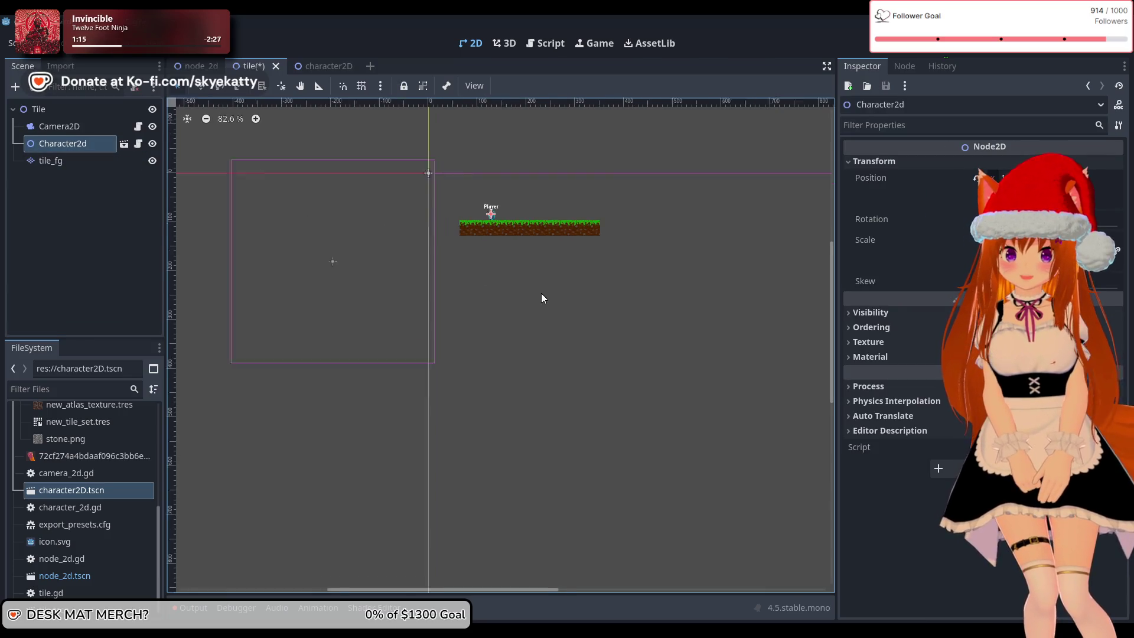
pyautogui.scroll(2, 541, 295)
pyautogui.moveTo(281, 331)
pyautogui.mouseDown()
pyautogui.moveTo(425, 294)
pyautogui.moveTo(328, 324)
pyautogui.moveTo(533, 397)
pyautogui.moveTo(533, 487)
pyautogui.mouseUp()
pyautogui.click(289, 334)
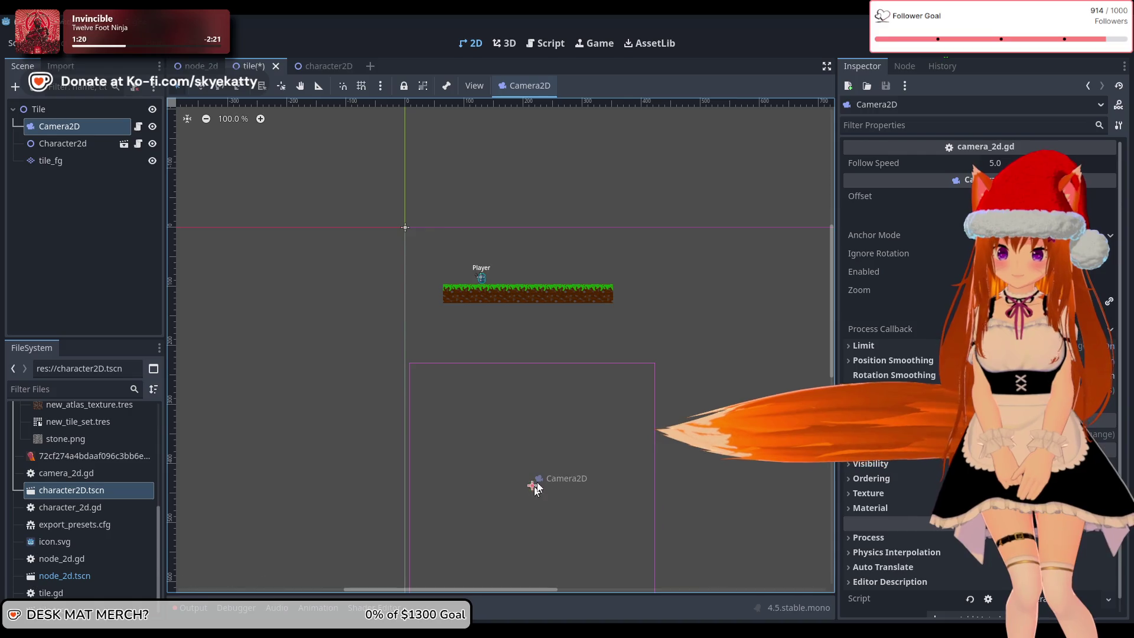
pyautogui.scroll(-5, 532, 476)
pyautogui.moveTo(533, 304); pyautogui.dragTo(538, 363)
pyautogui.scroll(3, 673, 366)
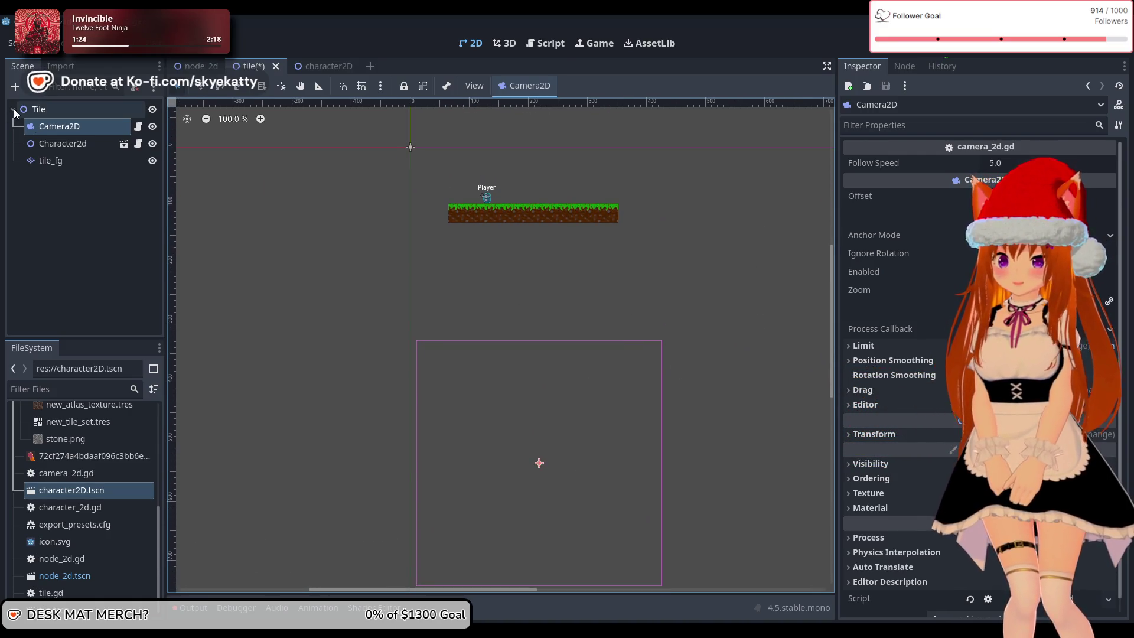
pyautogui.click(43, 159)
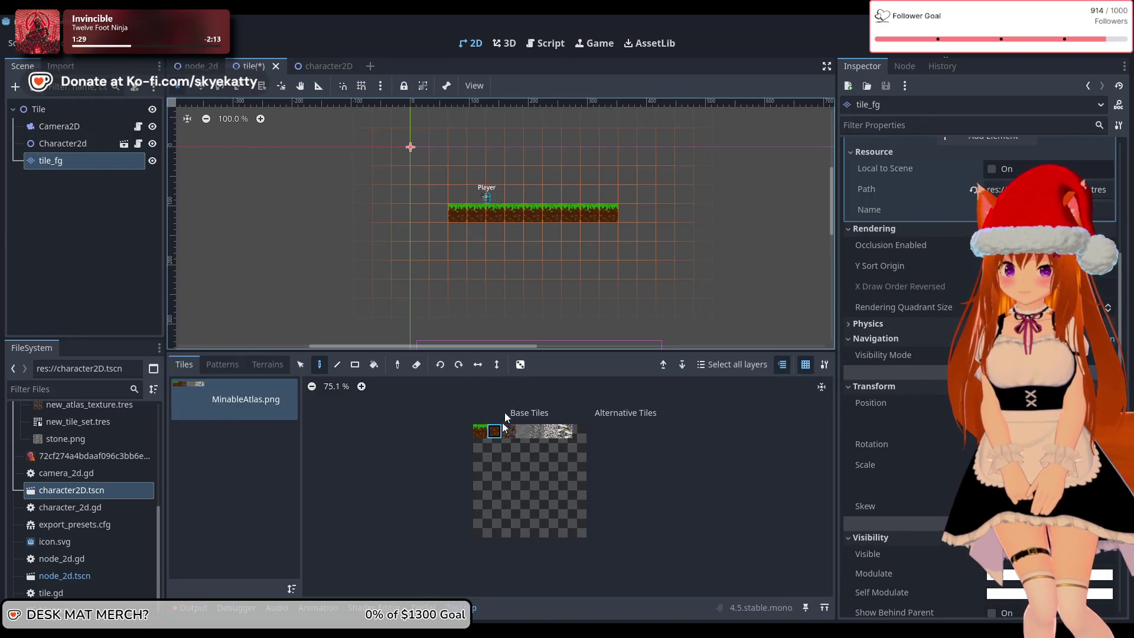
# Fill the dirt gaps under the grass and paint a dark stone row beneath the dirt
pyautogui.moveTo(462, 240)
pyautogui.mouseDown()
pyautogui.moveTo(461, 262)
pyautogui.moveTo(472, 255)
pyautogui.mouseUp()
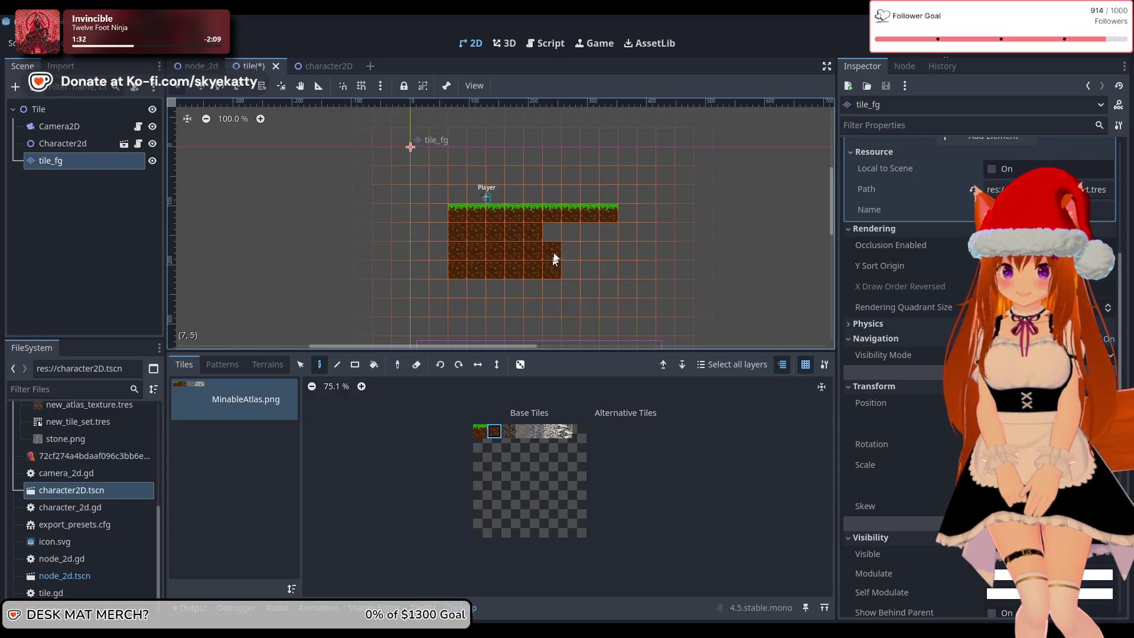
pyautogui.click(589, 233)
pyautogui.moveTo(601, 245); pyautogui.dragTo(602, 271)
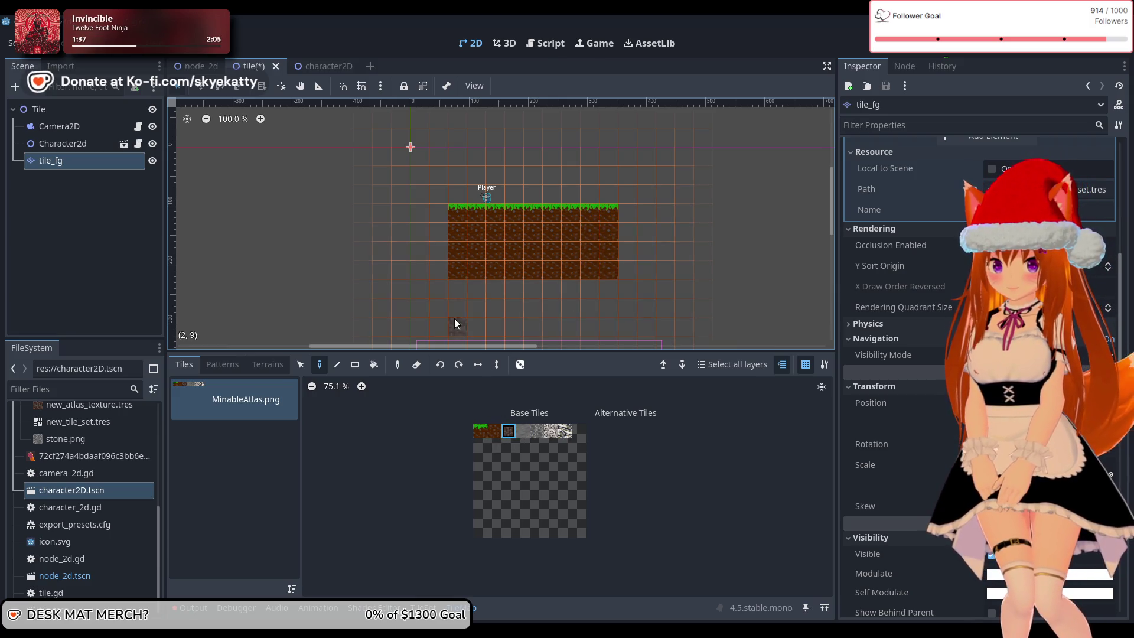
pyautogui.moveTo(464, 292)
pyautogui.mouseDown()
pyautogui.moveTo(583, 300)
pyautogui.moveTo(472, 308)
pyautogui.moveTo(472, 326)
pyautogui.mouseUp()
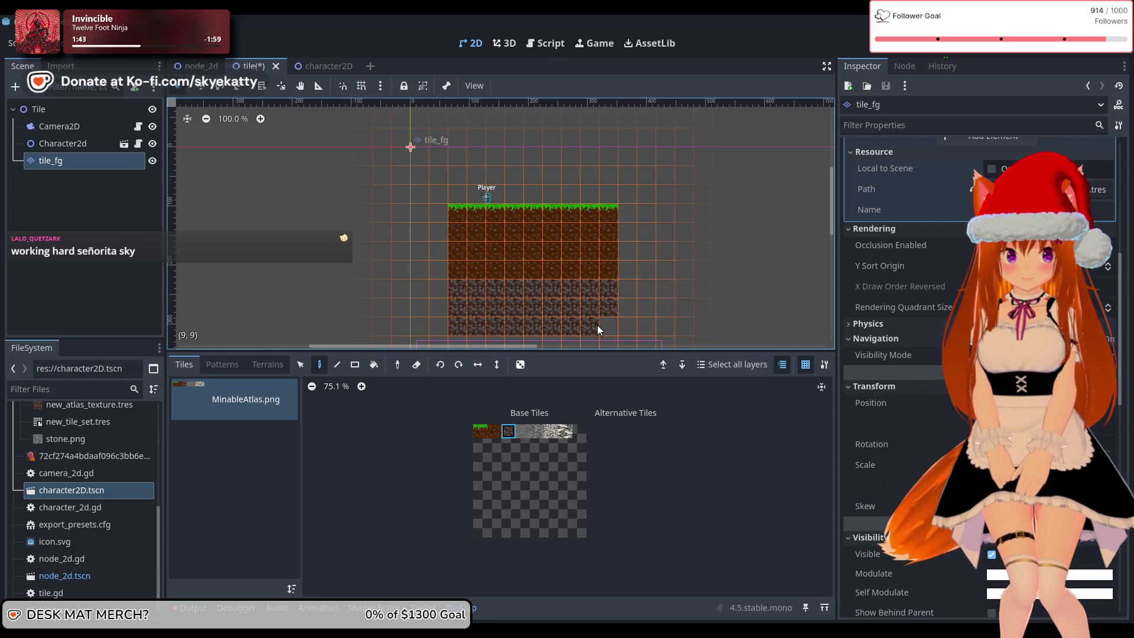
# Paint a band of grey stone tiles below the dark stone
pyautogui.scroll(-3, 597, 325)
pyautogui.scroll(-3, 617, 251)
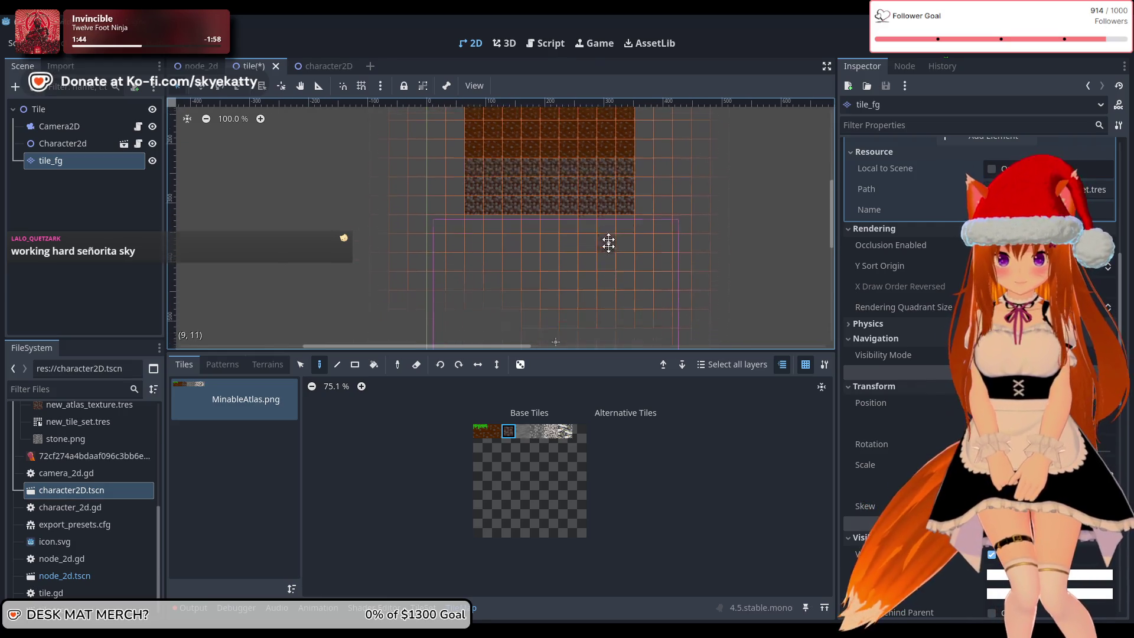
pyautogui.click(522, 432)
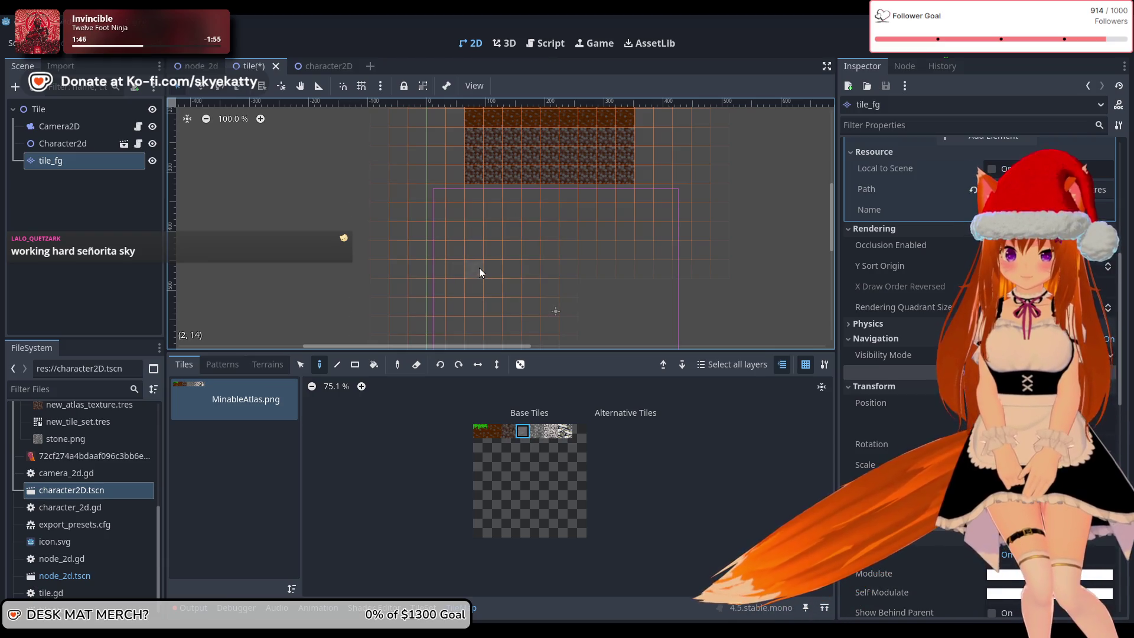
pyautogui.moveTo(475, 193)
pyautogui.mouseDown()
pyautogui.moveTo(511, 212)
pyautogui.moveTo(608, 195)
pyautogui.moveTo(620, 212)
pyautogui.moveTo(618, 231)
pyautogui.moveTo(480, 239)
pyautogui.mouseUp()
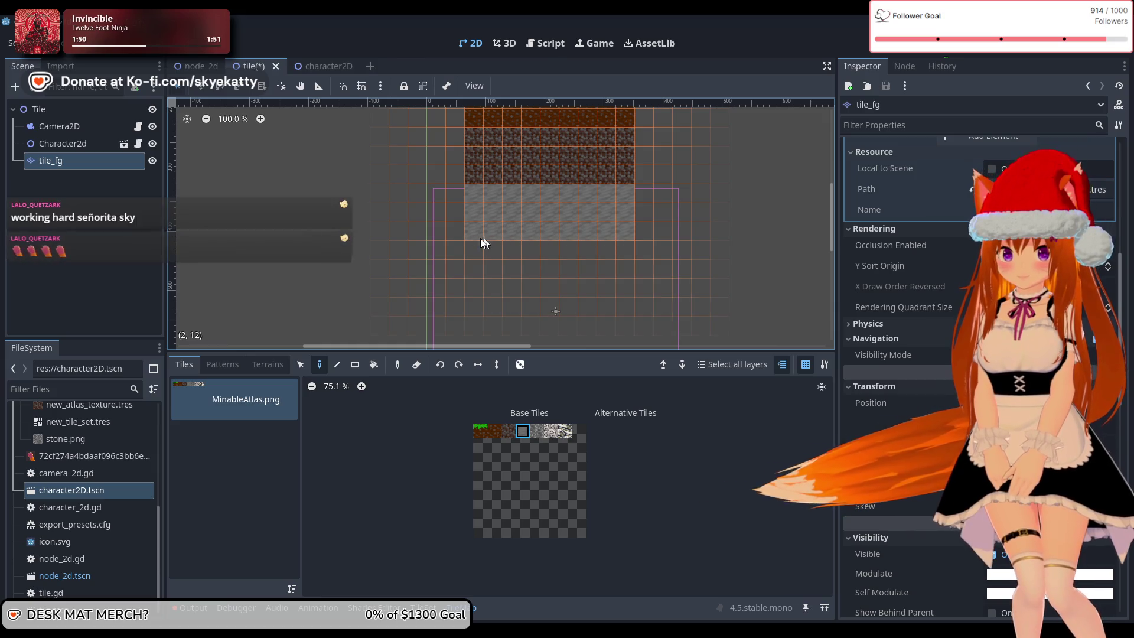
pyautogui.click(538, 436)
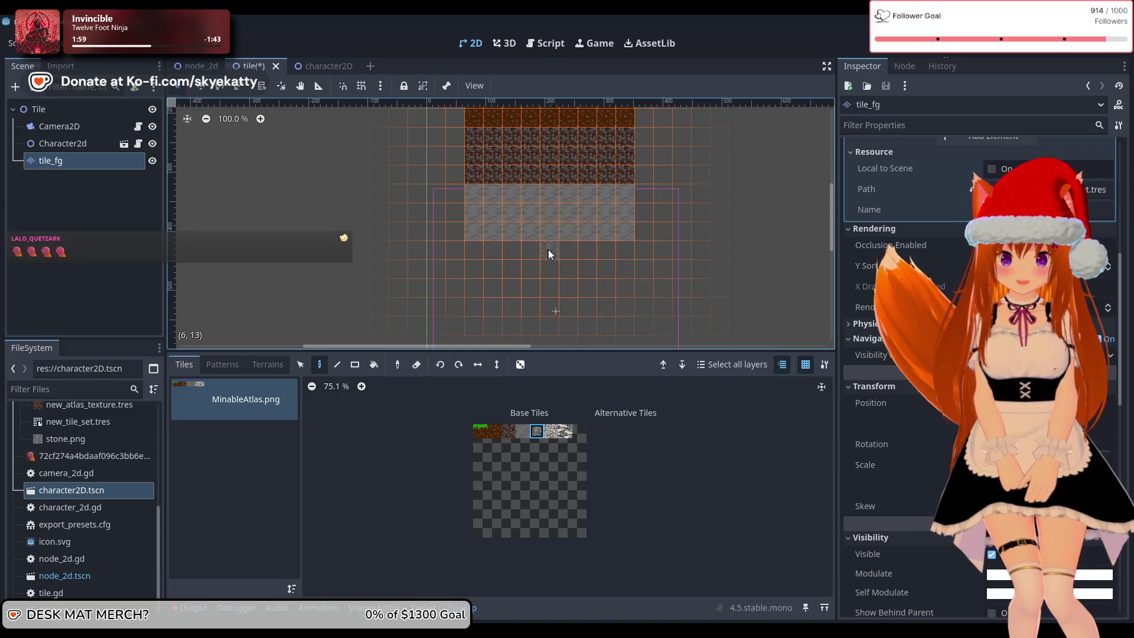
# Paint speckled stone rows under the grey stone and add a lighter rock patch
pyautogui.moveTo(477, 254)
pyautogui.mouseDown()
pyautogui.moveTo(623, 254)
pyautogui.moveTo(486, 269)
pyautogui.moveTo(547, 273)
pyautogui.mouseUp()
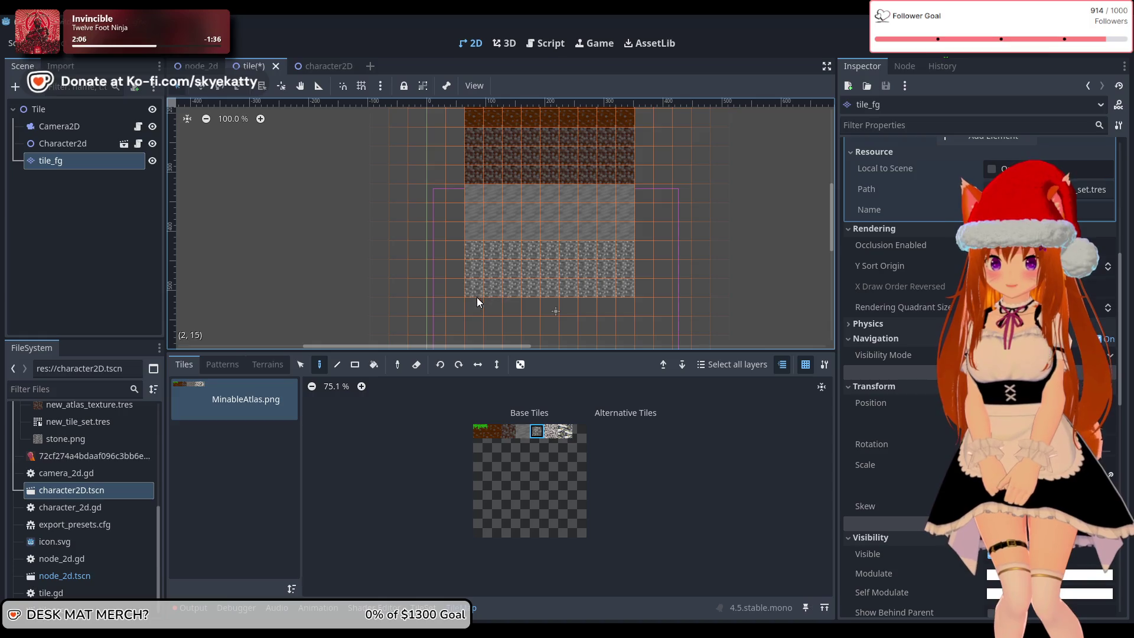
pyautogui.moveTo(559, 308)
pyautogui.mouseDown()
pyautogui.moveTo(575, 321)
pyautogui.moveTo(620, 315)
pyautogui.mouseUp()
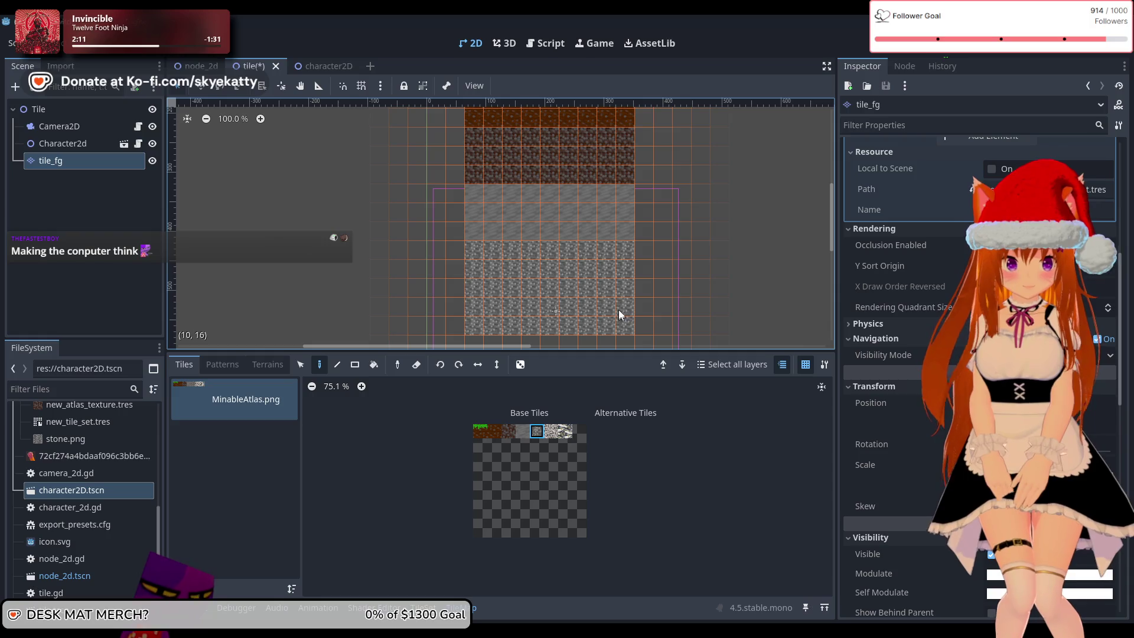
pyautogui.scroll(-4, 618, 311)
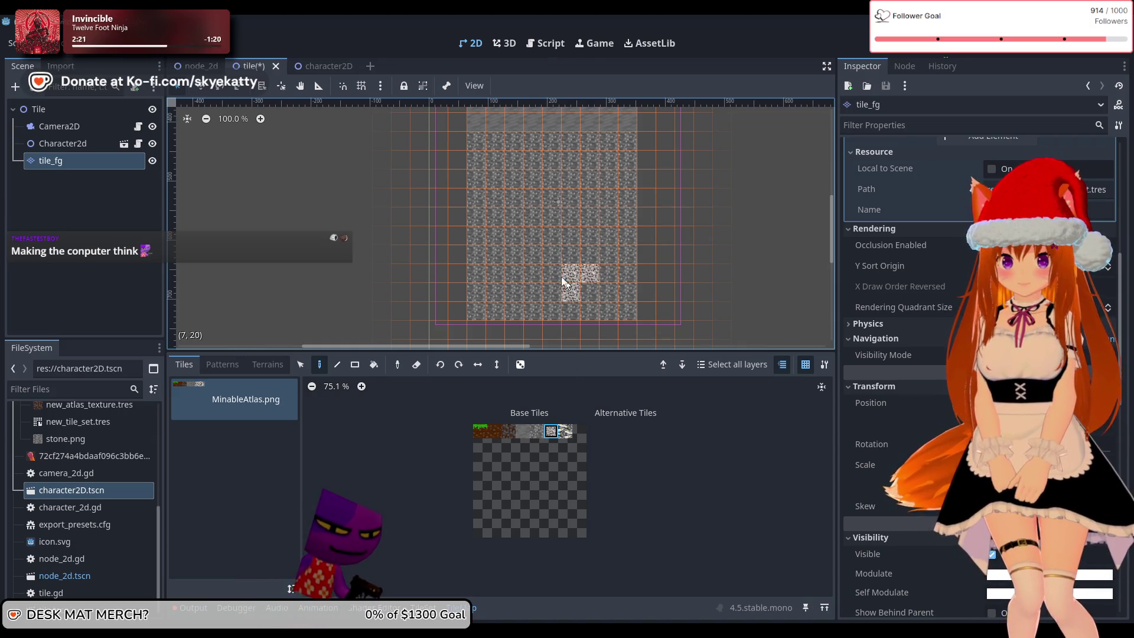
pyautogui.moveTo(593, 295)
pyautogui.mouseDown()
pyautogui.moveTo(591, 259)
pyautogui.moveTo(593, 273)
pyautogui.mouseUp()
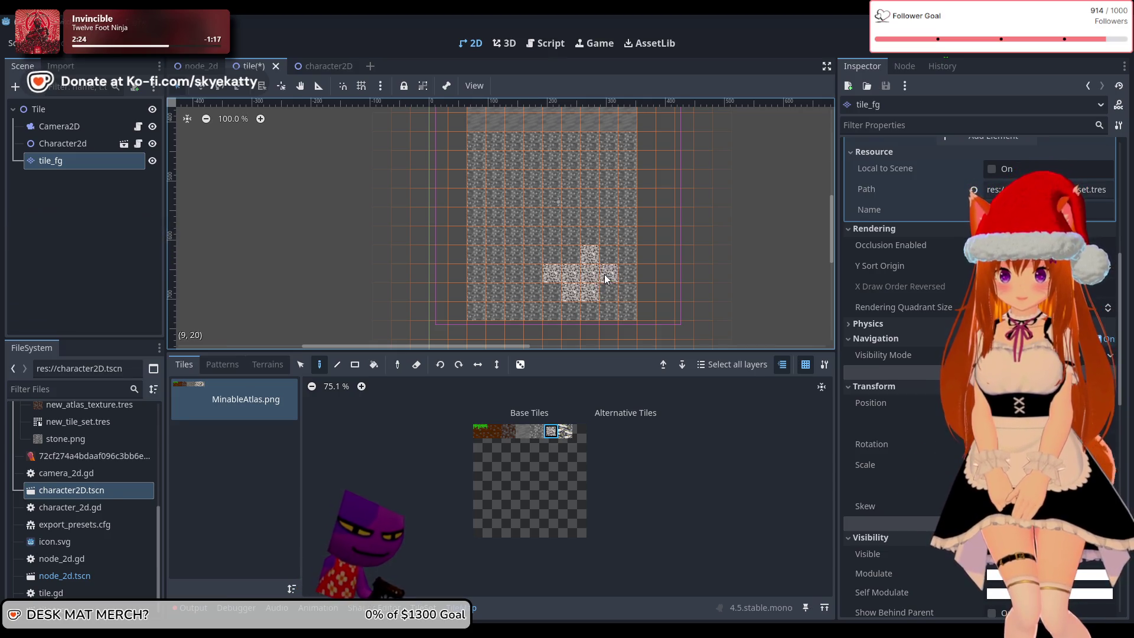
# Place two fish tiles into the speckled stone
pyautogui.click(566, 430)
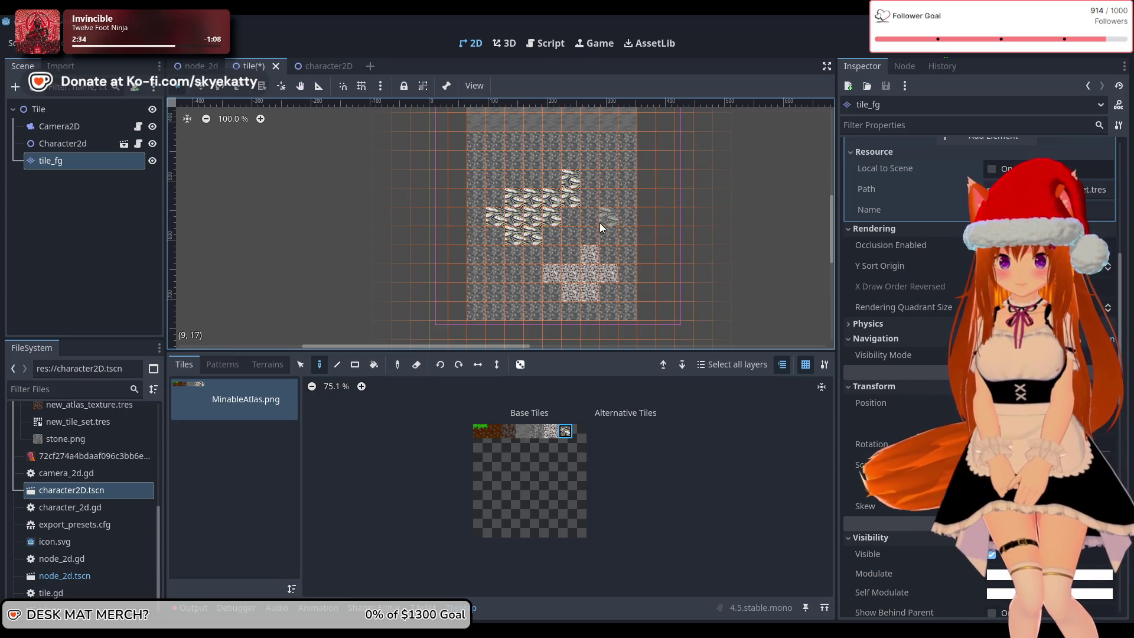
pyautogui.click(589, 198)
pyautogui.click(571, 216)
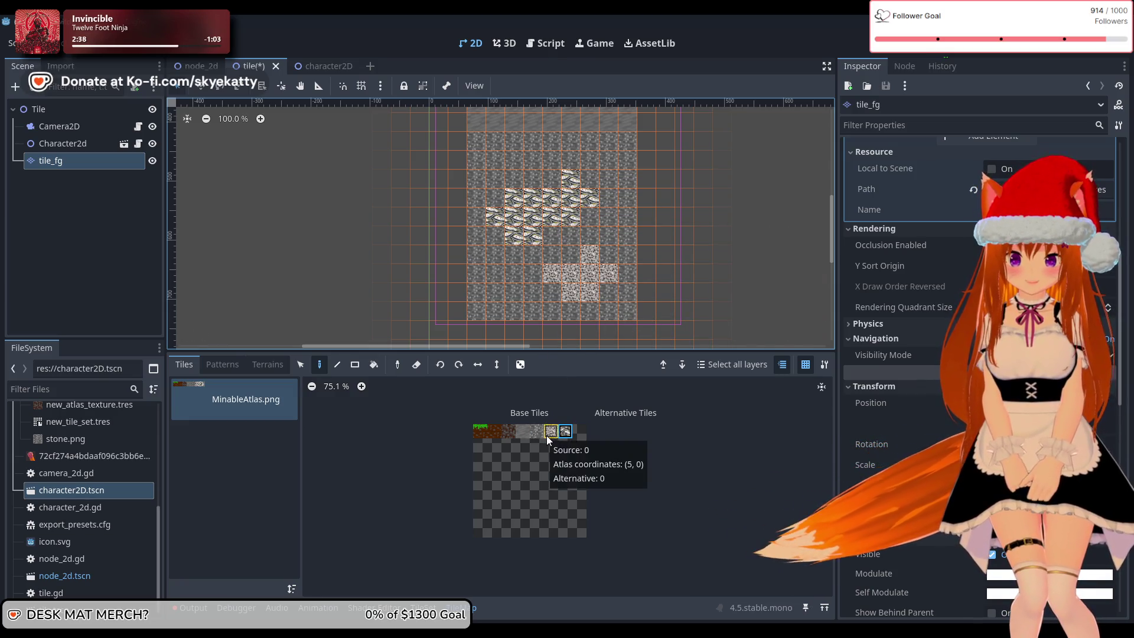
pyautogui.scroll(-5, 600, 253)
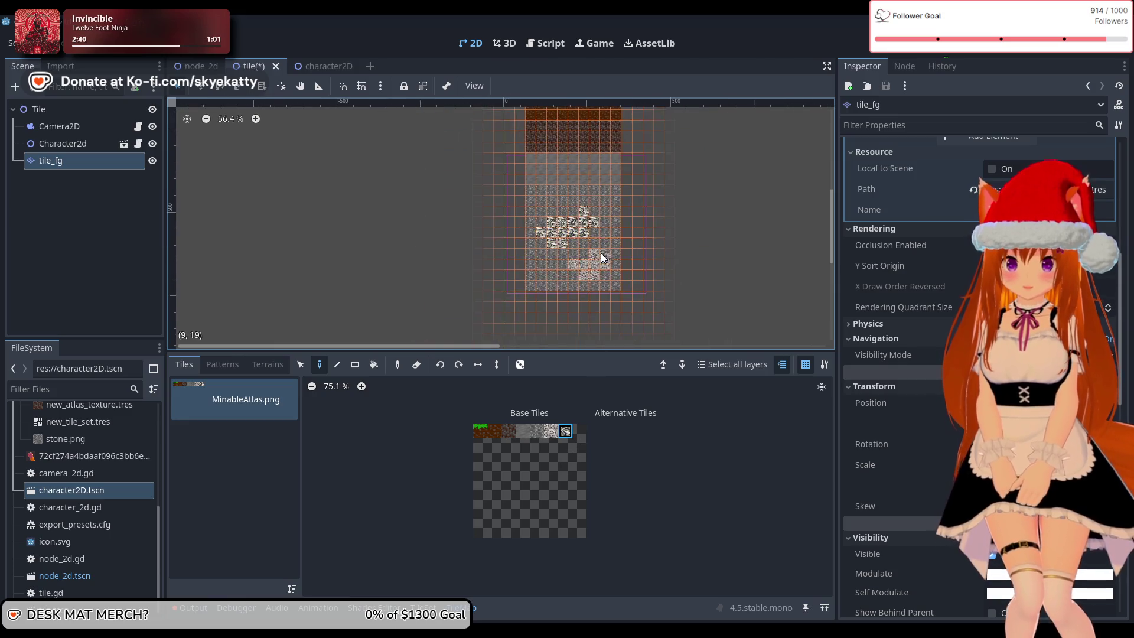
pyautogui.scroll(3, 618, 189)
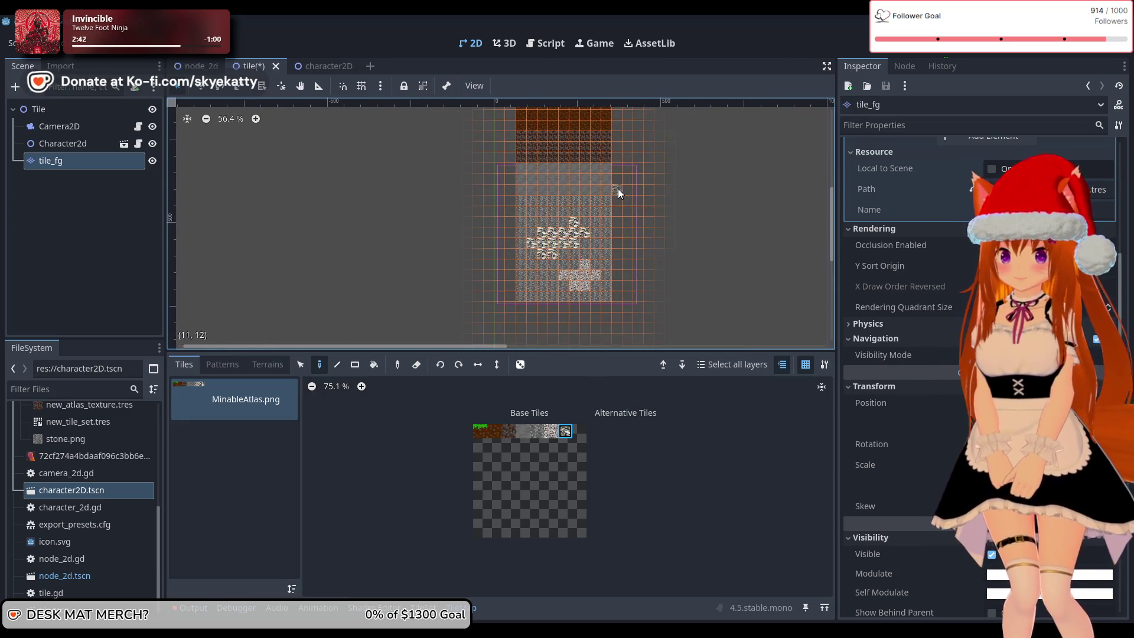
pyautogui.click(59, 126)
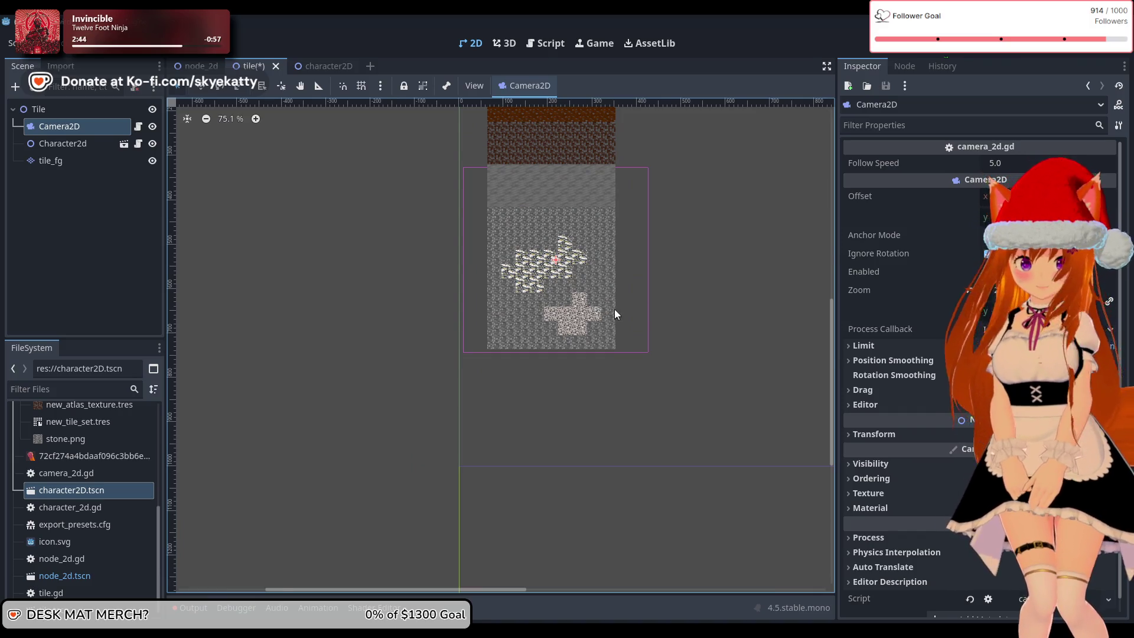
pyautogui.click(614, 313)
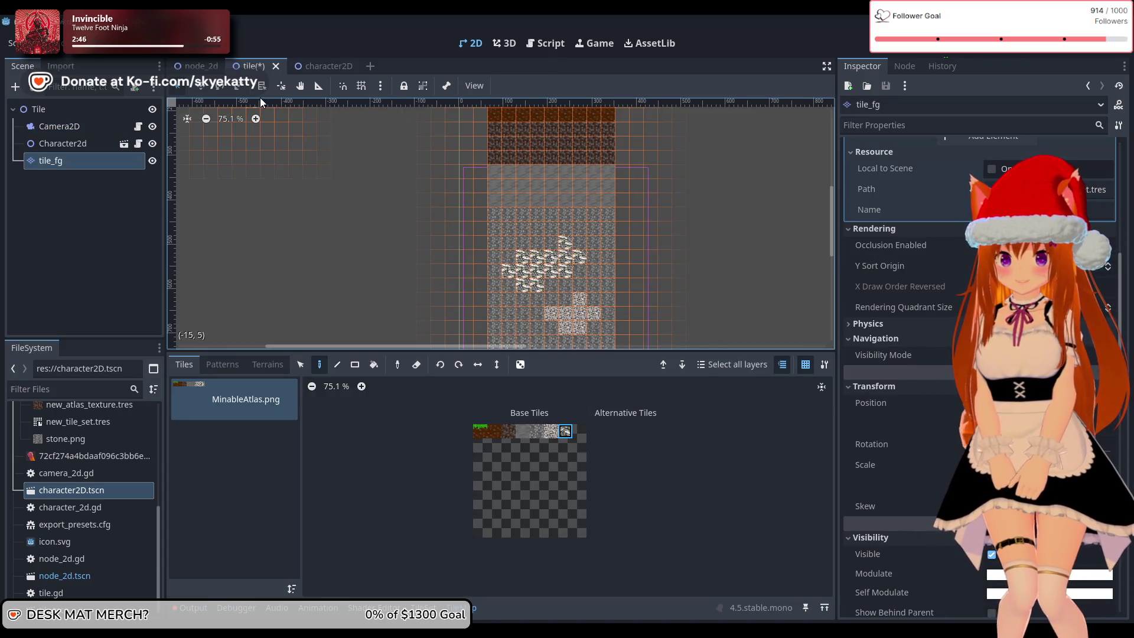
pyautogui.click(59, 125)
pyautogui.click(643, 309)
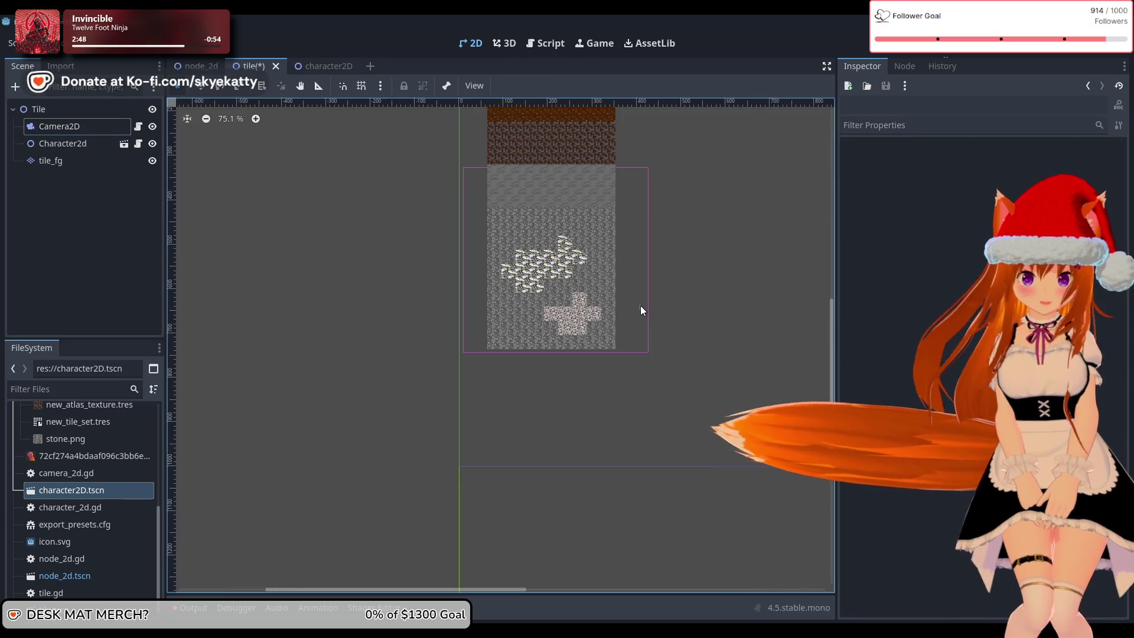
pyautogui.click(104, 130)
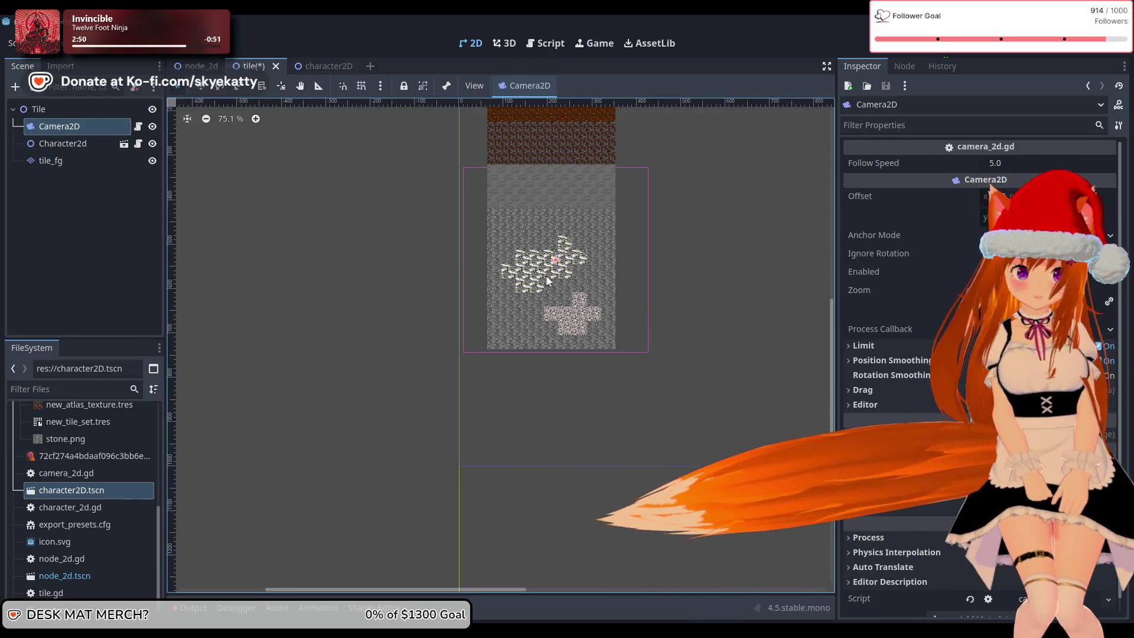
pyautogui.click(547, 281)
pyautogui.click(555, 283)
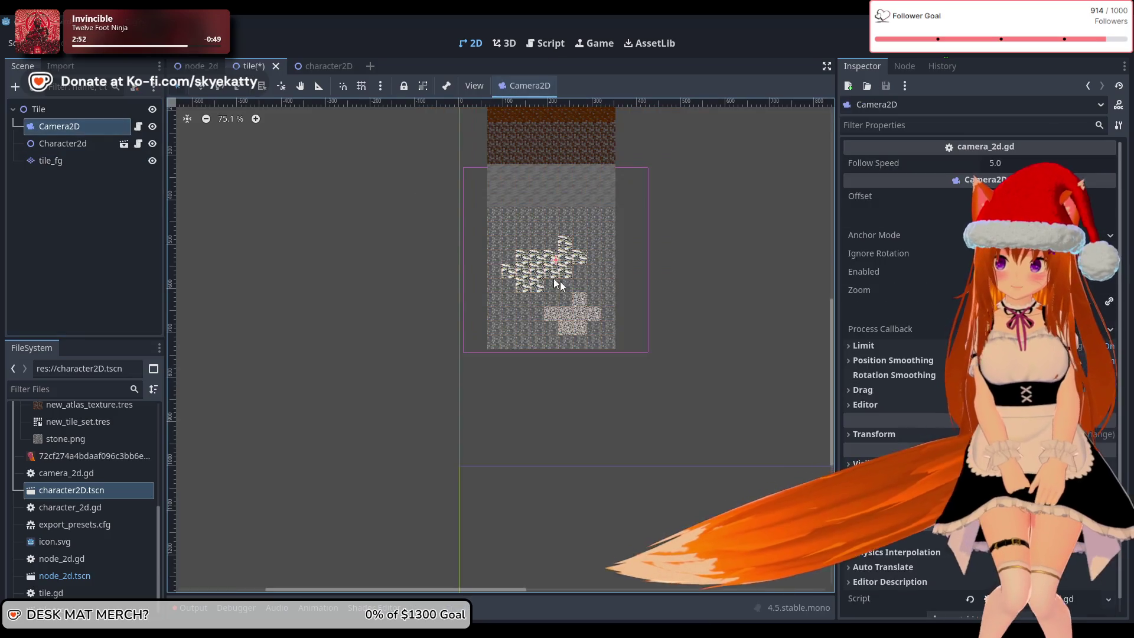
pyautogui.click(561, 258)
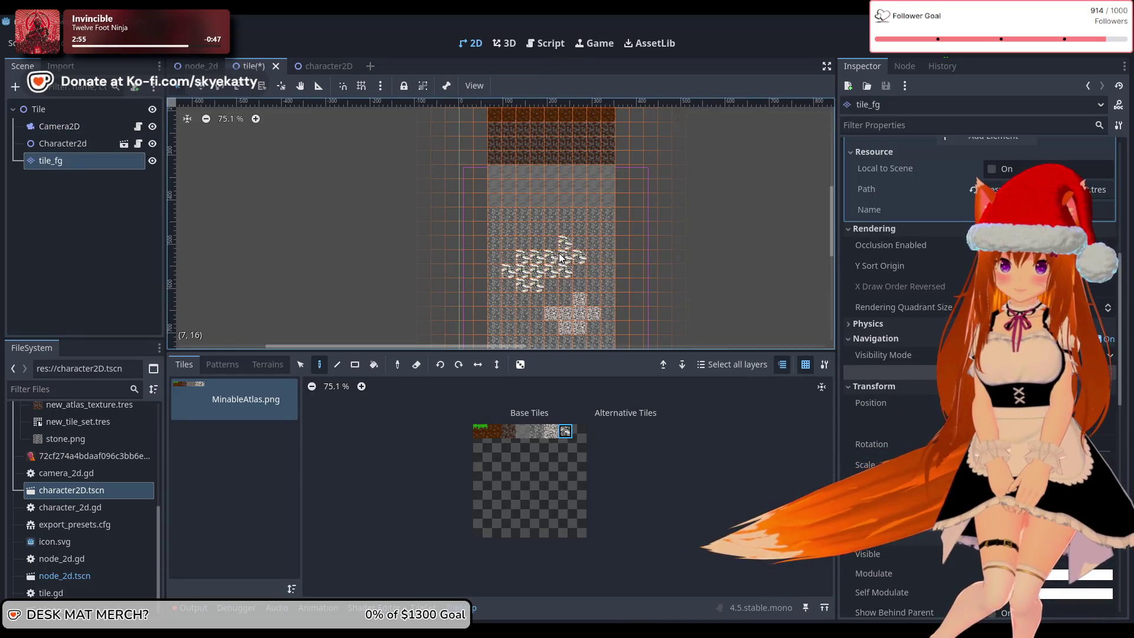
pyautogui.click(67, 124)
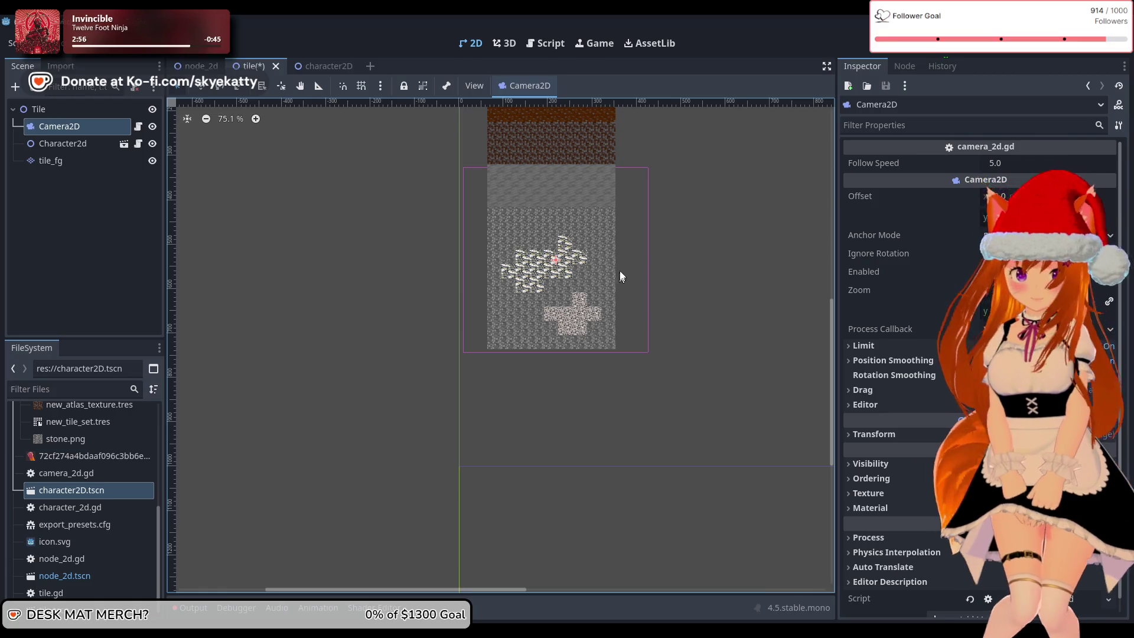
pyautogui.click(632, 248)
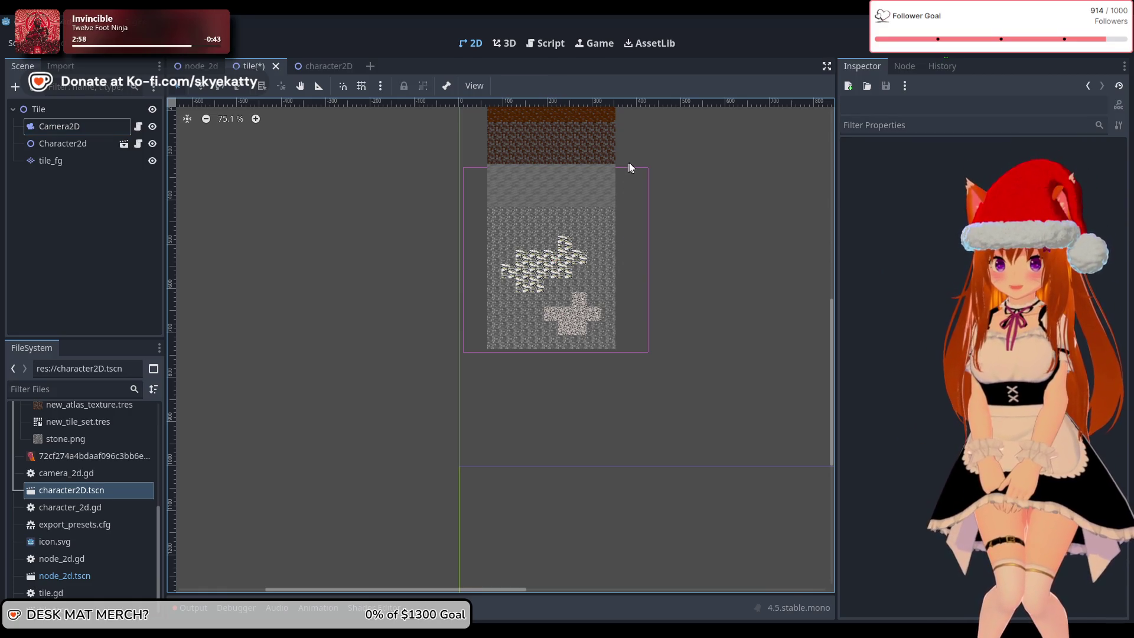
pyautogui.click(33, 128)
pyautogui.click(477, 286)
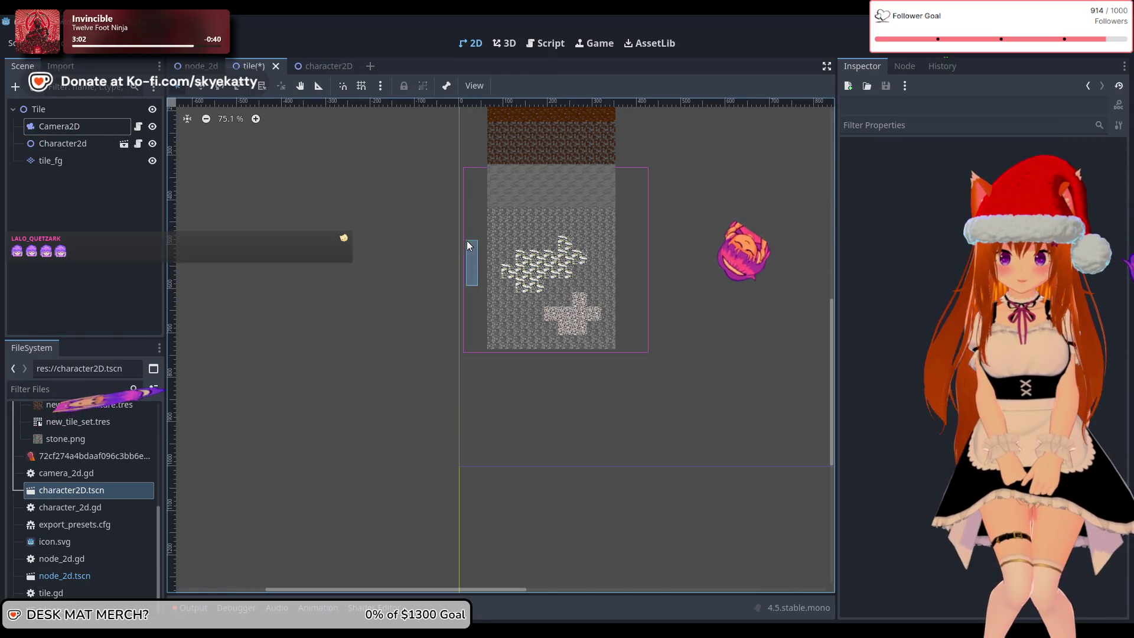
pyautogui.scroll(-1, 421, 218)
pyautogui.moveTo(426, 208); pyautogui.dragTo(438, 392)
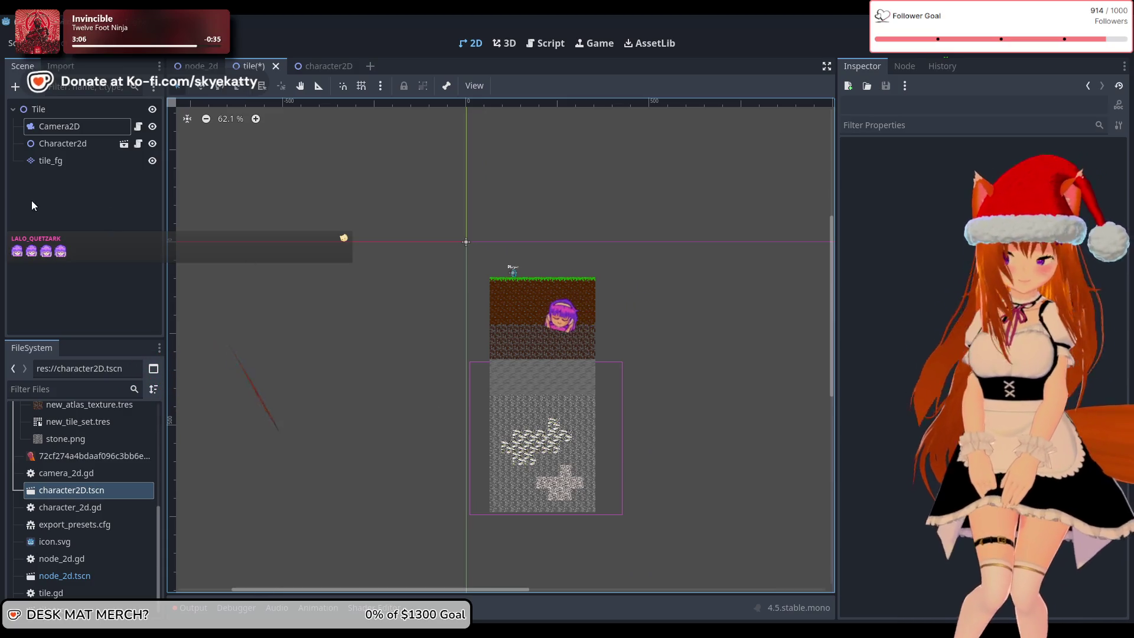
# Select the Character2d and Tile nodes in the scene tree and save the tile scene
pyautogui.click(59, 195)
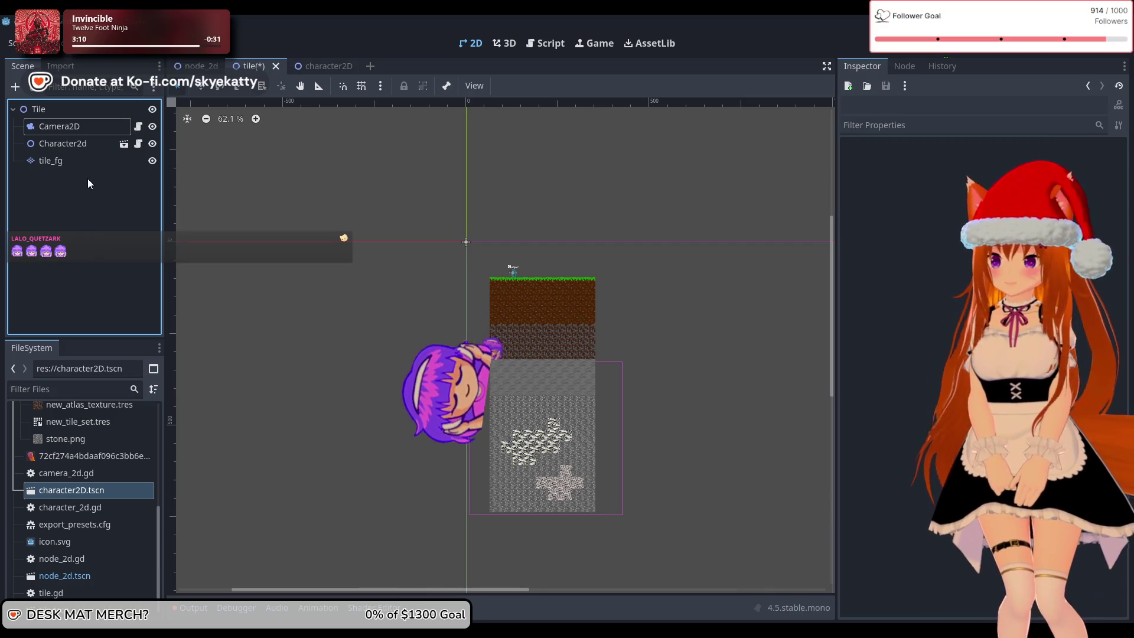
pyautogui.click(94, 144)
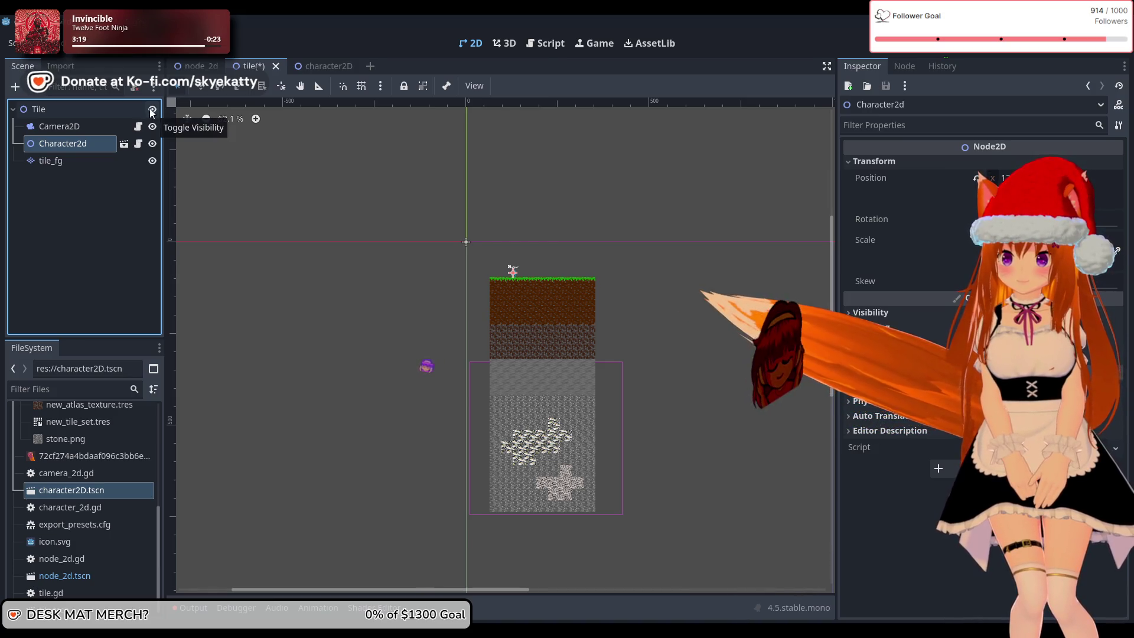
pyautogui.click(118, 115)
pyautogui.rightClick(118, 115)
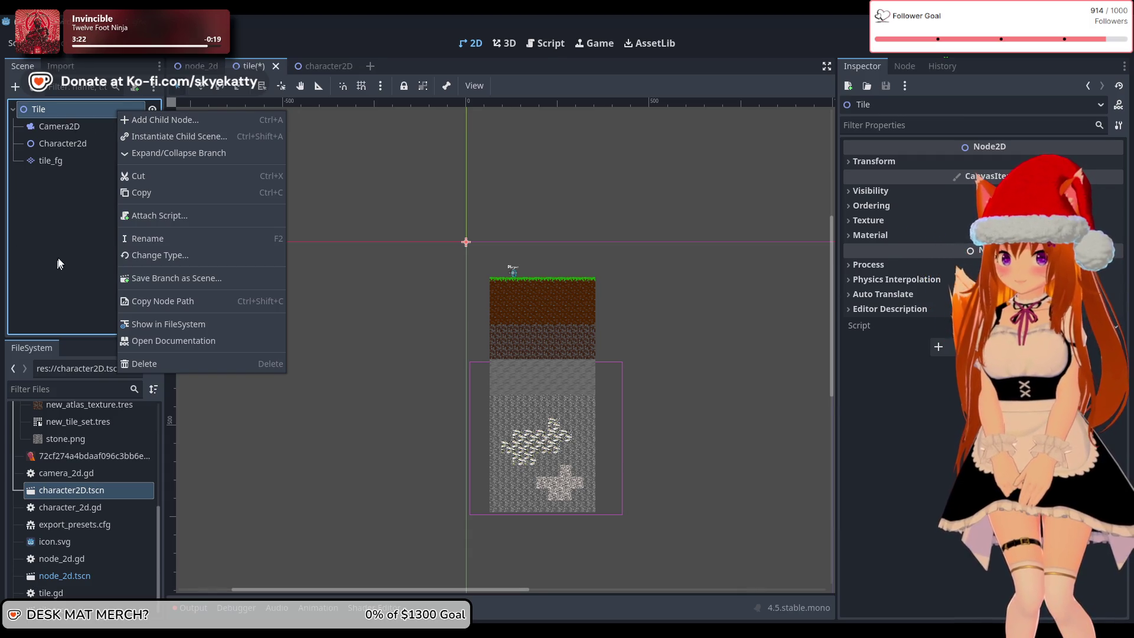
pyautogui.click(36, 282)
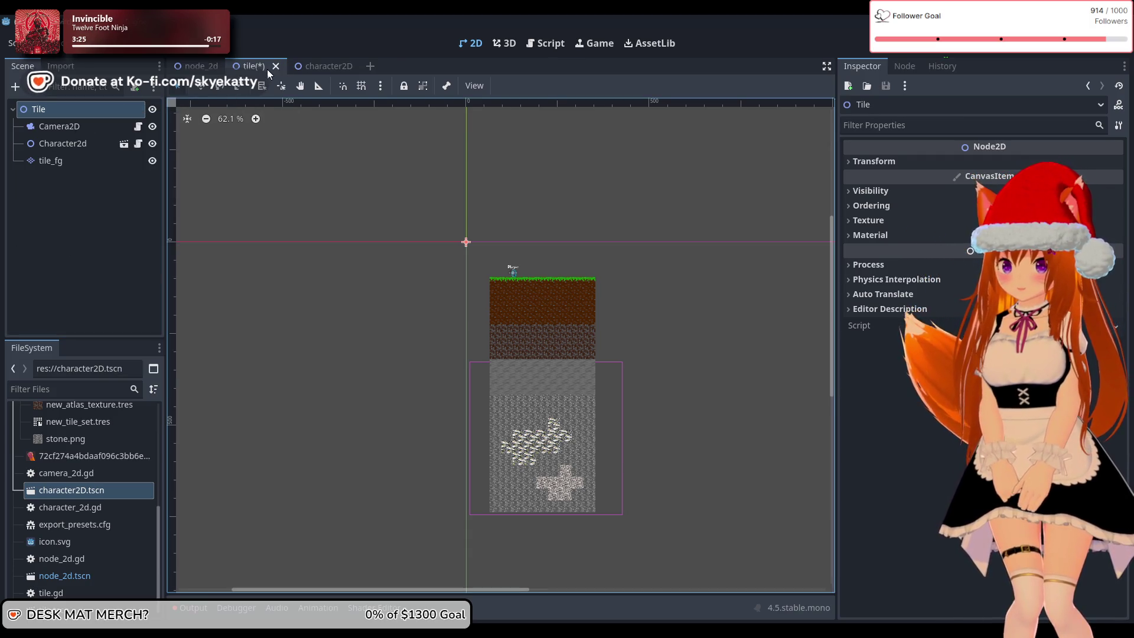
pyautogui.hotkey('ctrl', 's')
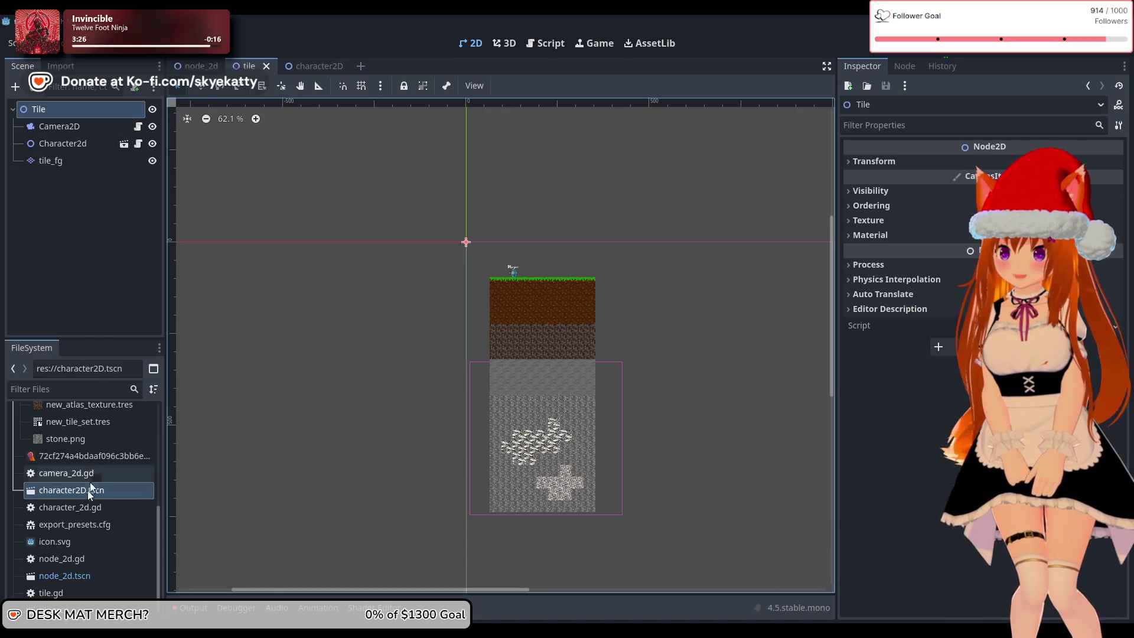
# Look through the tile.gd, scene tab and Project menus without changing anything
pyautogui.scroll(-1, 106, 531)
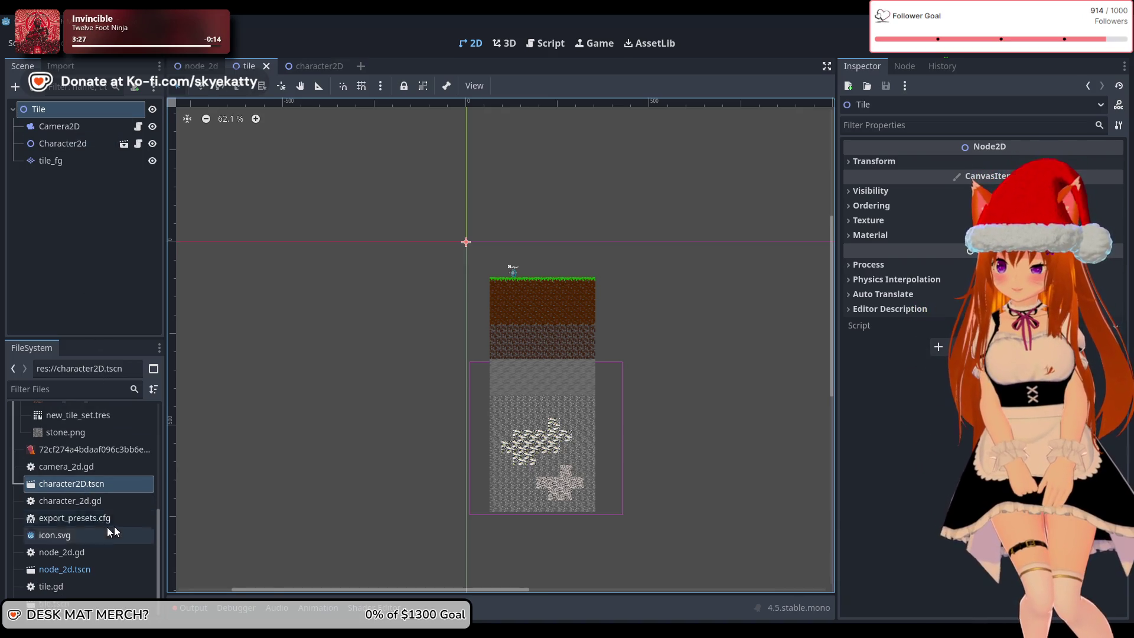
pyautogui.rightClick(59, 587)
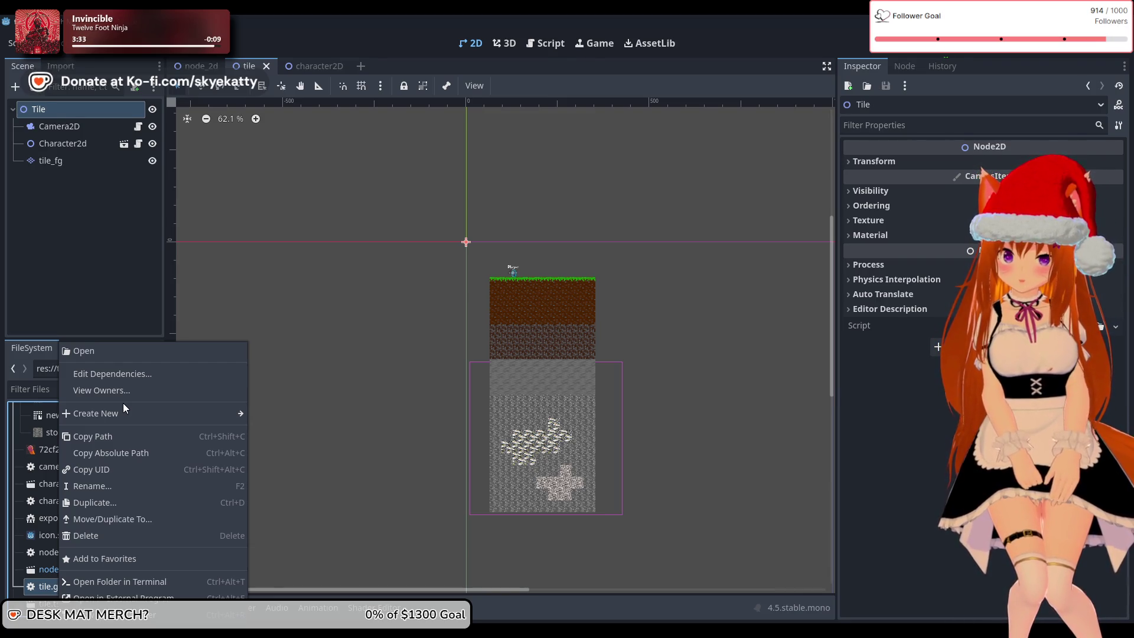
pyautogui.click(808, 37)
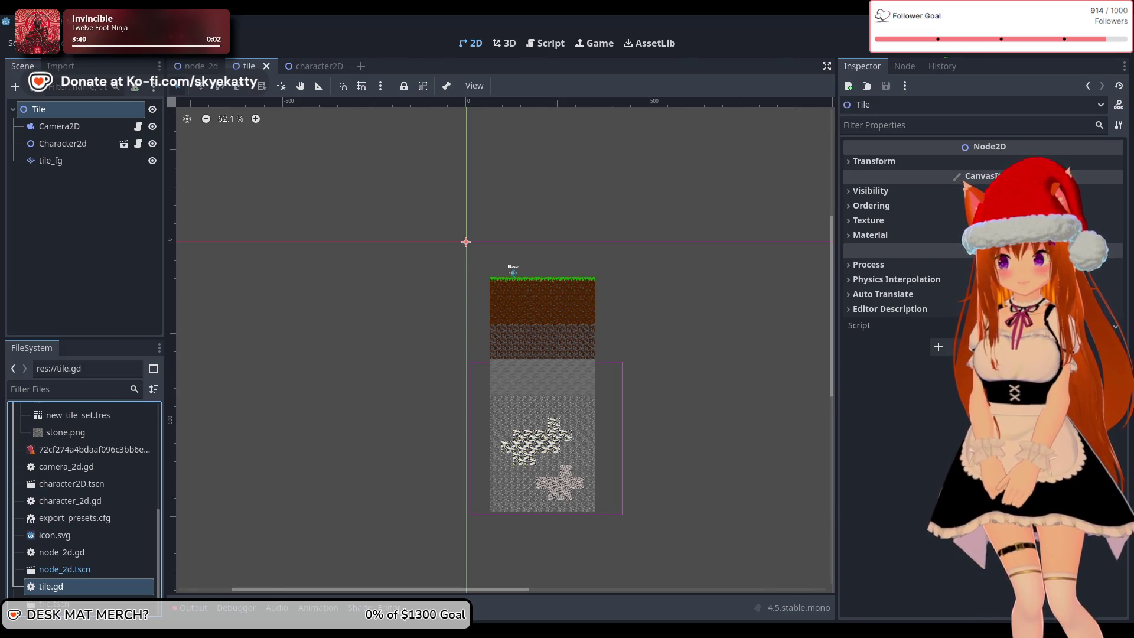
pyautogui.rightClick(247, 63)
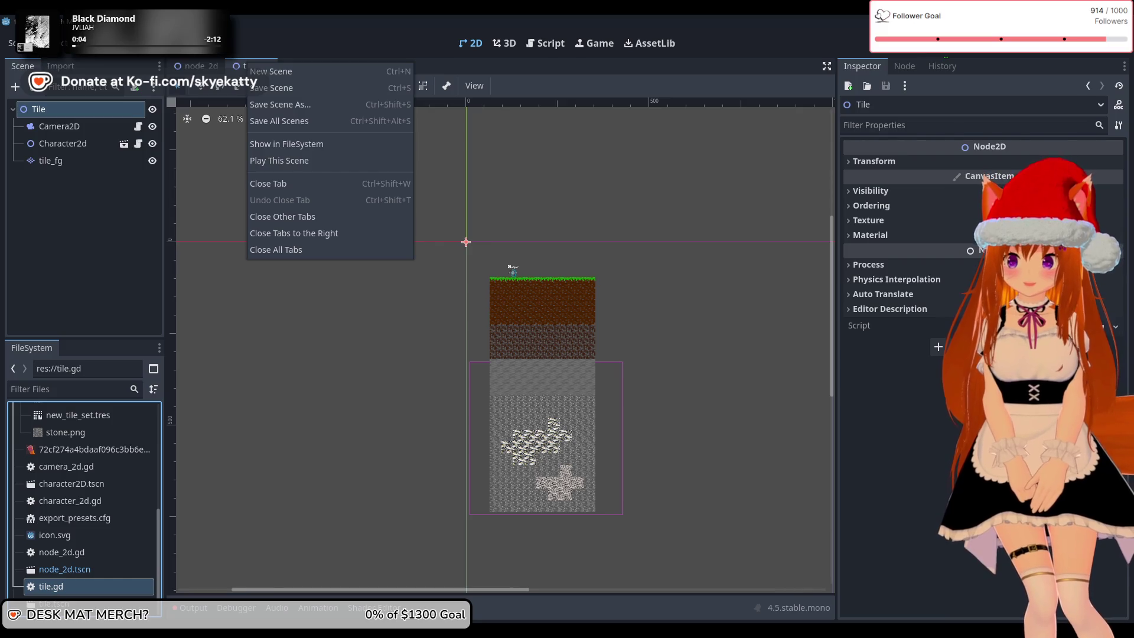
pyautogui.press('Escape')
pyautogui.click(51, 43)
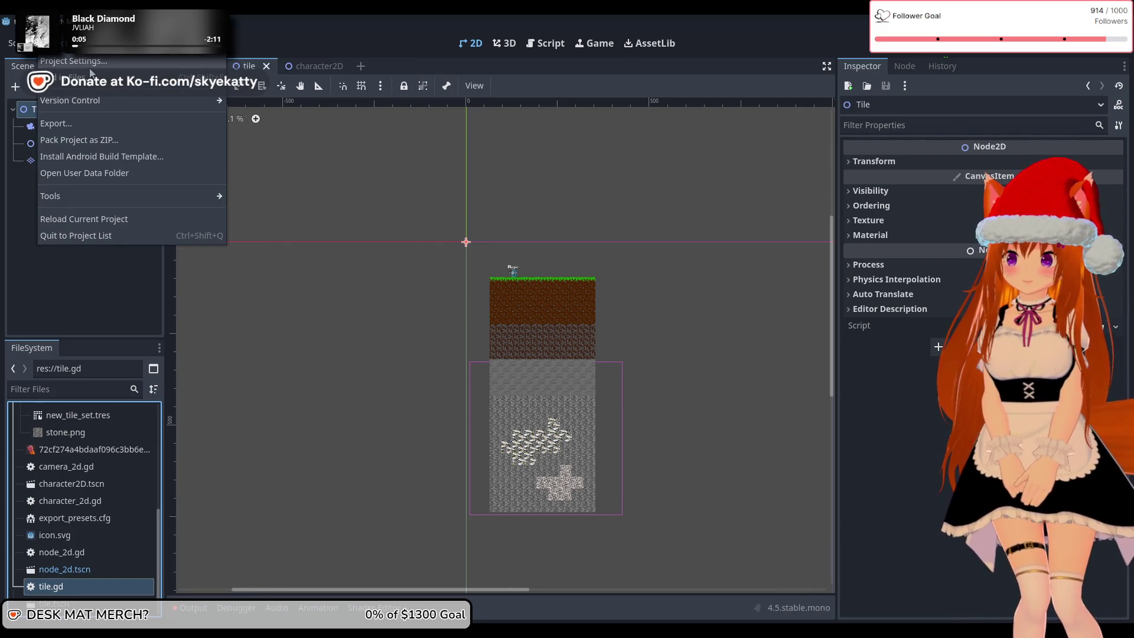
pyautogui.moveTo(88, 51)
pyautogui.moveTo(53, 42)
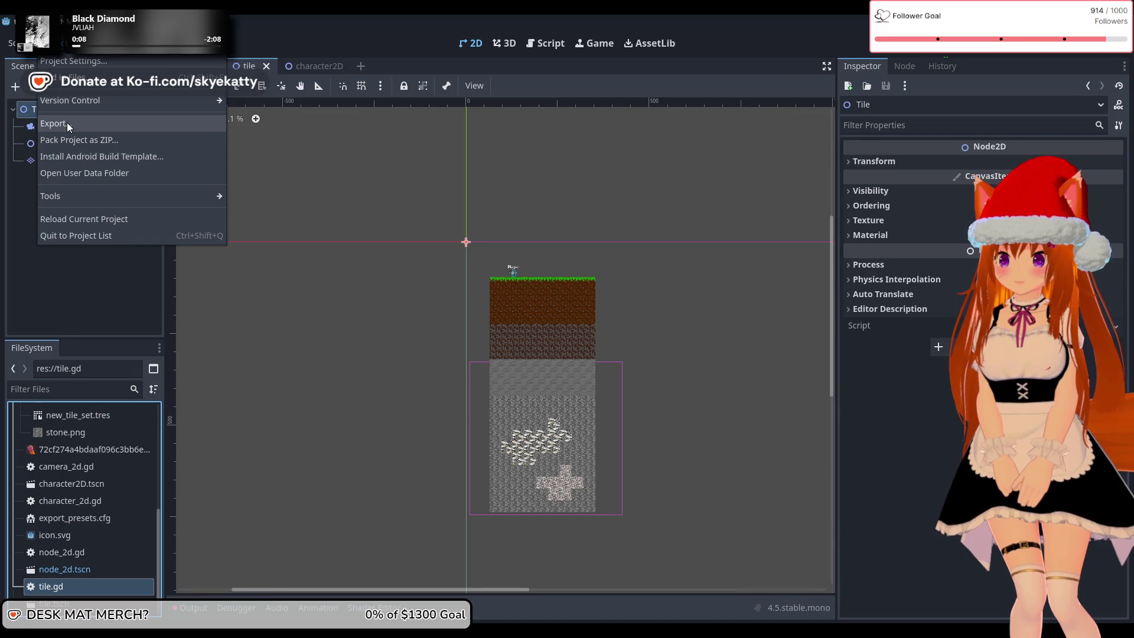
pyautogui.click(93, 302)
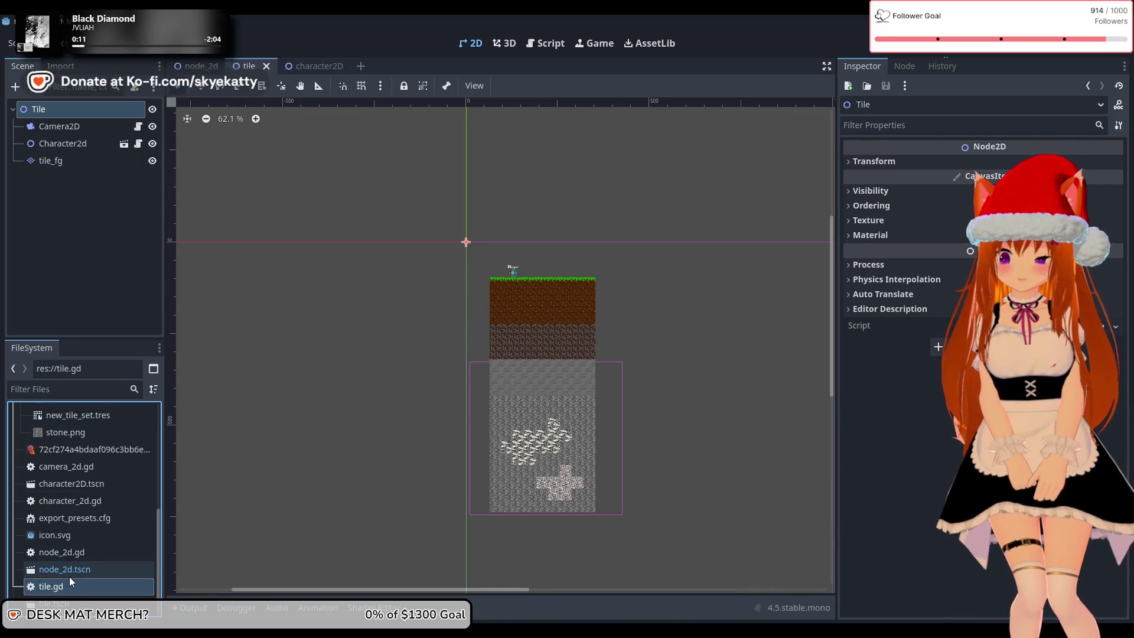
# Set tile.tscn as the project's main scene from the FileSystem dock
pyautogui.click(79, 604)
pyautogui.rightClick(79, 605)
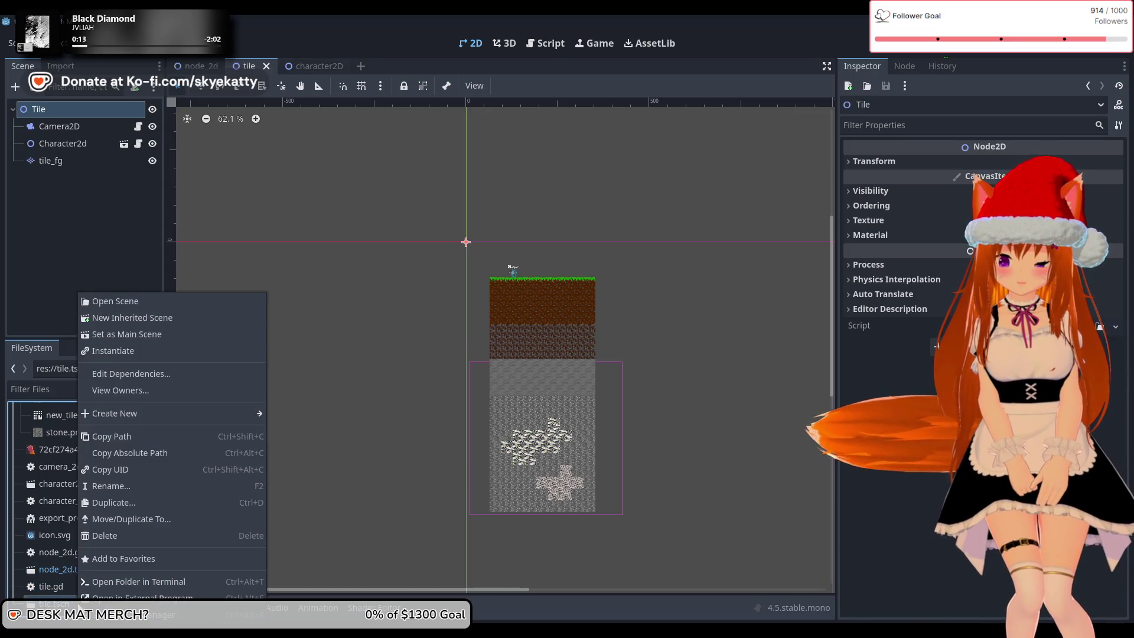
pyautogui.click(158, 335)
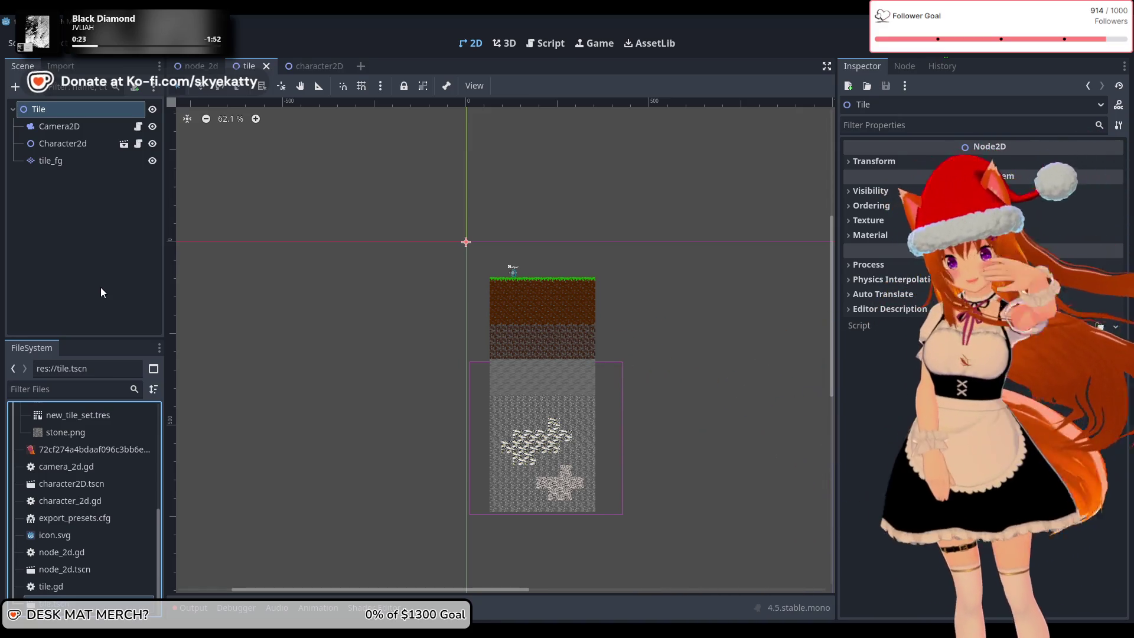
pyautogui.scroll(6, 514, 369)
# Attach the existing res://tile.gd to the Tile root node by loading it in Attach Script
pyautogui.scroll(1, 704, 409)
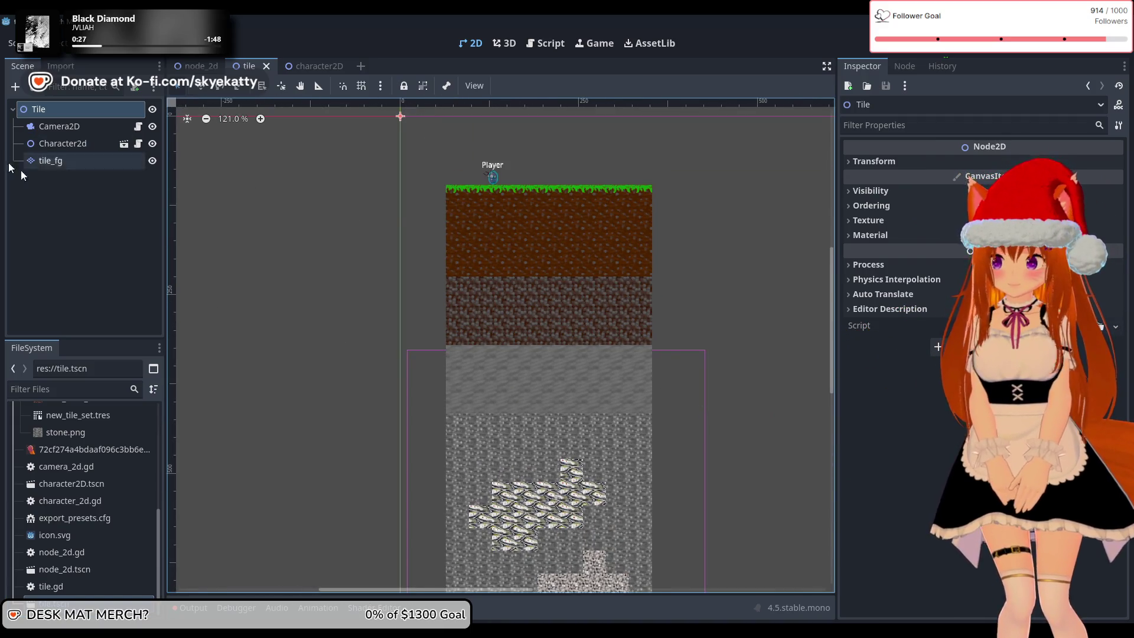
pyautogui.click(59, 189)
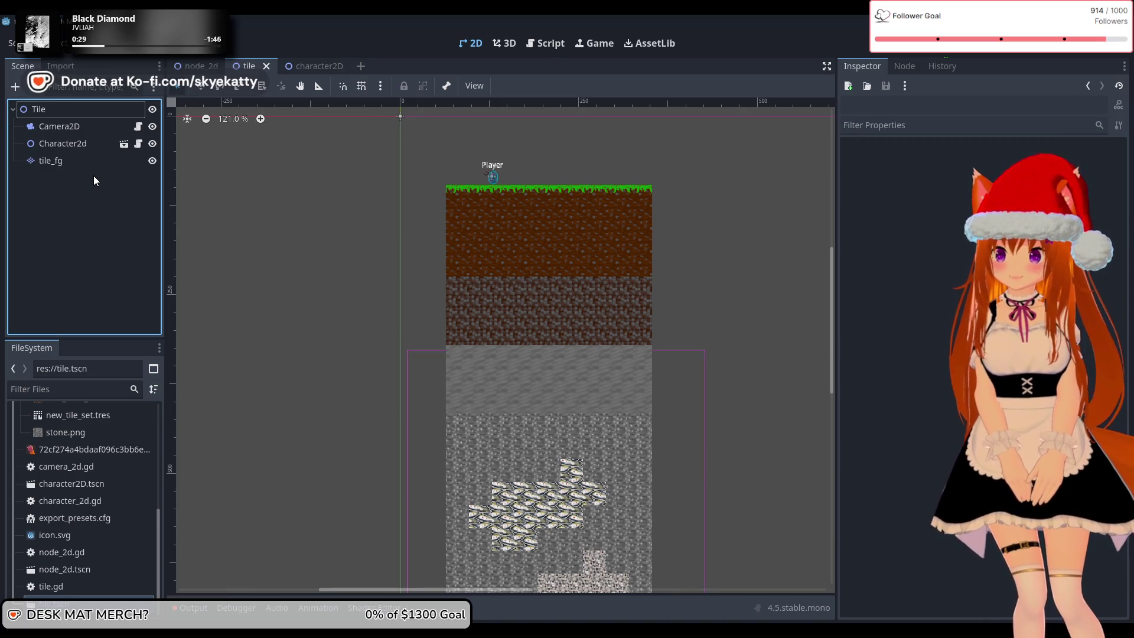
pyautogui.click(129, 115)
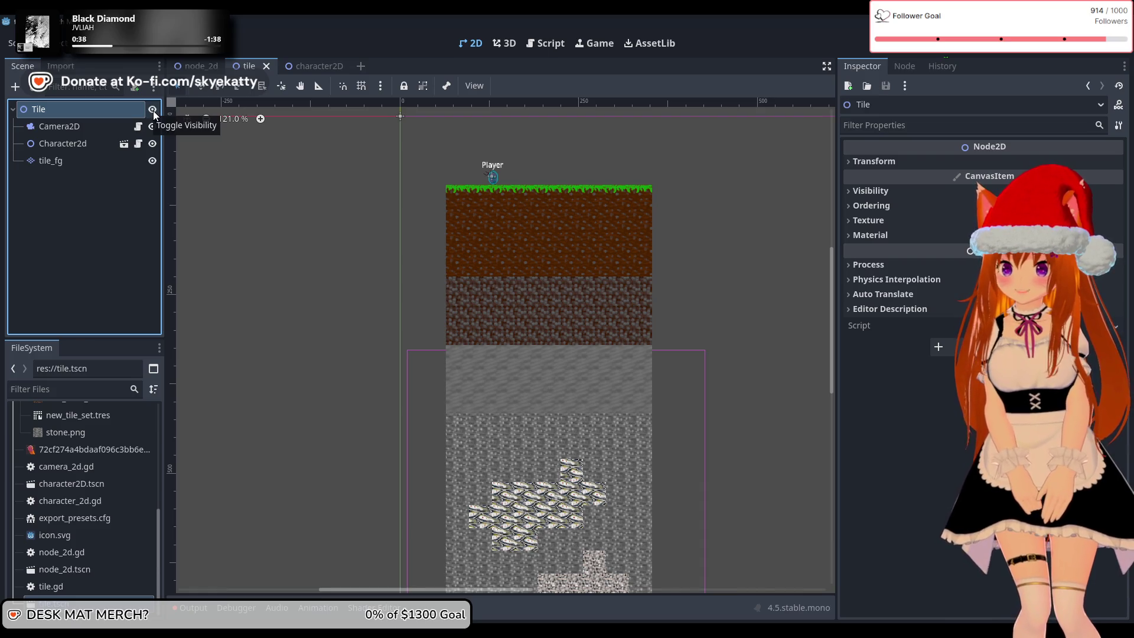
pyautogui.rightClick(126, 111)
pyautogui.click(45, 225)
pyautogui.rightClick(88, 113)
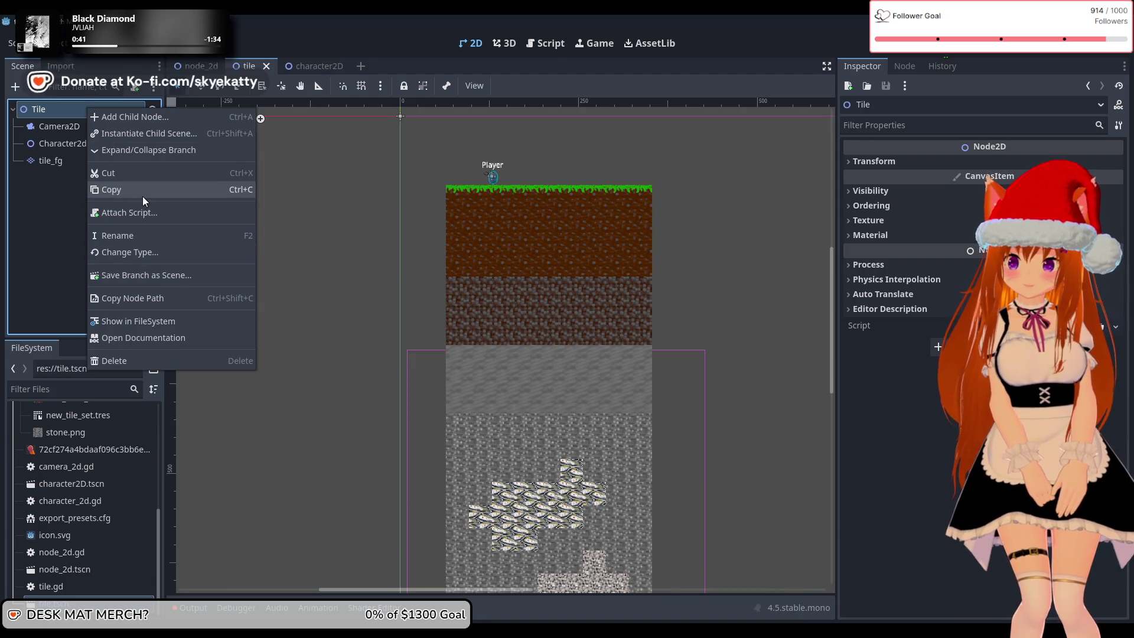
pyautogui.click(142, 211)
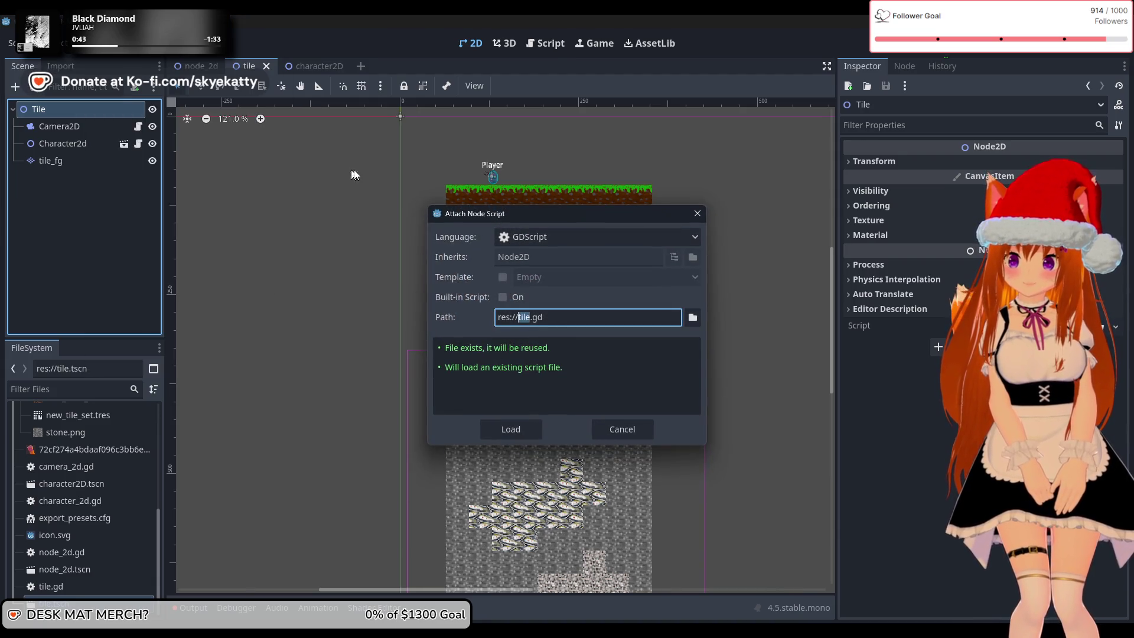
pyautogui.click(524, 432)
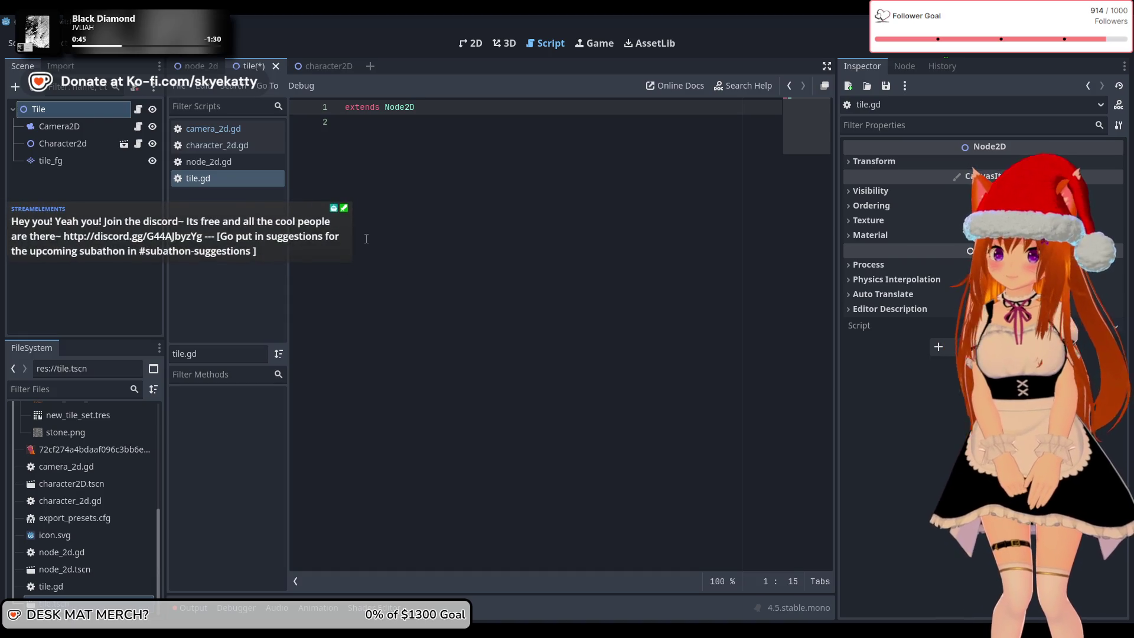
# Add 'var camera' and 'var player' on lines 3–4 of tile.gd, with blank lines below
pyautogui.press('Return')
pyautogui.press('Return')
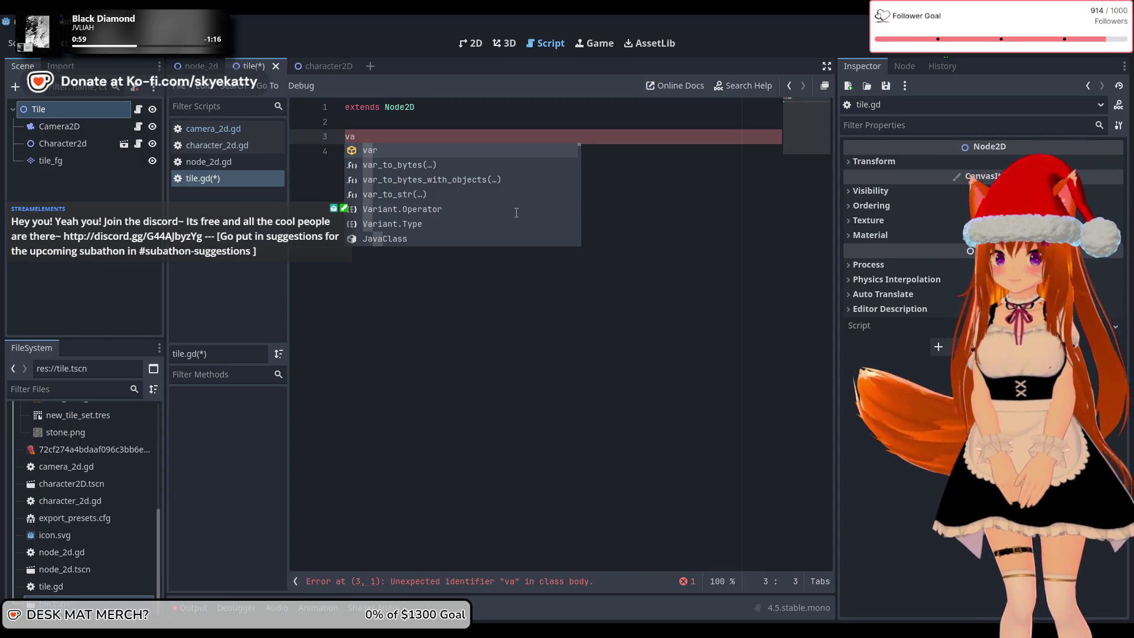
pyautogui.write('r came')
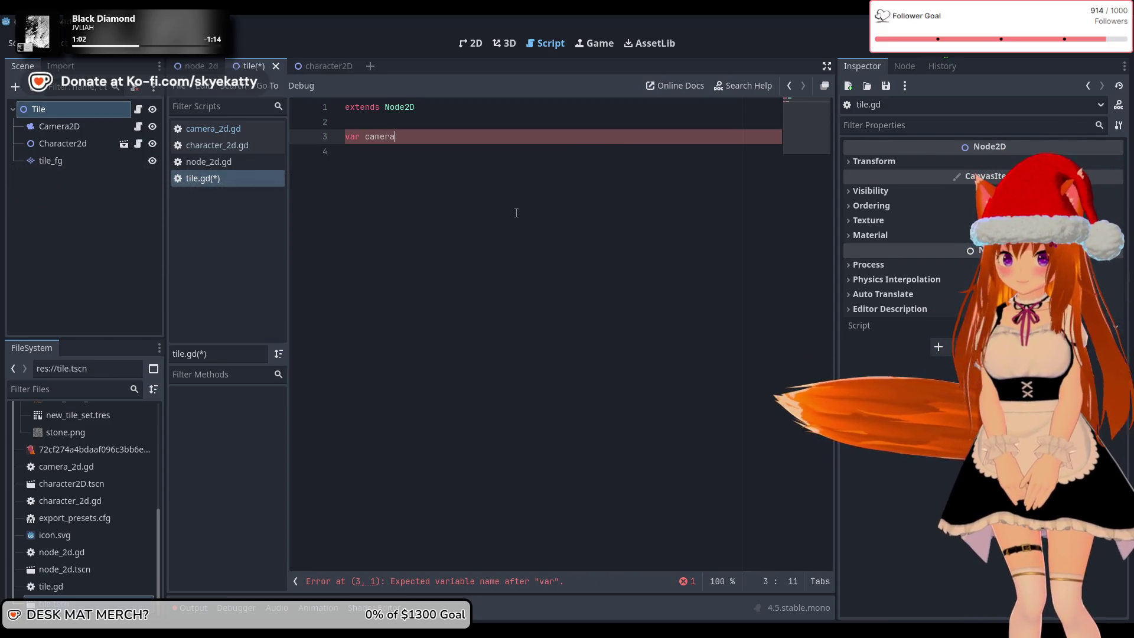
pyautogui.write('ra')
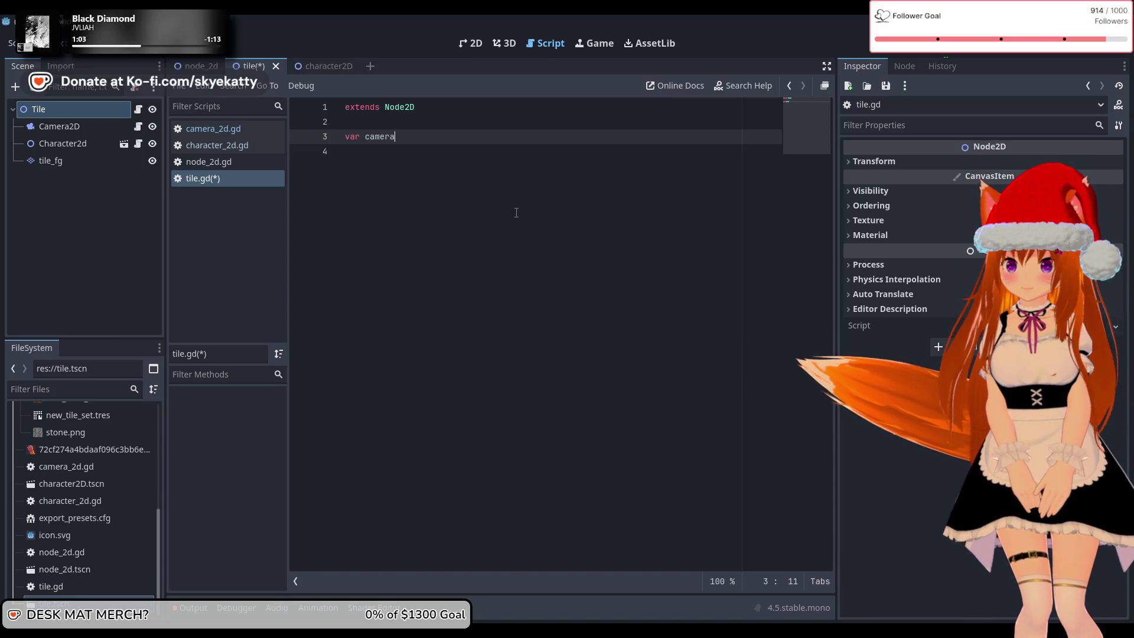
pyautogui.press('Return')
pyautogui.press('Return')
pyautogui.write('var player')
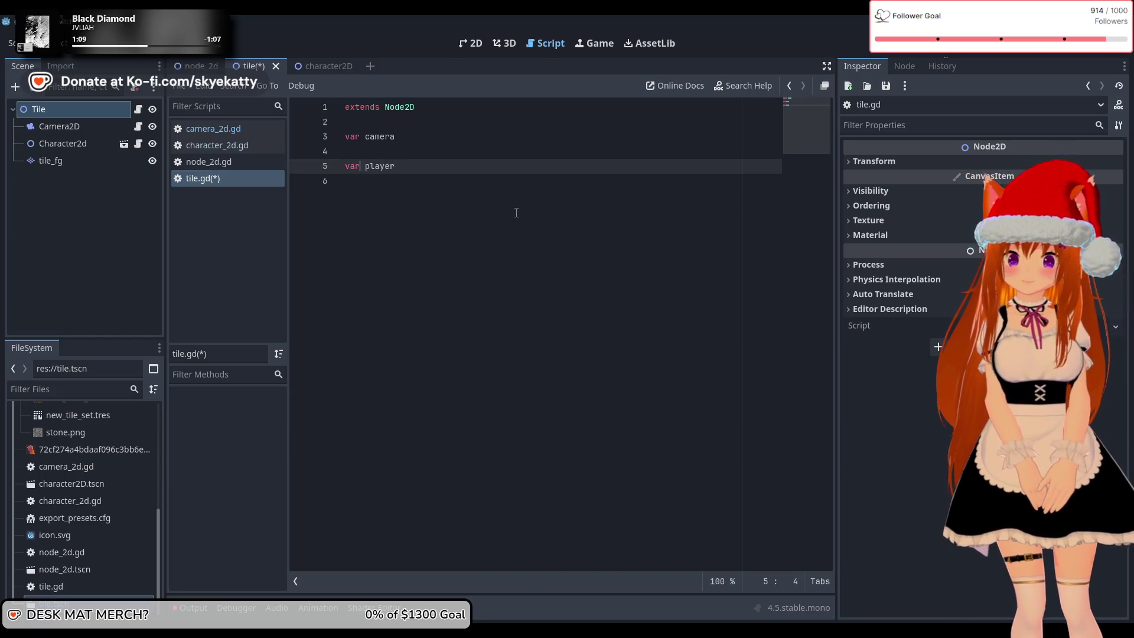
pyautogui.press('BackSpace')
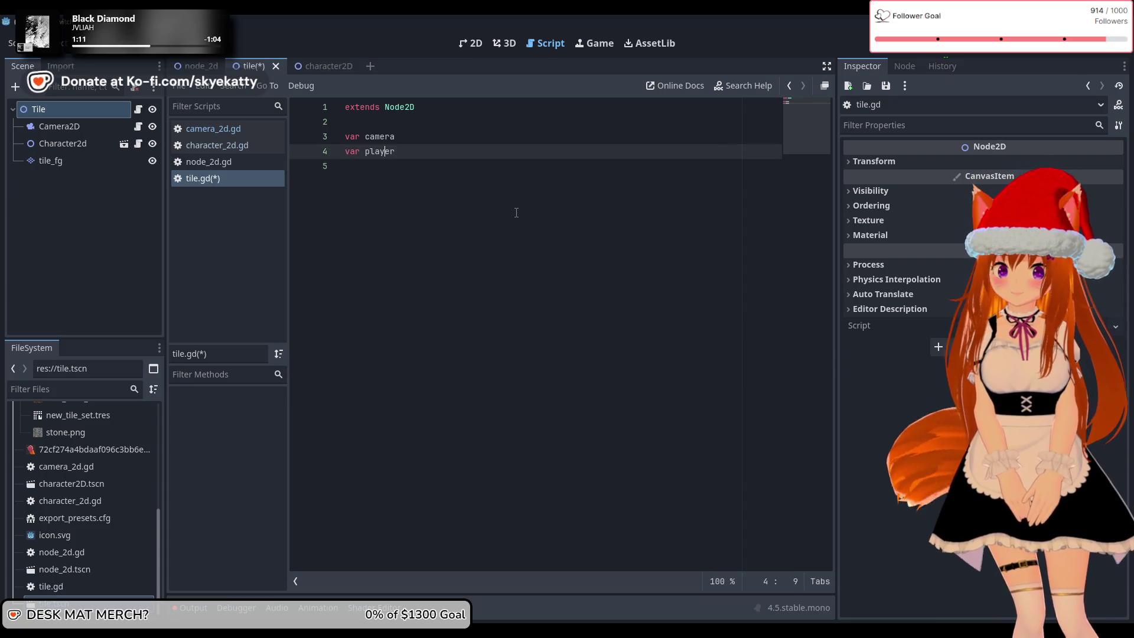
pyautogui.press('Down')
pyautogui.press('Return')
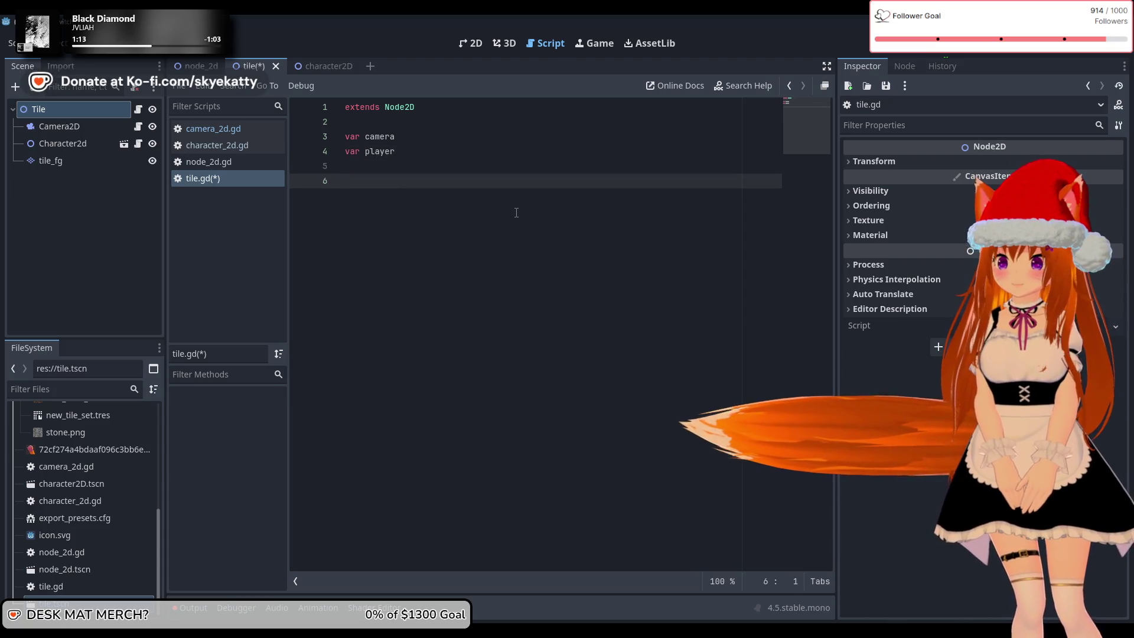
pyautogui.hotkey('ctrl', 'space')
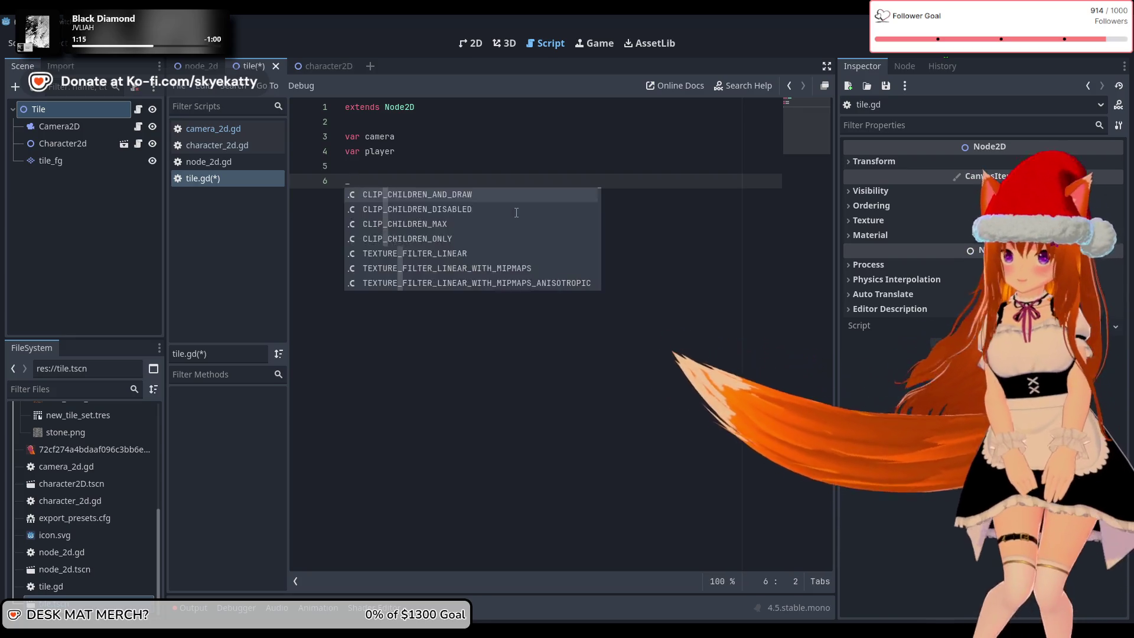
# Define an empty func _ready(): in tile.gd
pyautogui.press('Escape')
pyautogui.write('func r')
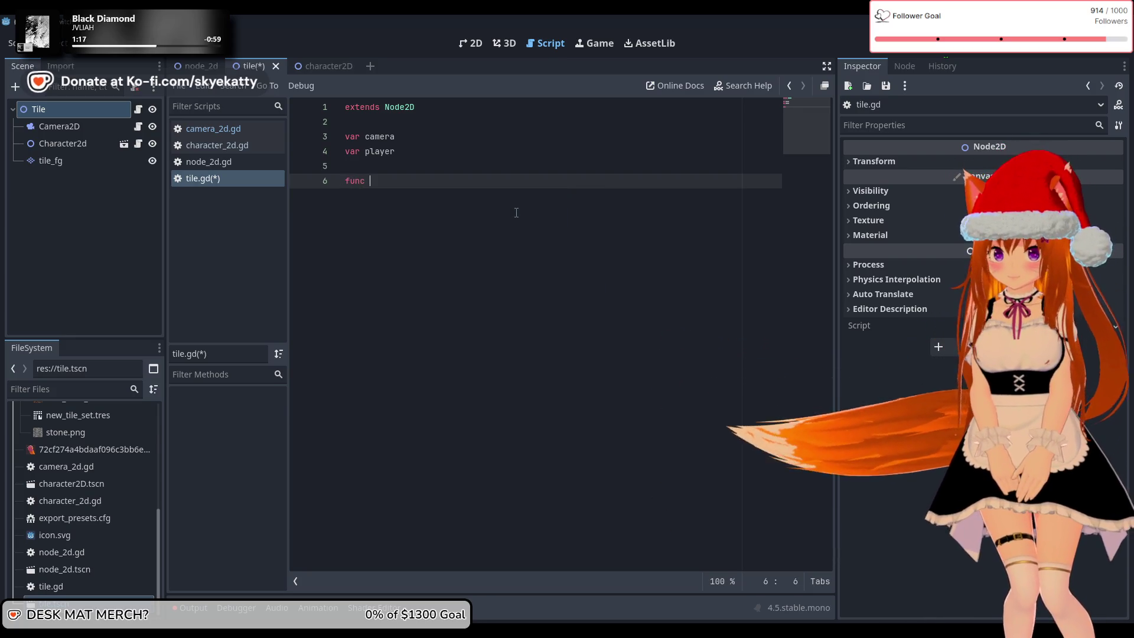
pyautogui.write('ead')
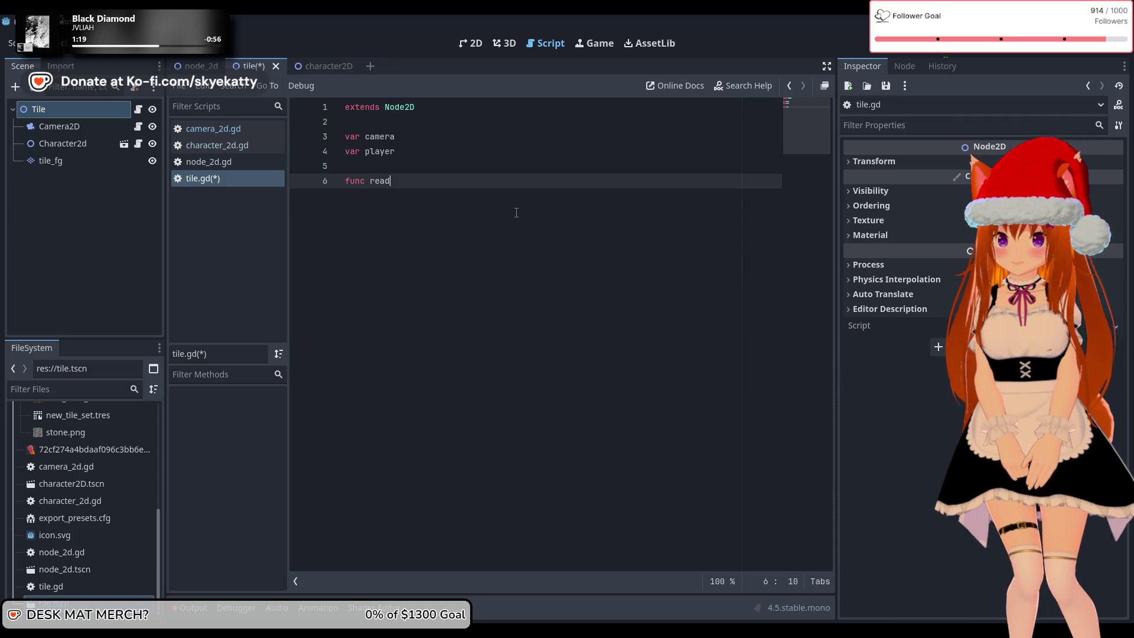
pyautogui.press('Left')
pyautogui.press('Left')
pyautogui.press('Left')
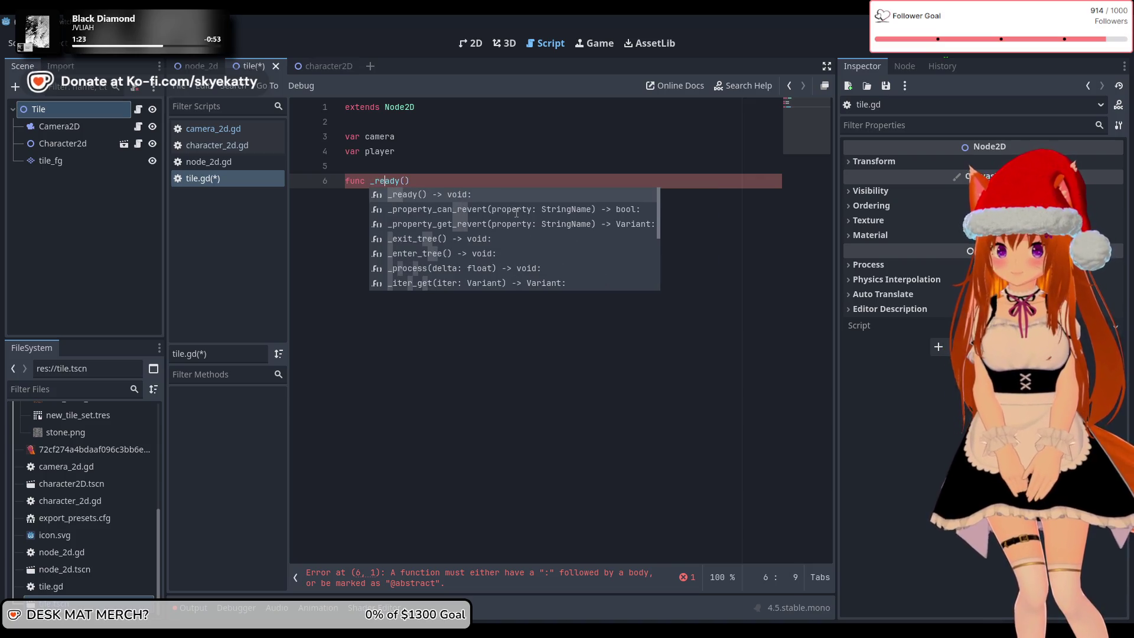
pyautogui.press('End')
pyautogui.write(':')
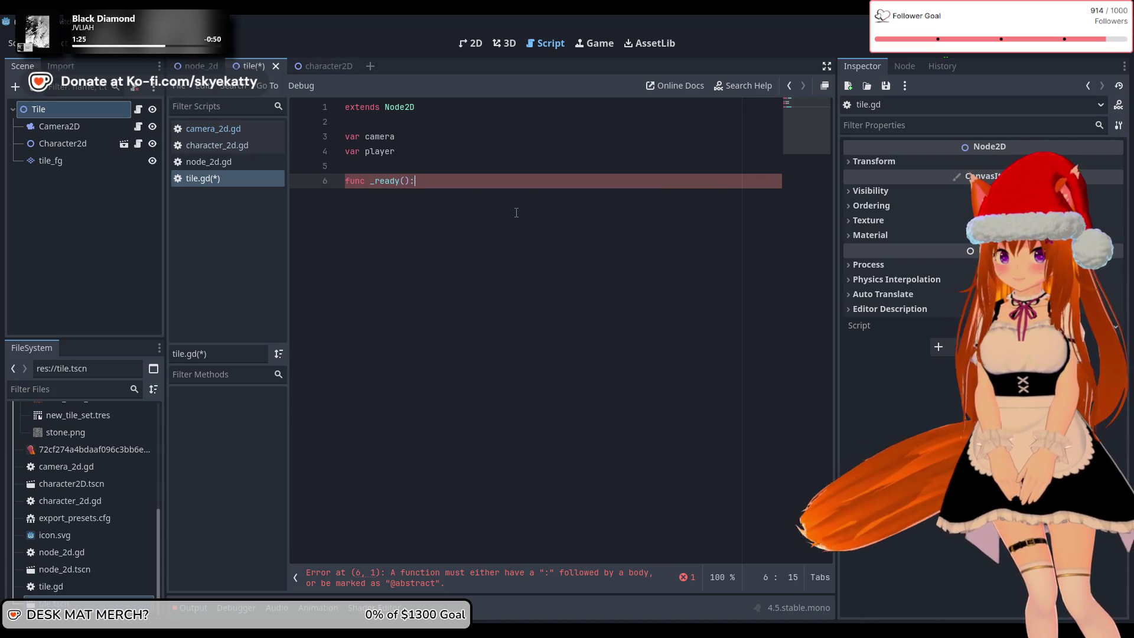
pyautogui.press('Return')
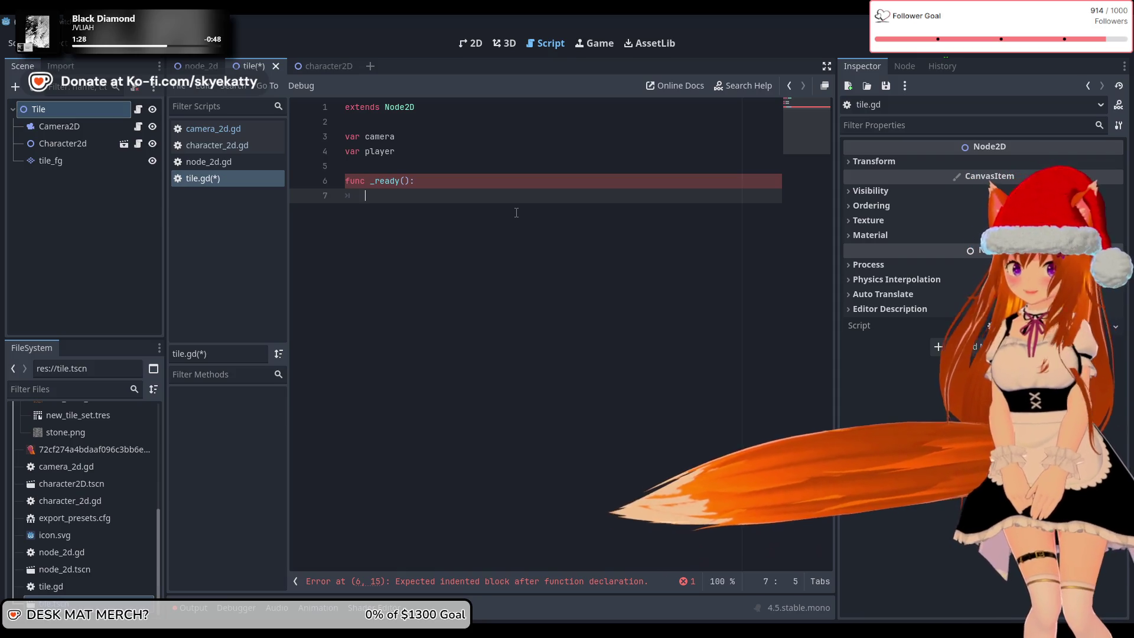
# Make camera = find_child("Camera2D") the first line of _ready
pyautogui.write('g')
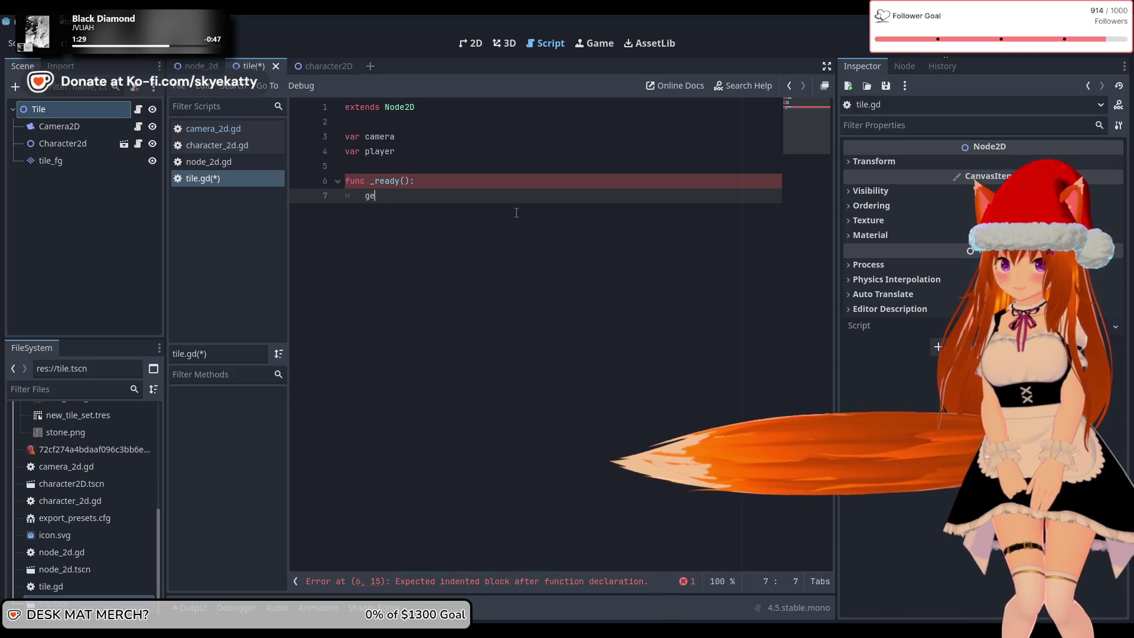
pyautogui.press('BackSpace')
pyautogui.write('find')
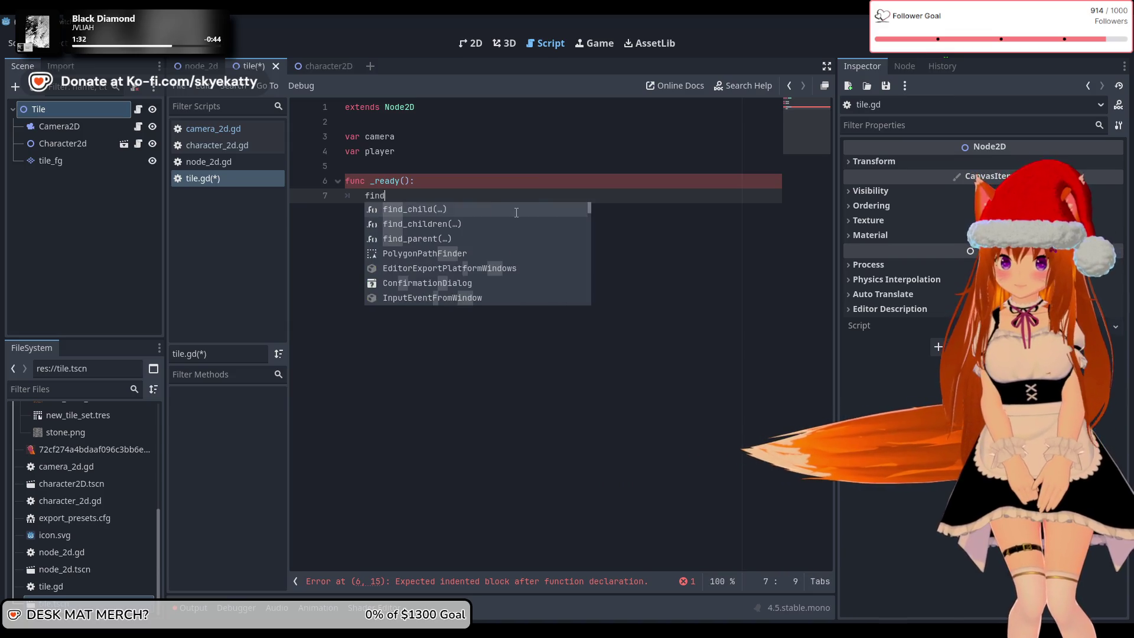
pyautogui.press('Return')
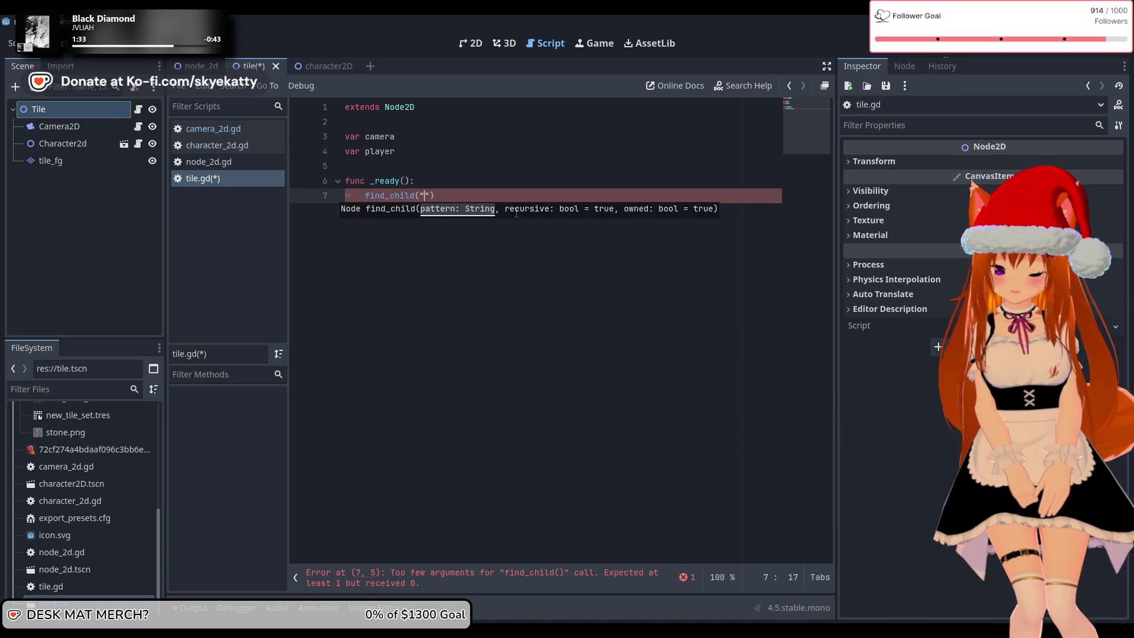
pyautogui.press('Left')
pyautogui.press('Left')
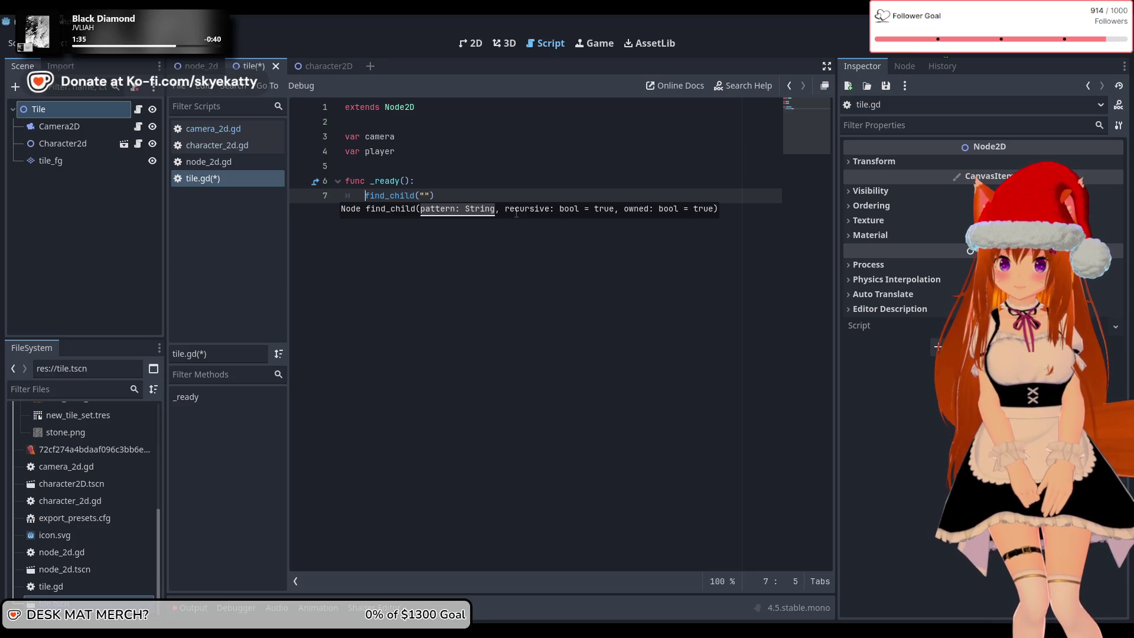
pyautogui.press('BackSpace')
pyautogui.press('BackSpace')
pyautogui.write('mera ')
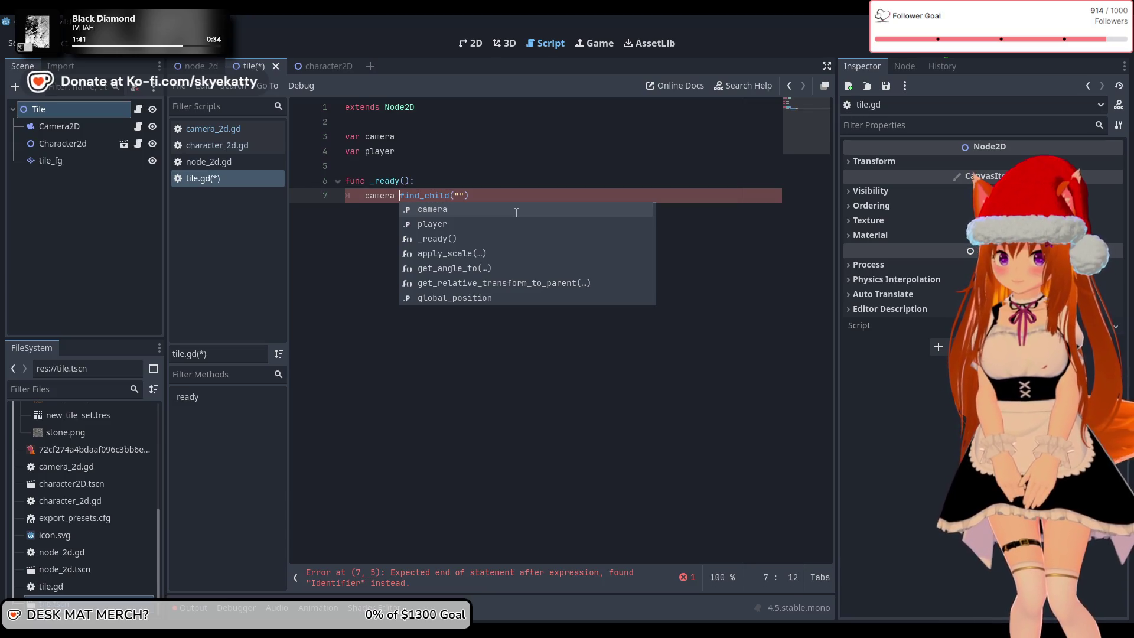
pyautogui.write('=')
pyautogui.press('Right')
pyautogui.press('Right')
pyautogui.press('Right')
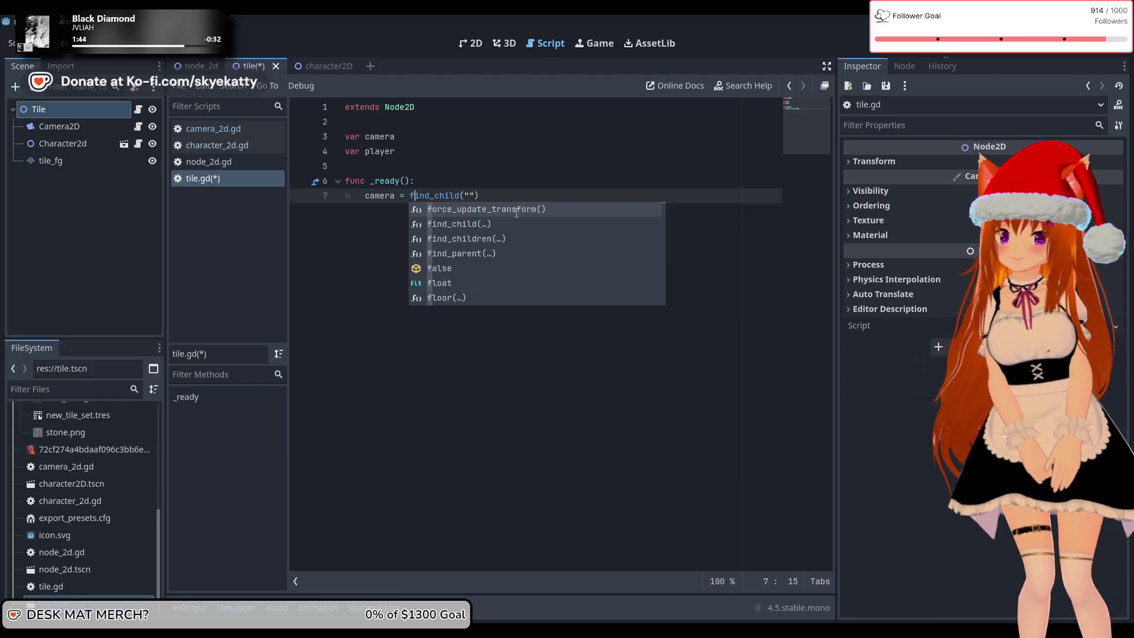
pyautogui.press('Right')
pyautogui.press('Right')
pyautogui.press('Right')
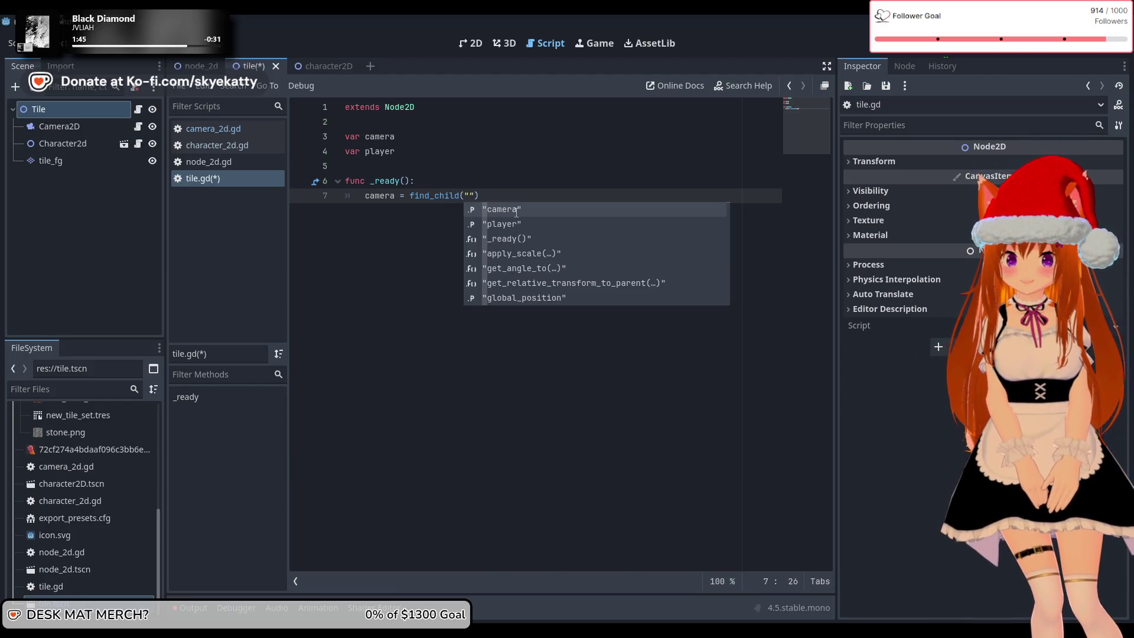
pyautogui.write('Camera2D')
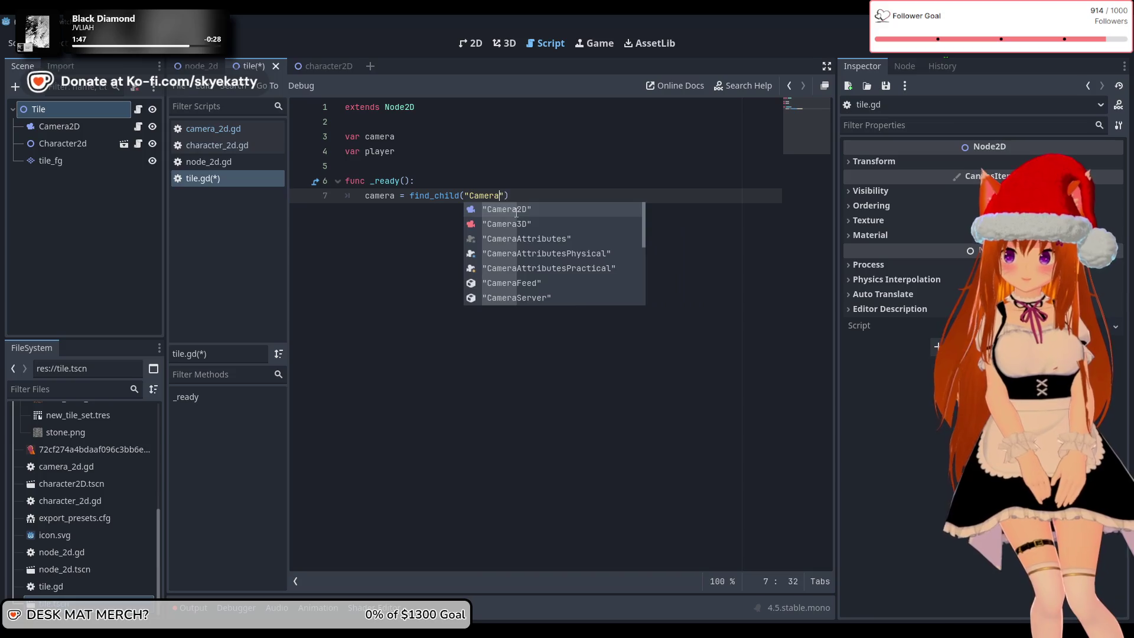
# Add player = find_child("Character2d") and start a new line with camera
pyautogui.press('Return')
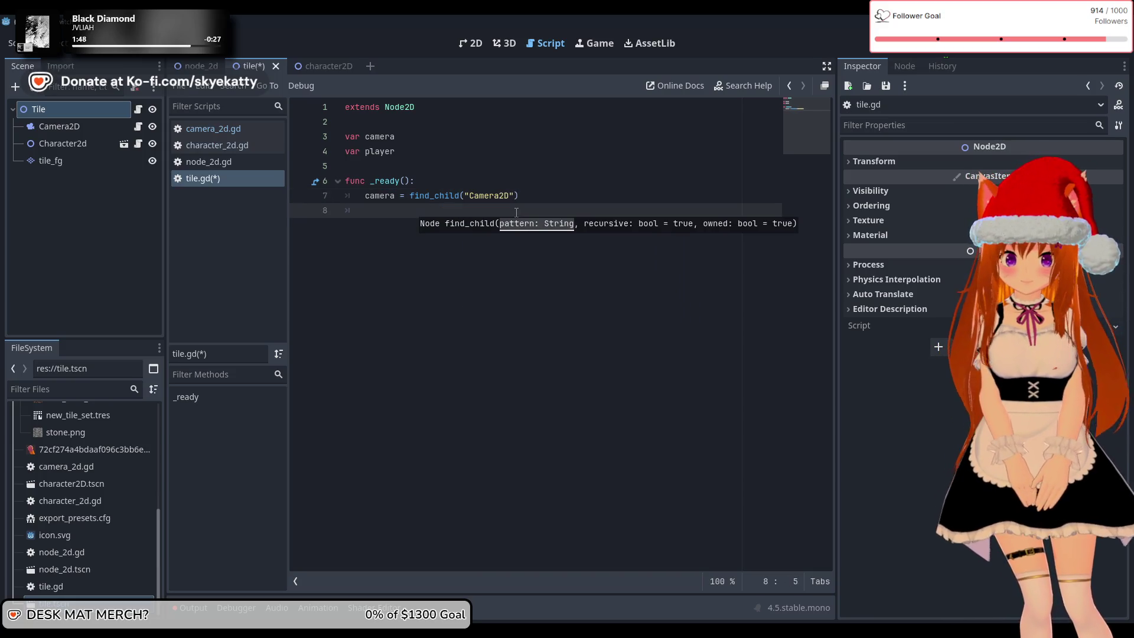
pyautogui.write('ayer = ')
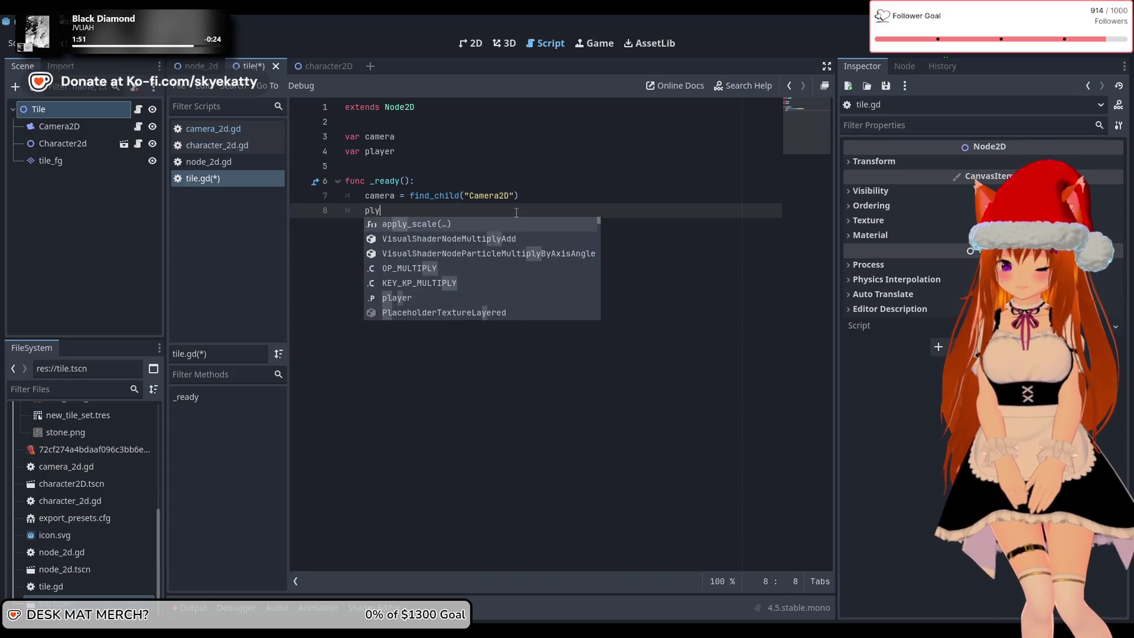
pyautogui.write('find')
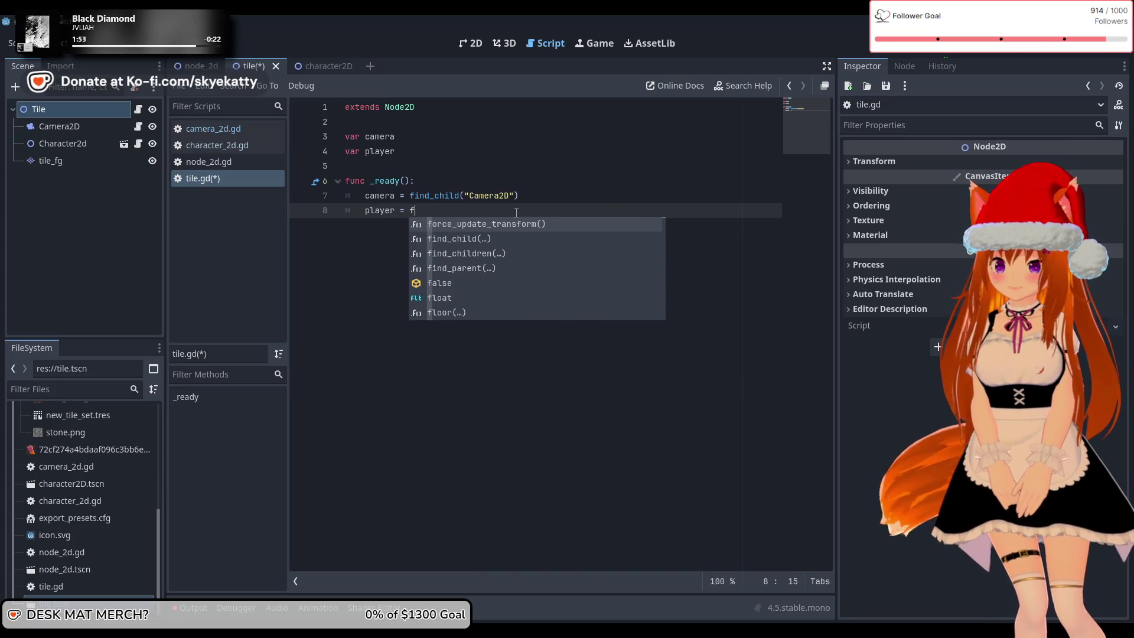
pyautogui.press('Return')
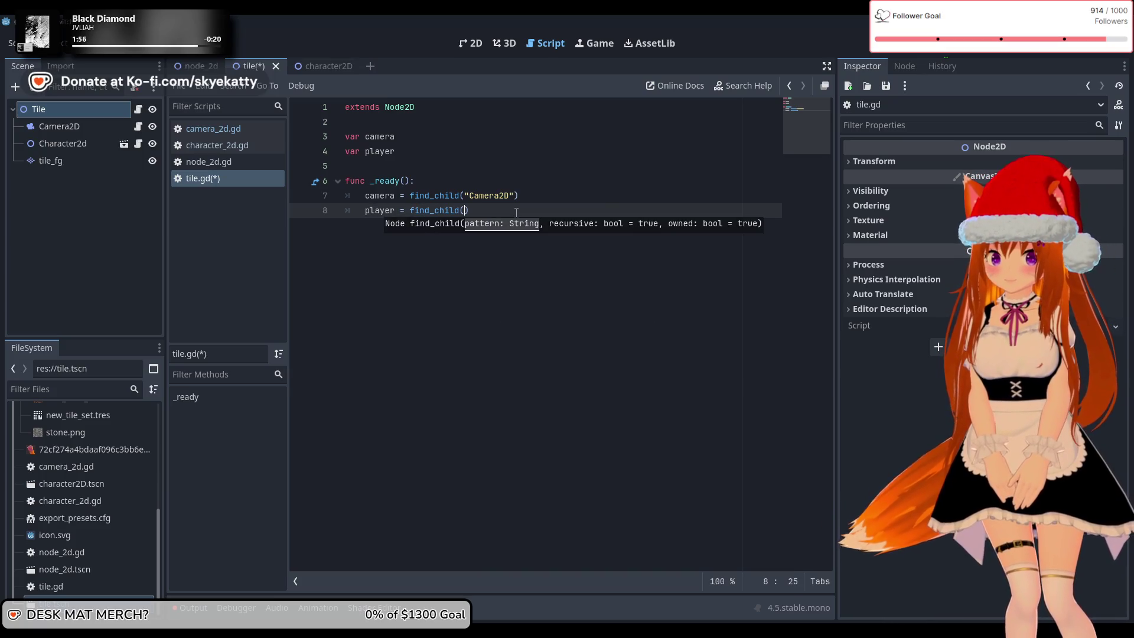
pyautogui.write('Char')
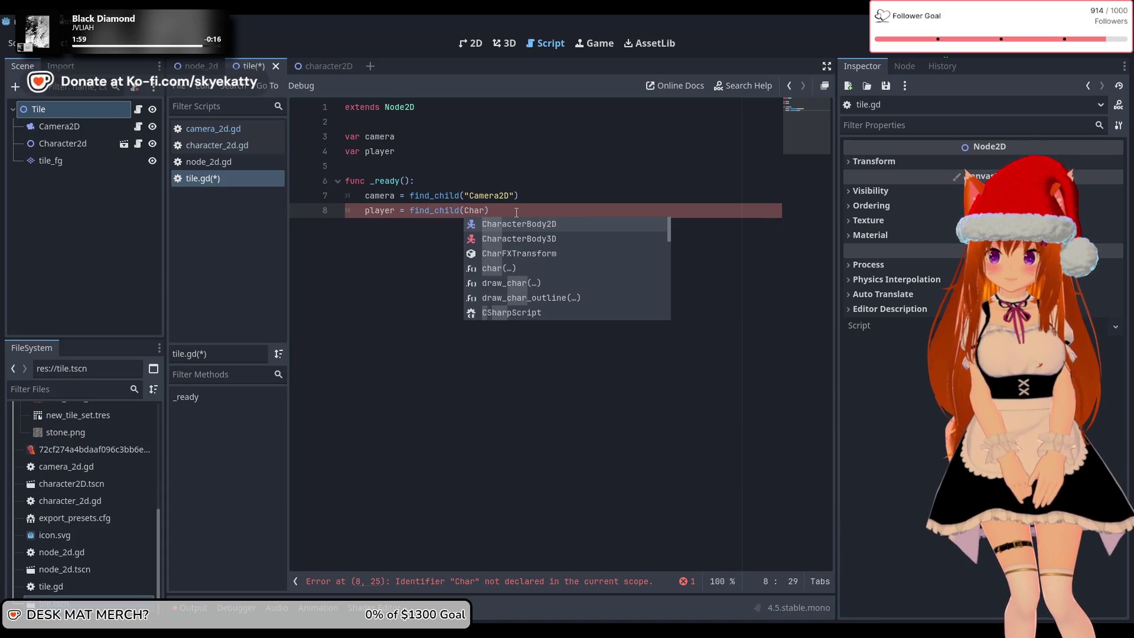
pyautogui.press('BackSpace')
pyautogui.press('BackSpace')
pyautogui.press('BackSpace')
pyautogui.write('"C')
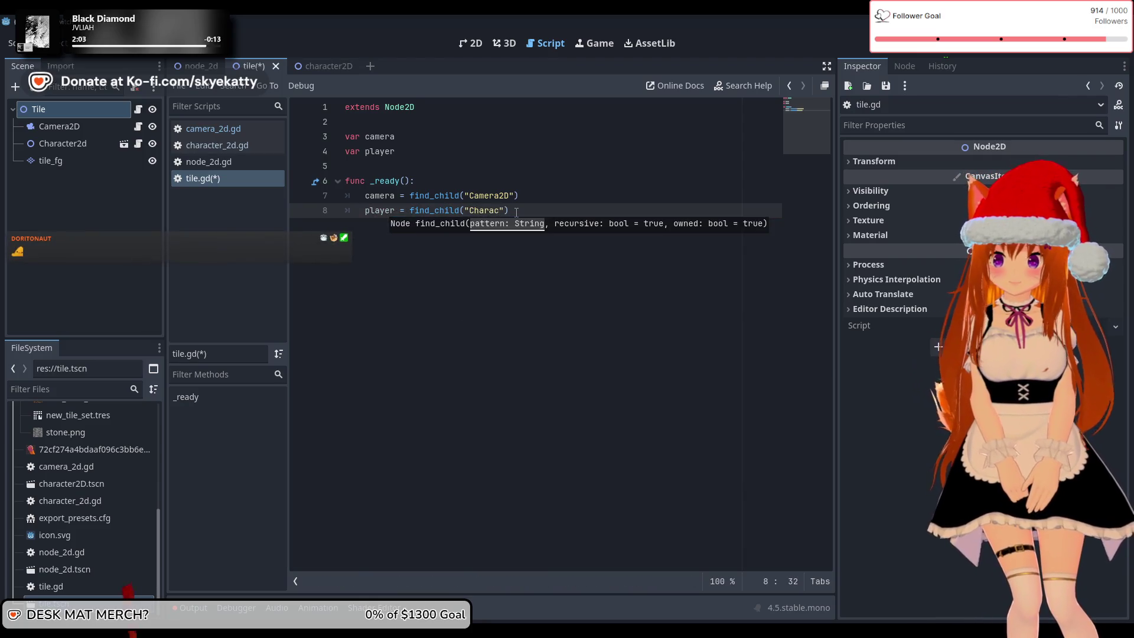
pyautogui.write('2d')
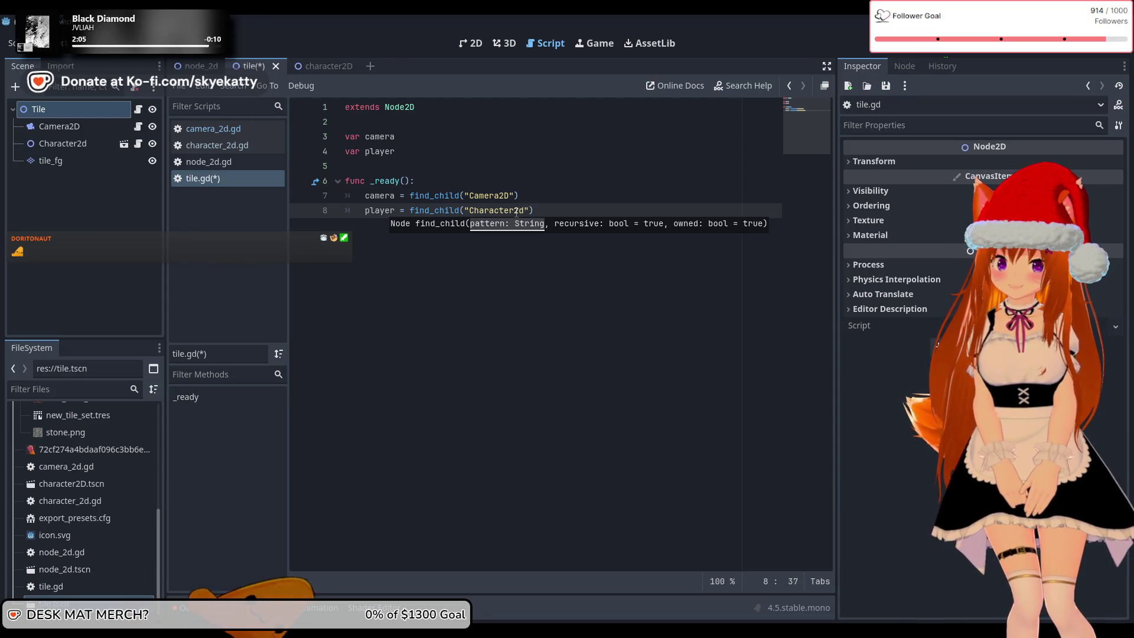
pyautogui.press('End')
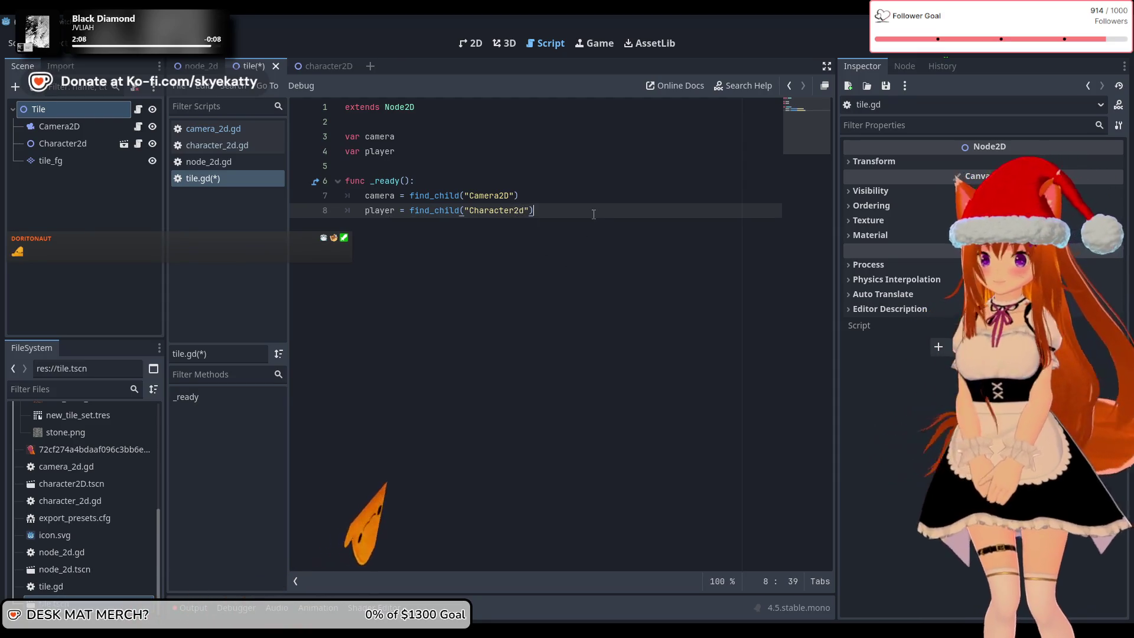
pyautogui.press('Return')
pyautogui.press('Return')
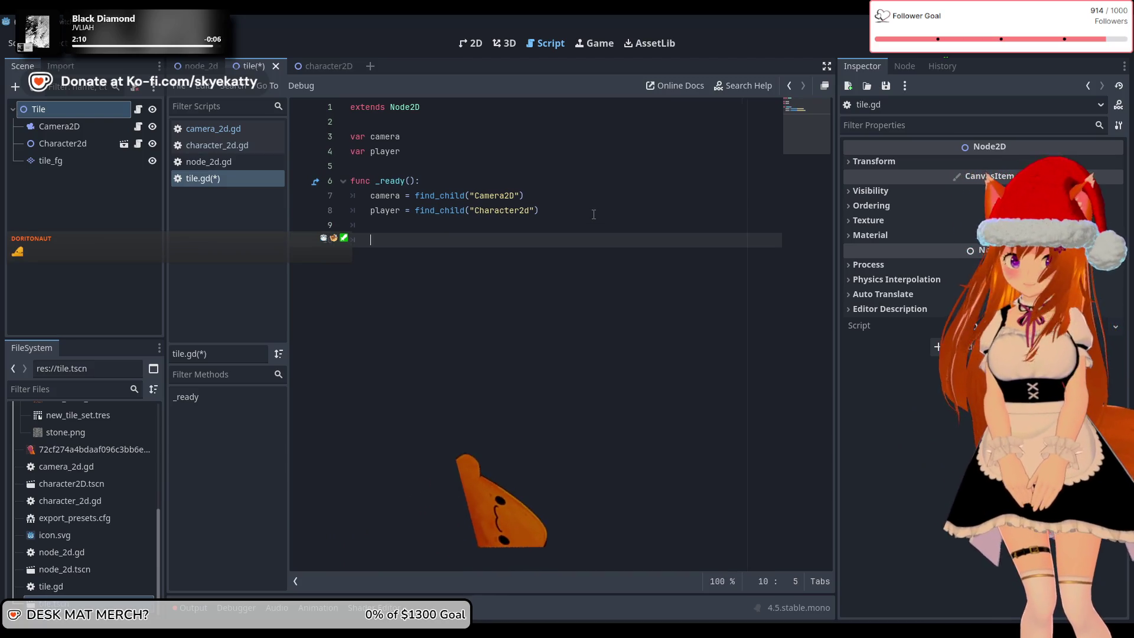
pyautogui.write('camera')
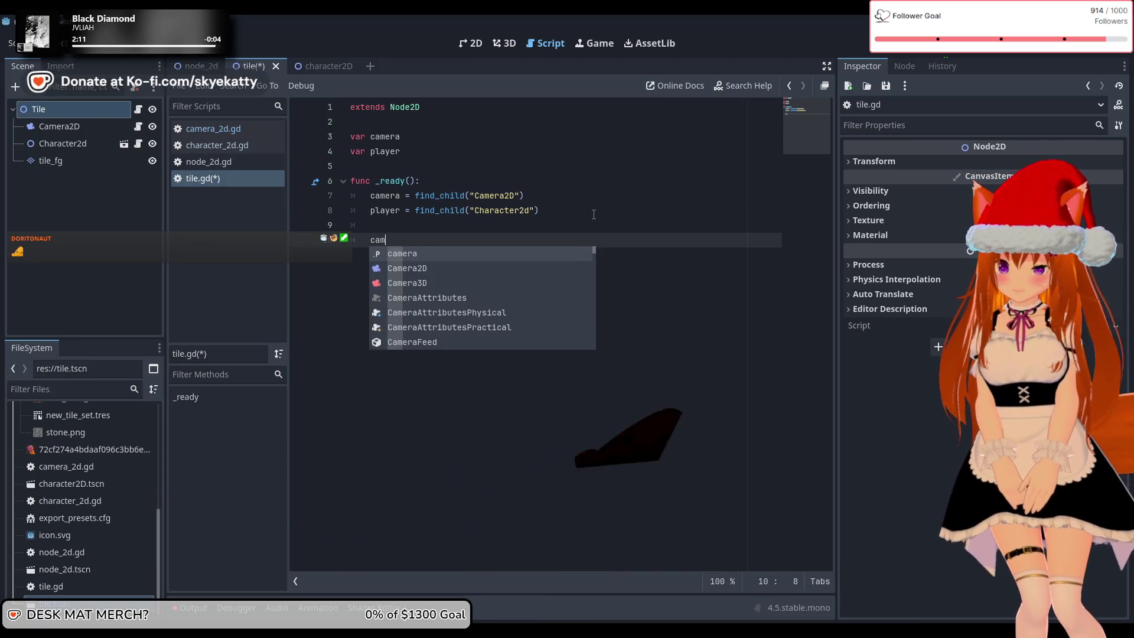
pyautogui.click(448, 136)
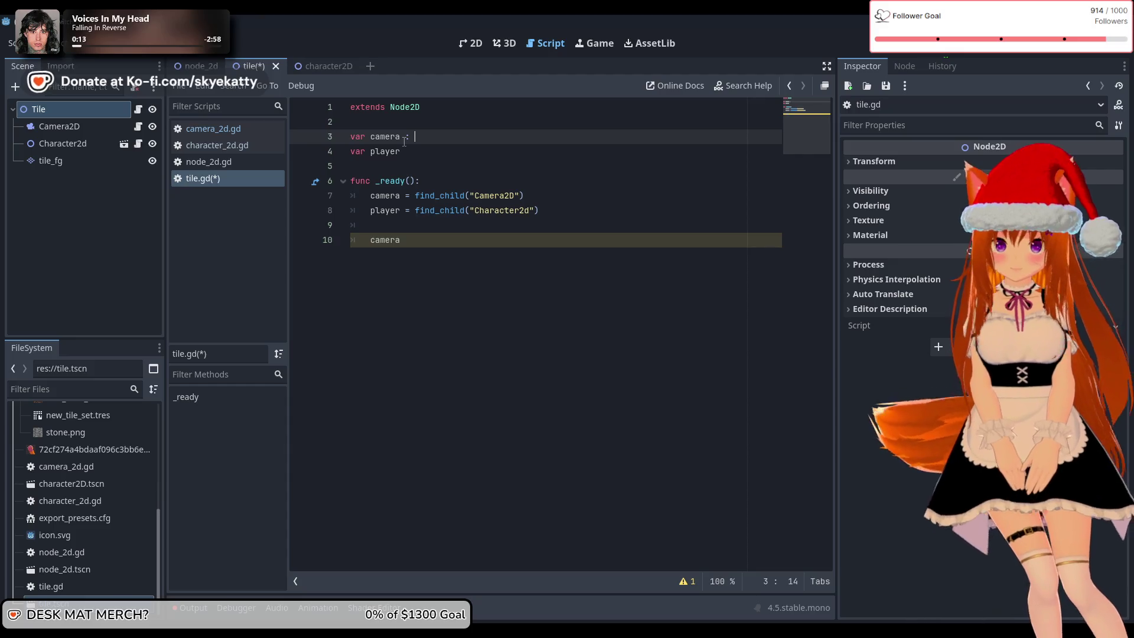
# Remove the camera2D type hint so camera stays untyped, then select the Camera2D node
pyautogui.write('e')
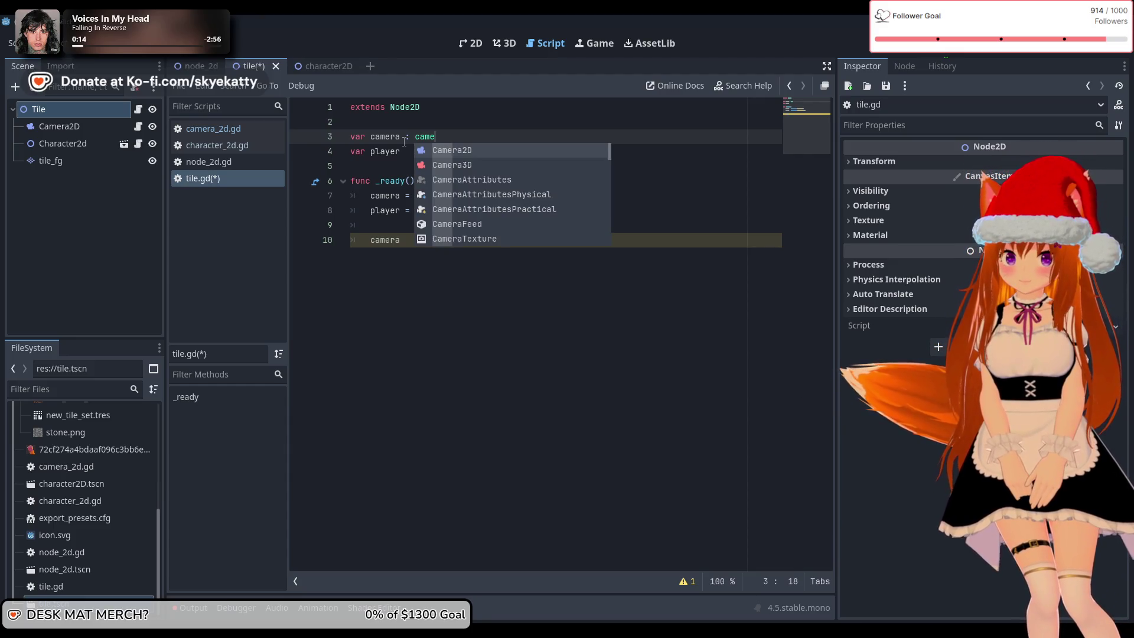
pyautogui.write('ra2D')
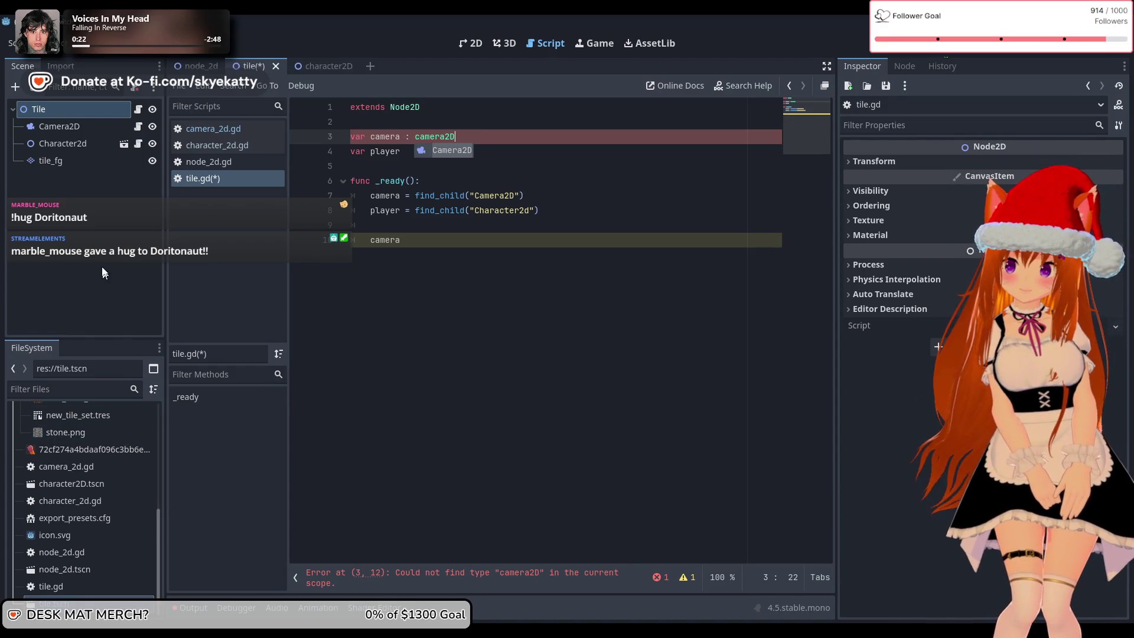
pyautogui.click(425, 225)
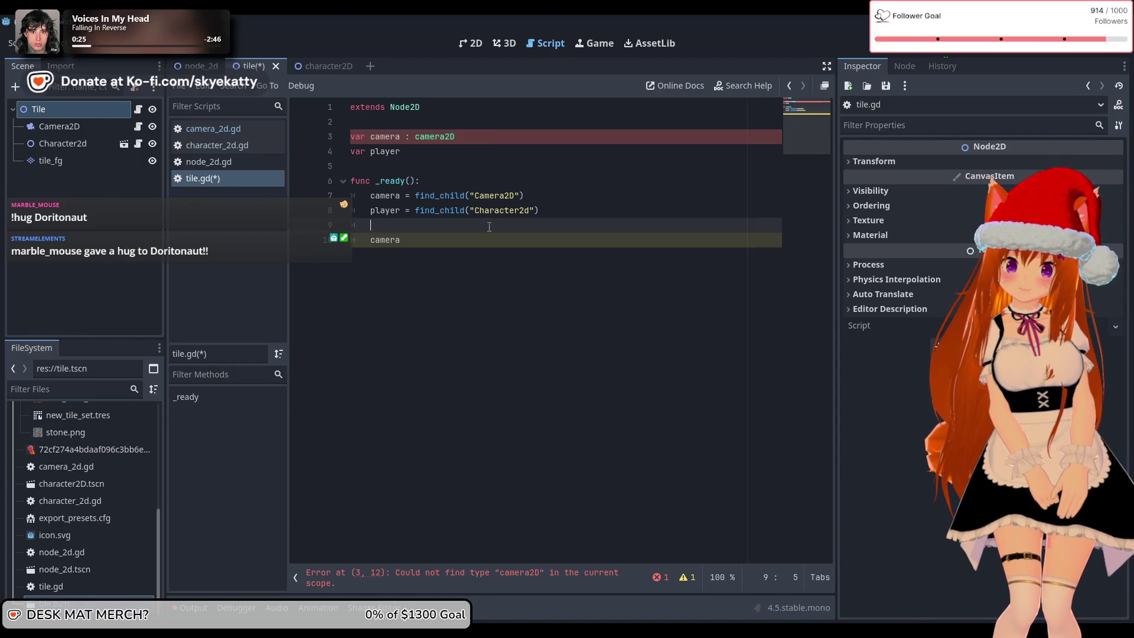
pyautogui.moveTo(455, 136); pyautogui.dragTo(405, 137)
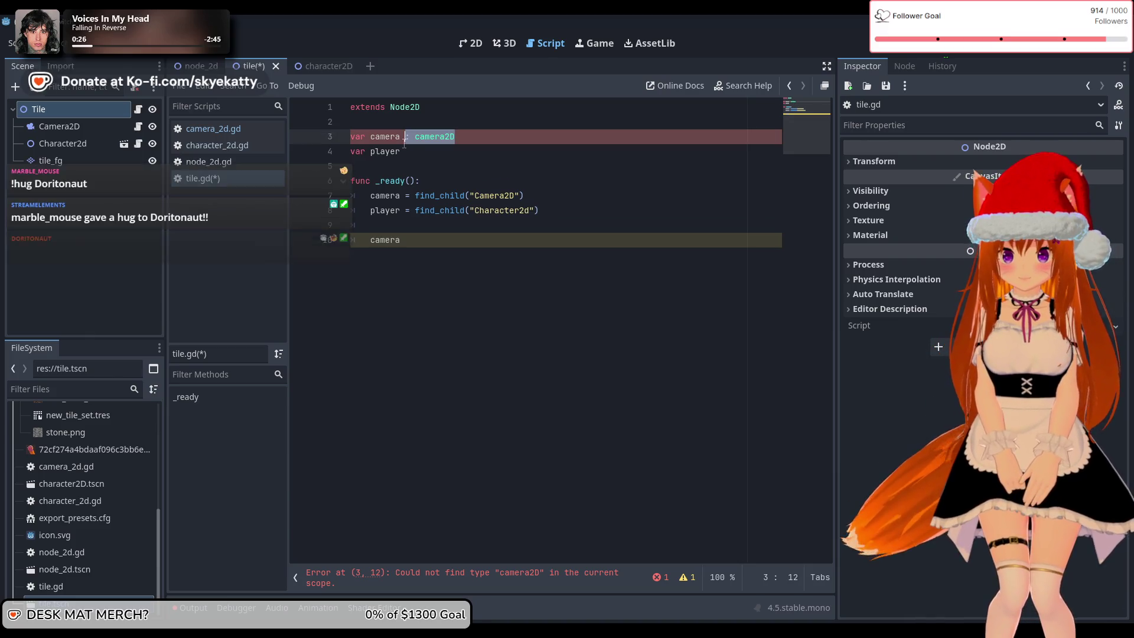
pyautogui.press('BackSpace')
pyautogui.click(456, 244)
pyautogui.hotkey('ctrl', 'space')
pyautogui.press('Escape')
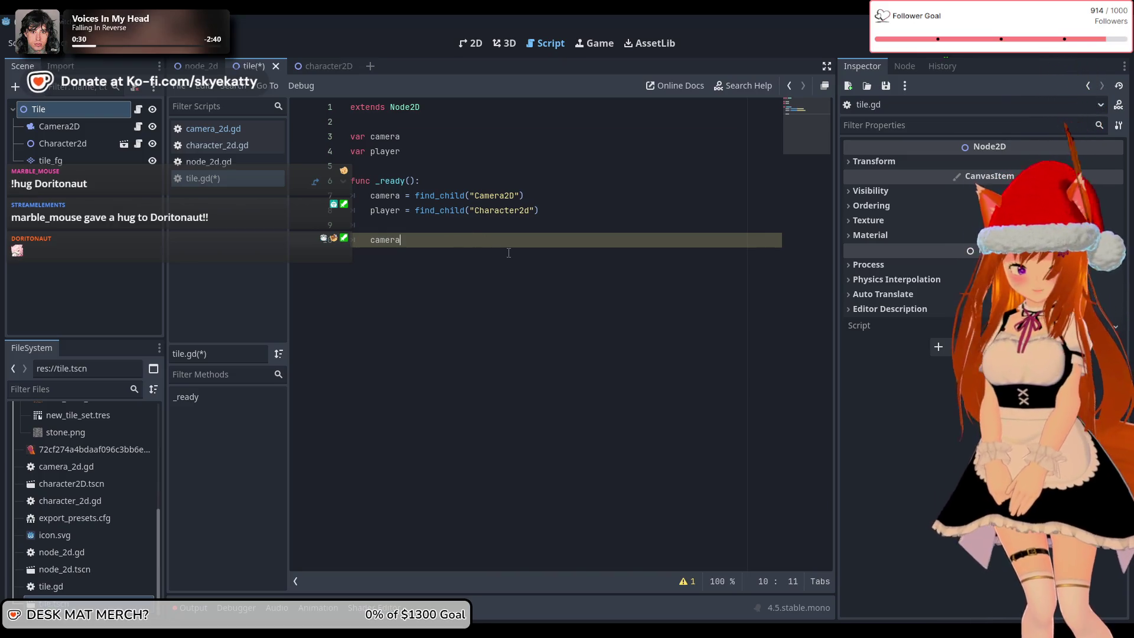
pyautogui.click(97, 129)
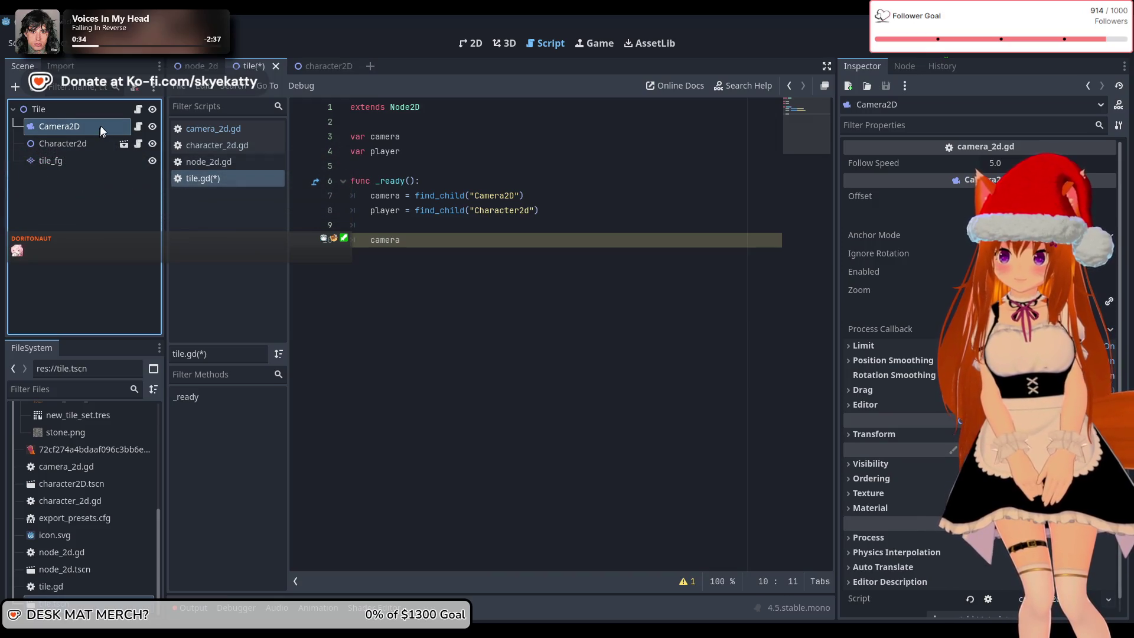
# Review camera_2d.gd's set_target and follow code, then return to tile.gd
pyautogui.click(138, 128)
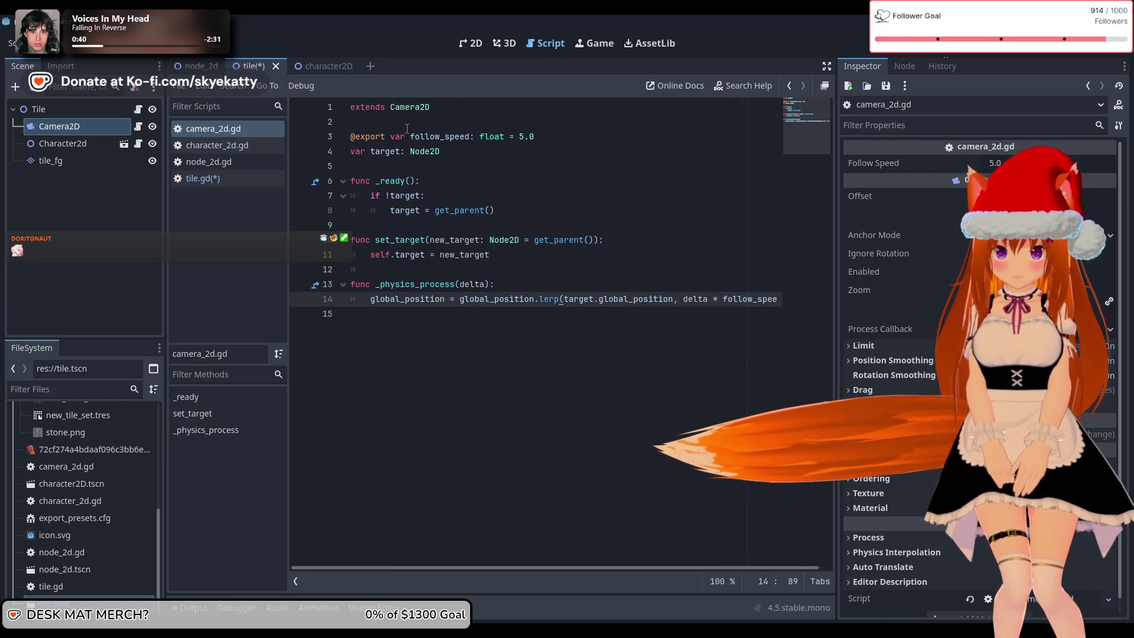
pyautogui.click(431, 106)
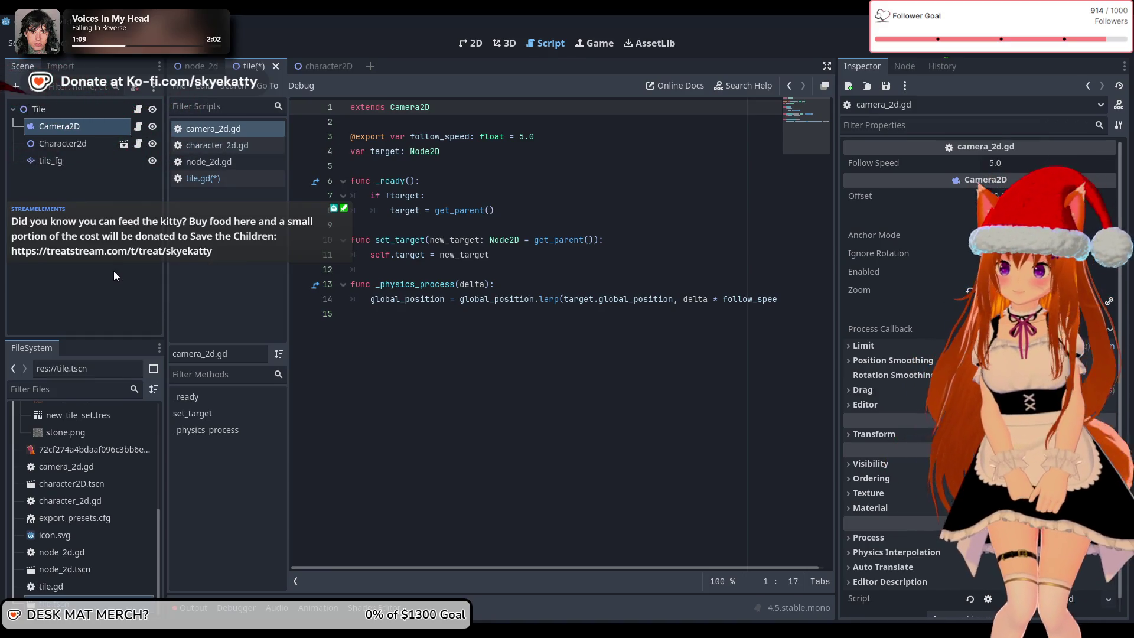
pyautogui.click(74, 126)
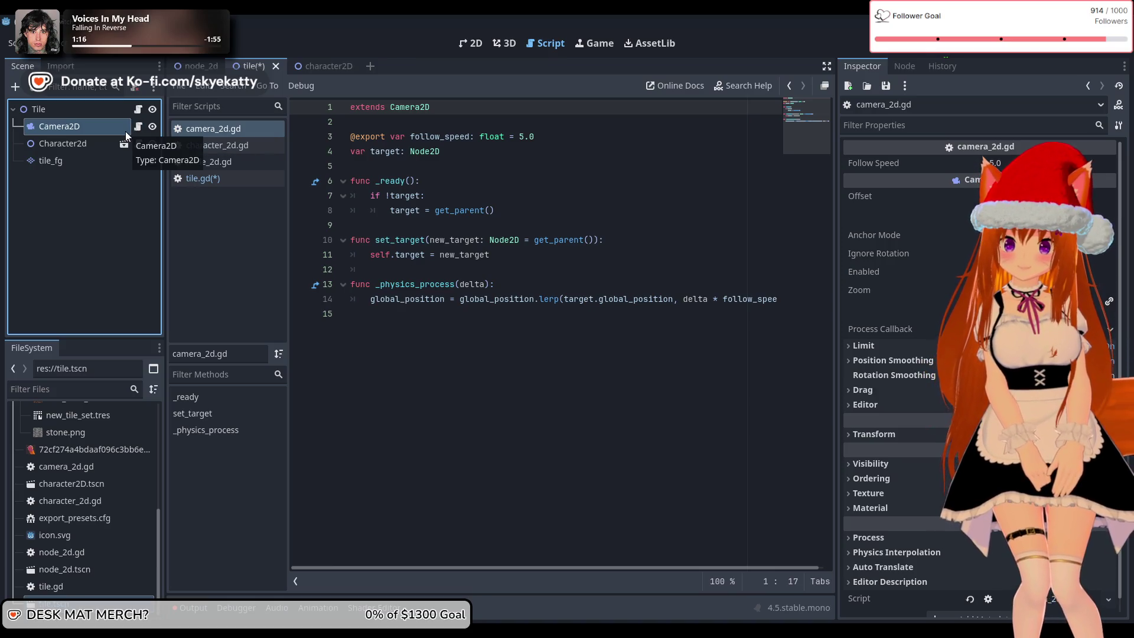
pyautogui.click(88, 108)
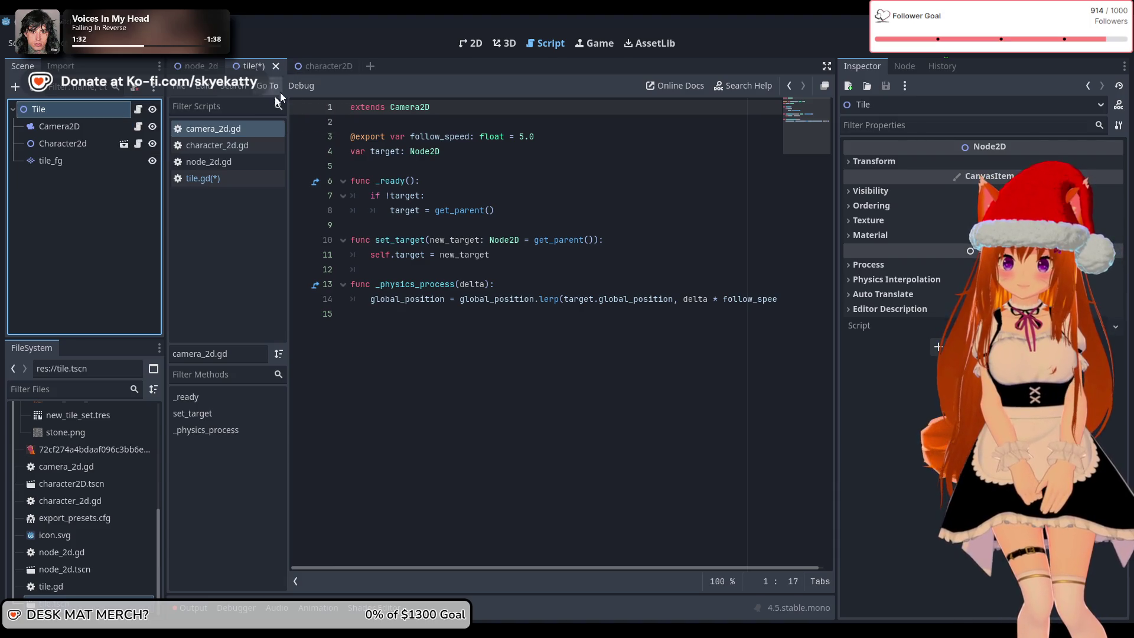
pyautogui.click(228, 131)
pyautogui.click(226, 173)
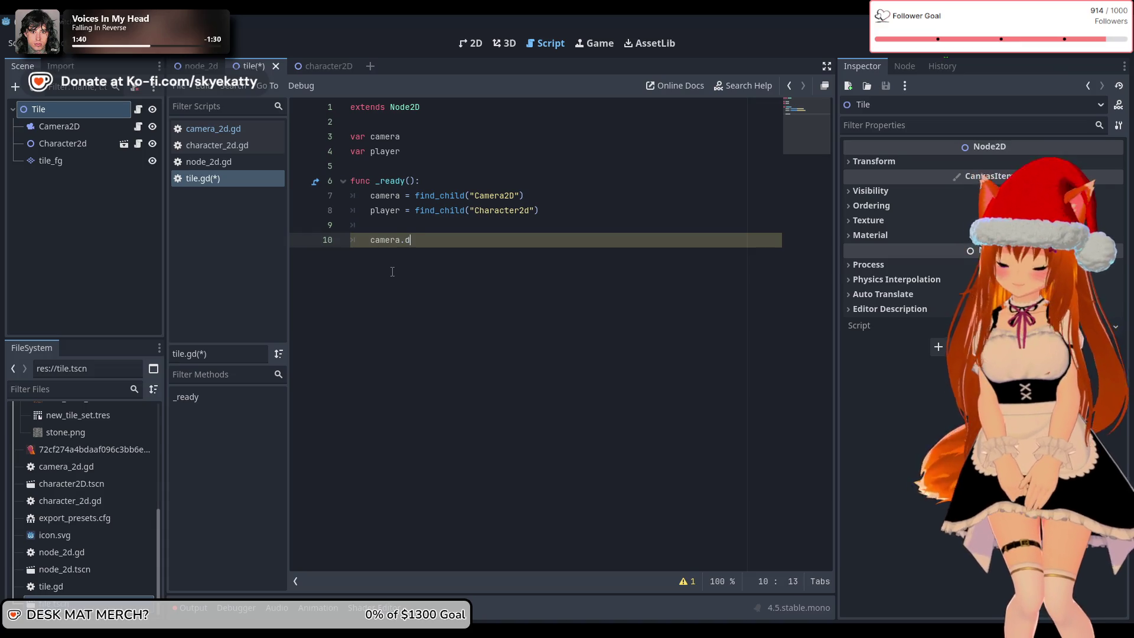
# Begin camera.set_target on line 10, checking set_target's definition in camera_2d.gd
pyautogui.press('BackSpace')
pyautogui.write('set')
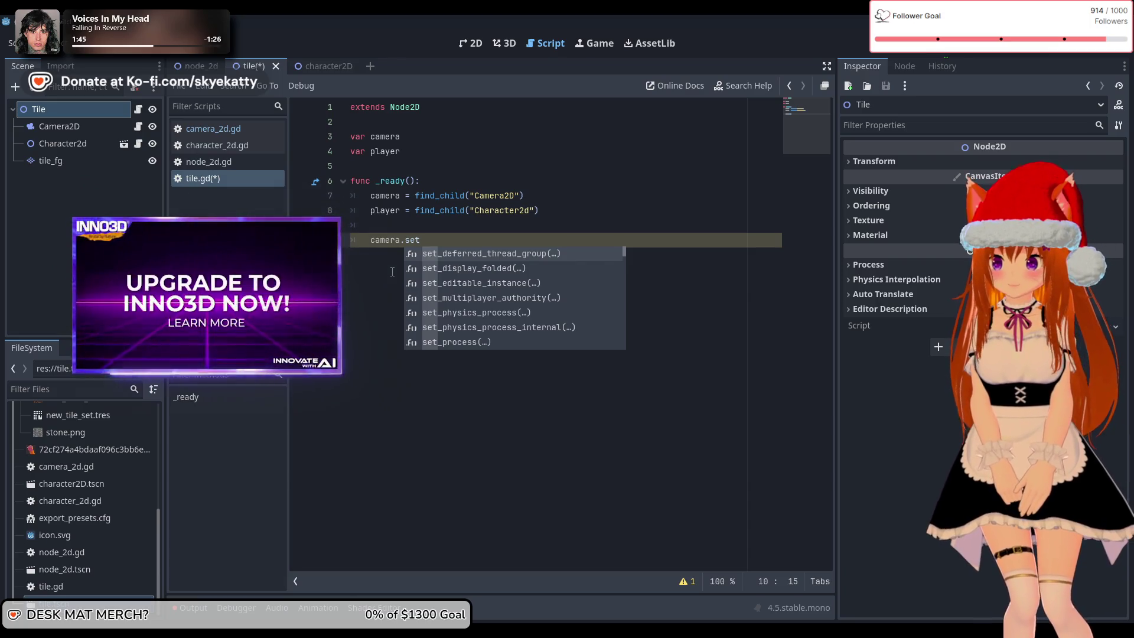
pyautogui.write('_target')
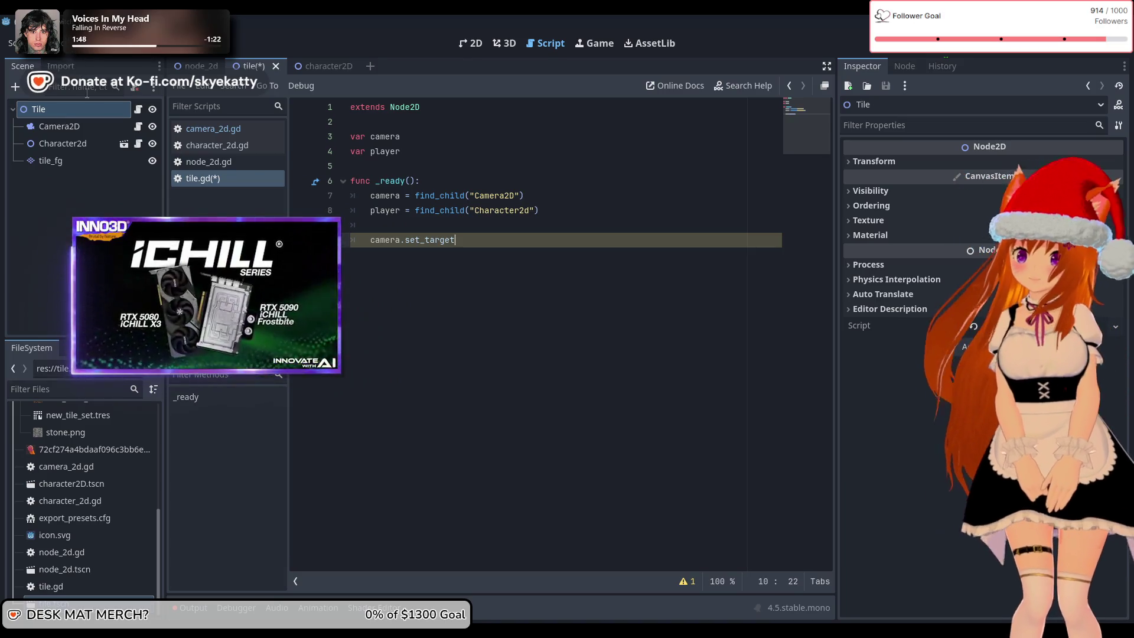
pyautogui.click(80, 127)
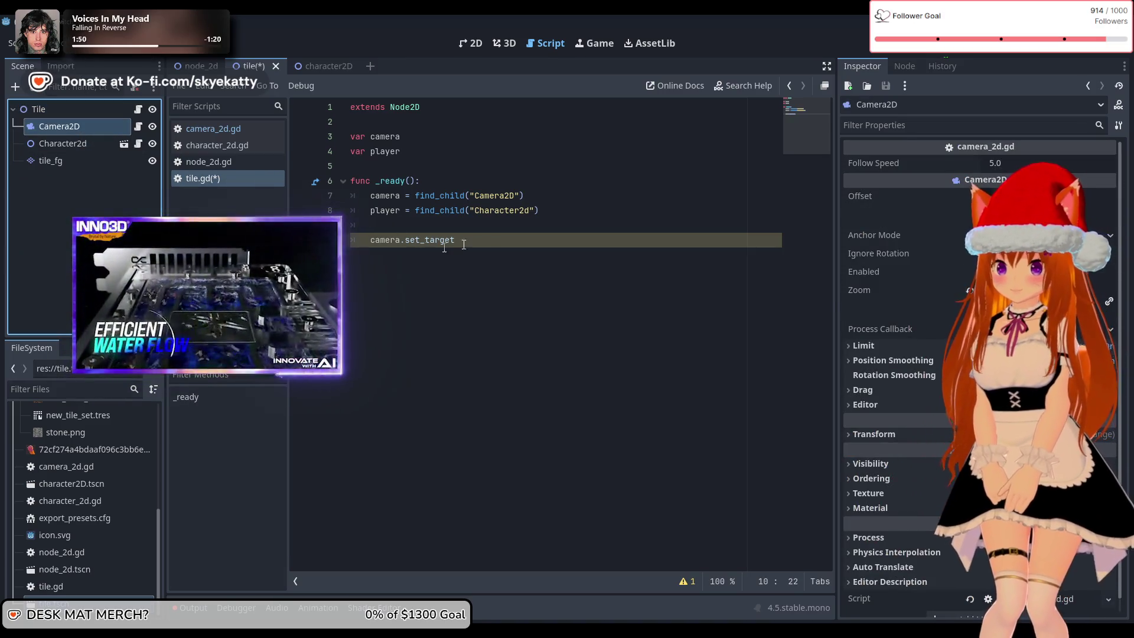
pyautogui.click(233, 168)
pyautogui.click(235, 153)
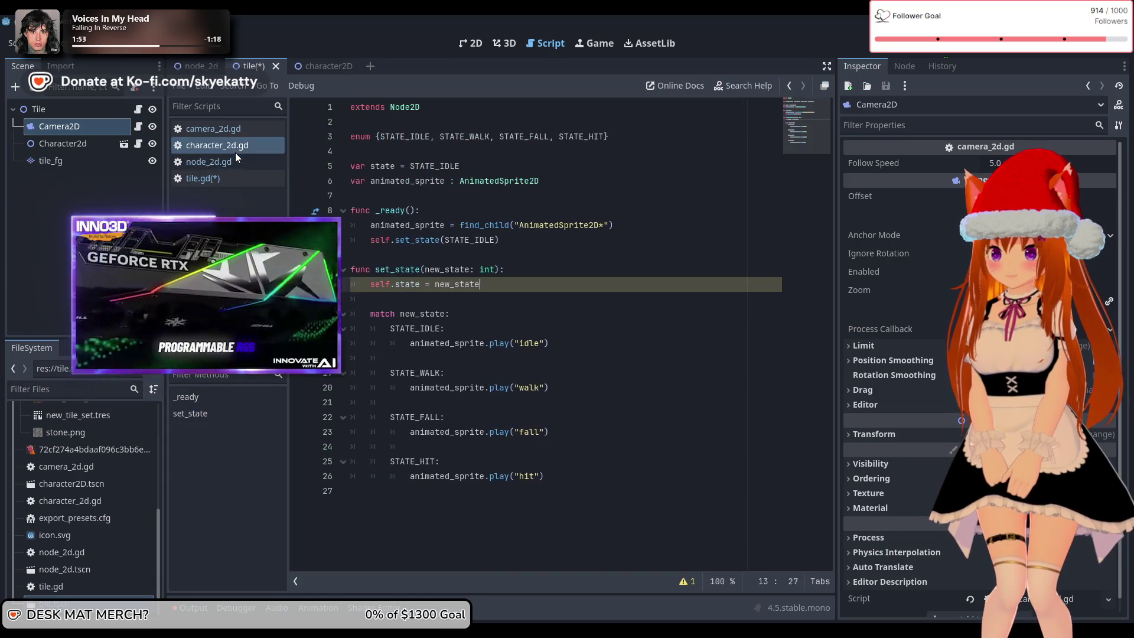
pyautogui.click(239, 130)
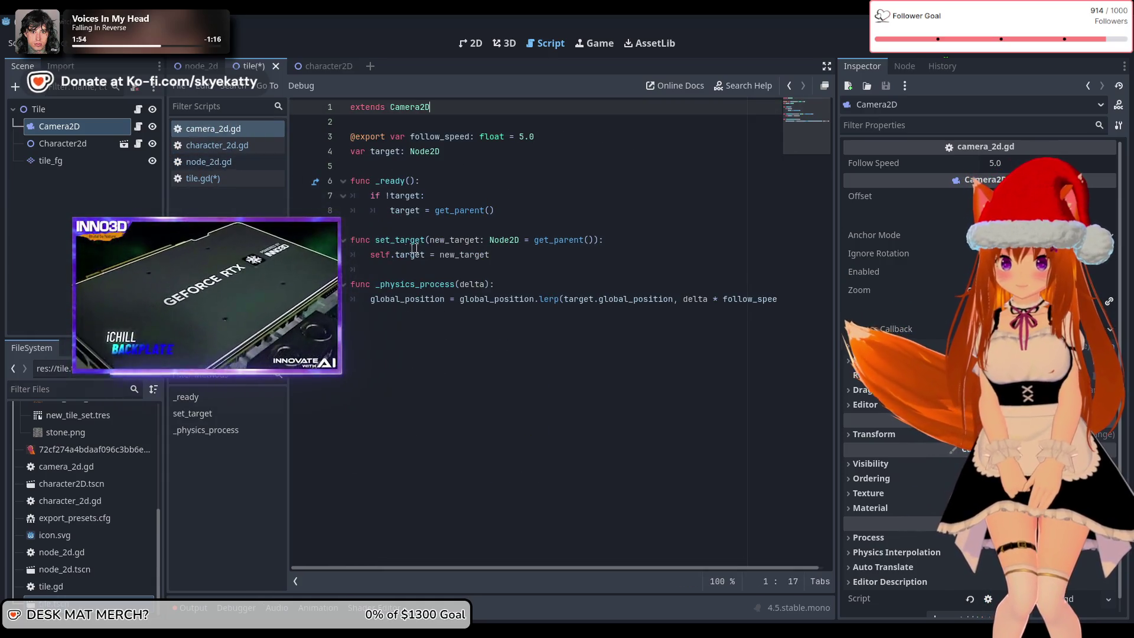
pyautogui.click(244, 179)
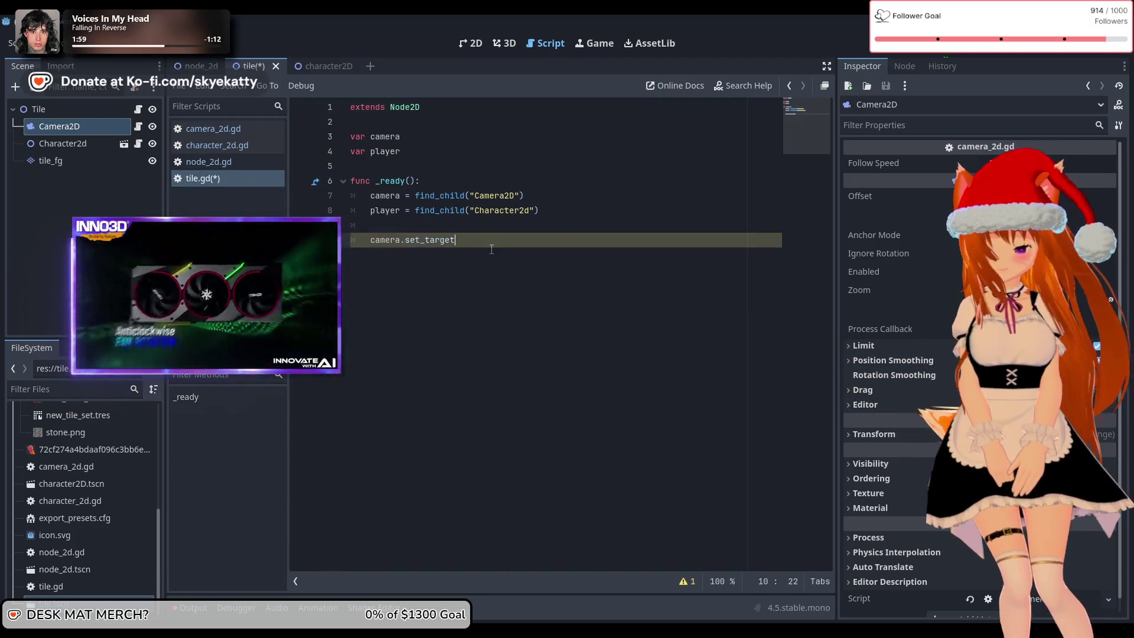
# Complete the call as camera.set_target(player) and save the script
pyautogui.write('(')
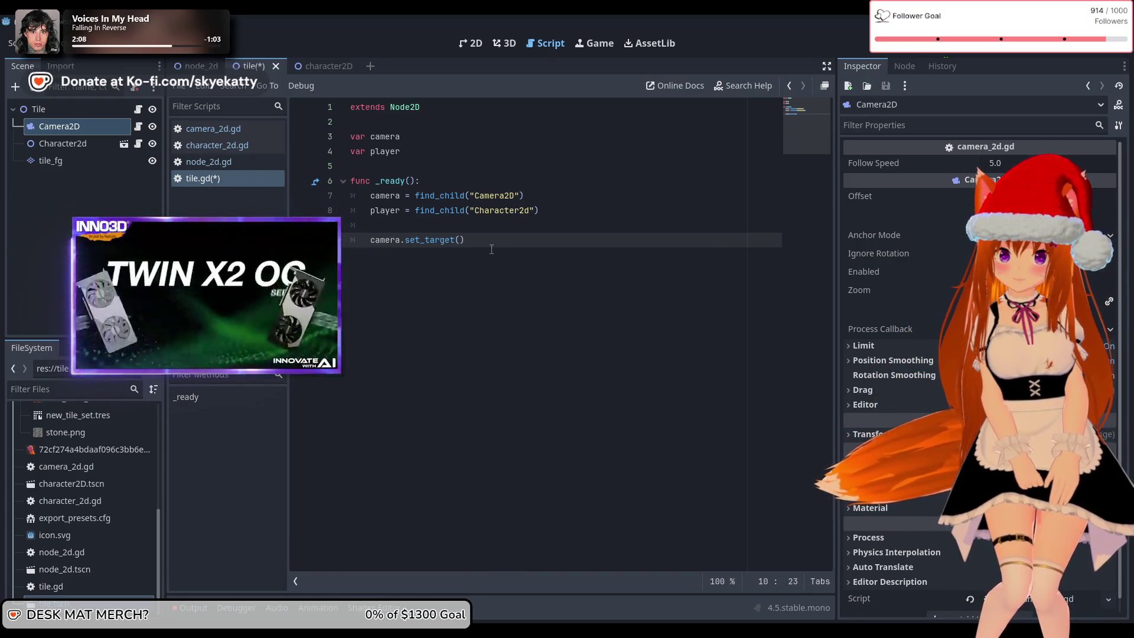
pyautogui.write('player)')
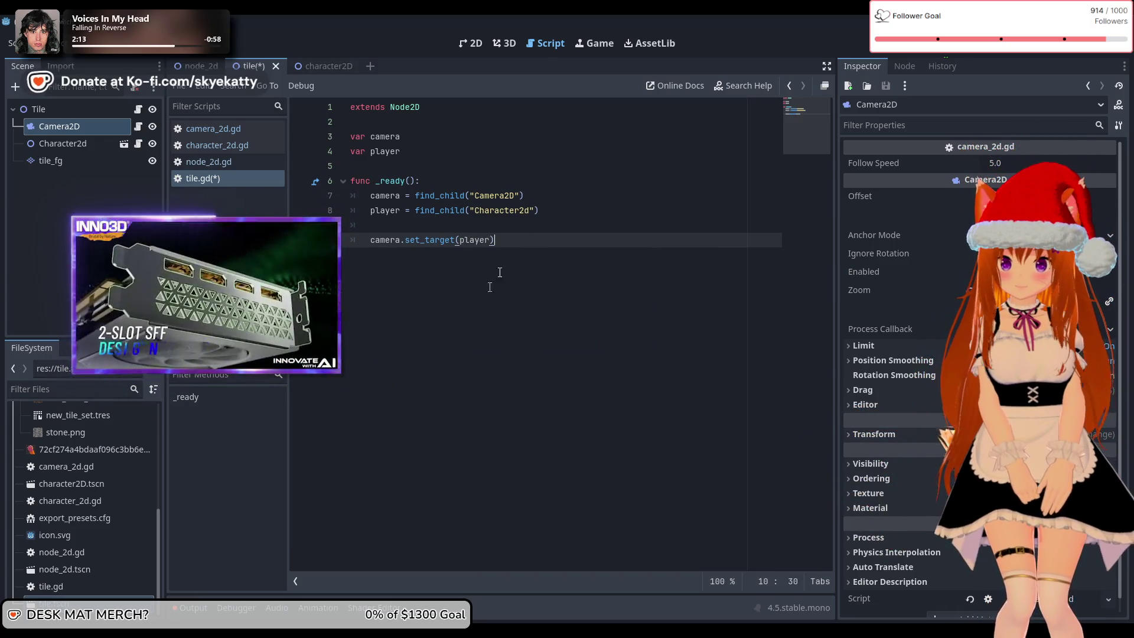
pyautogui.click(522, 225)
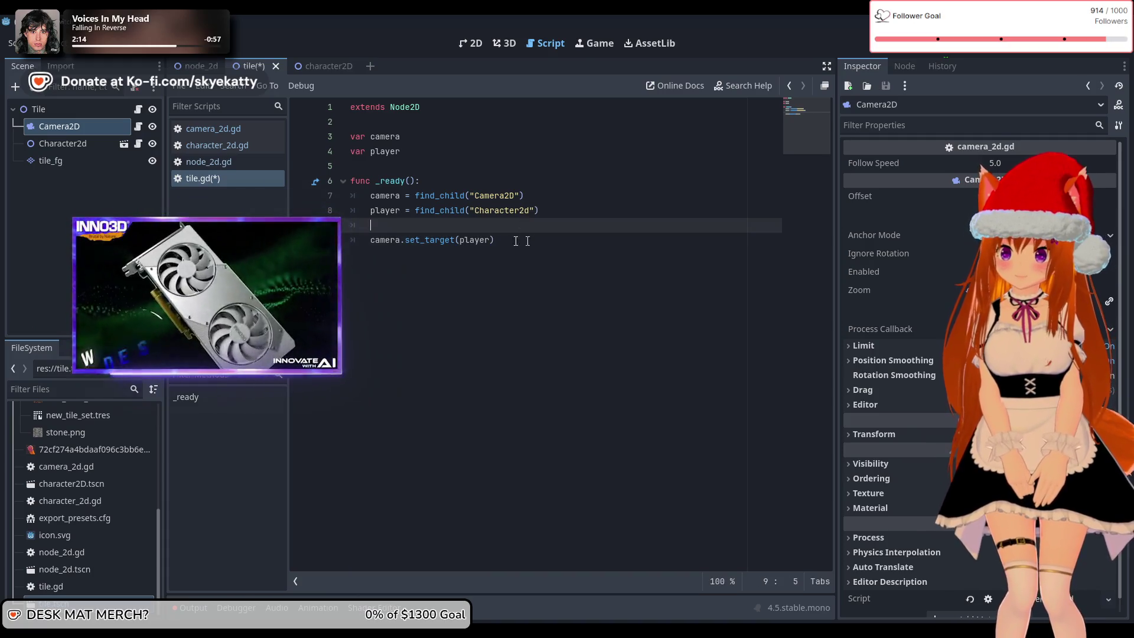
pyautogui.click(527, 308)
pyautogui.hotkey('ctrl', 's')
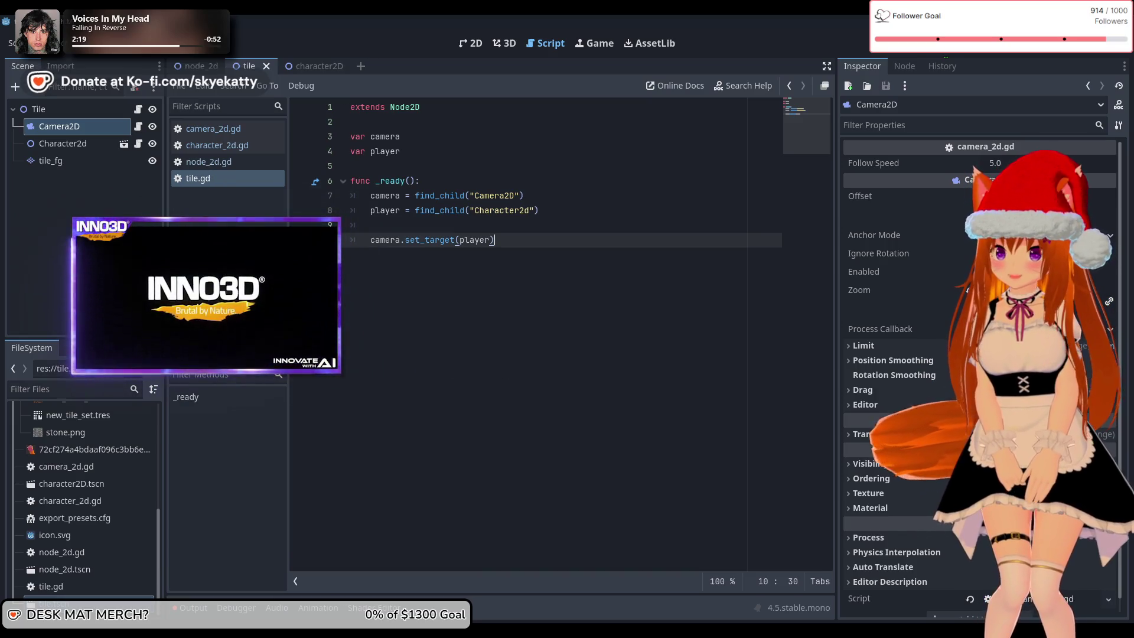
pyautogui.click(107, 200)
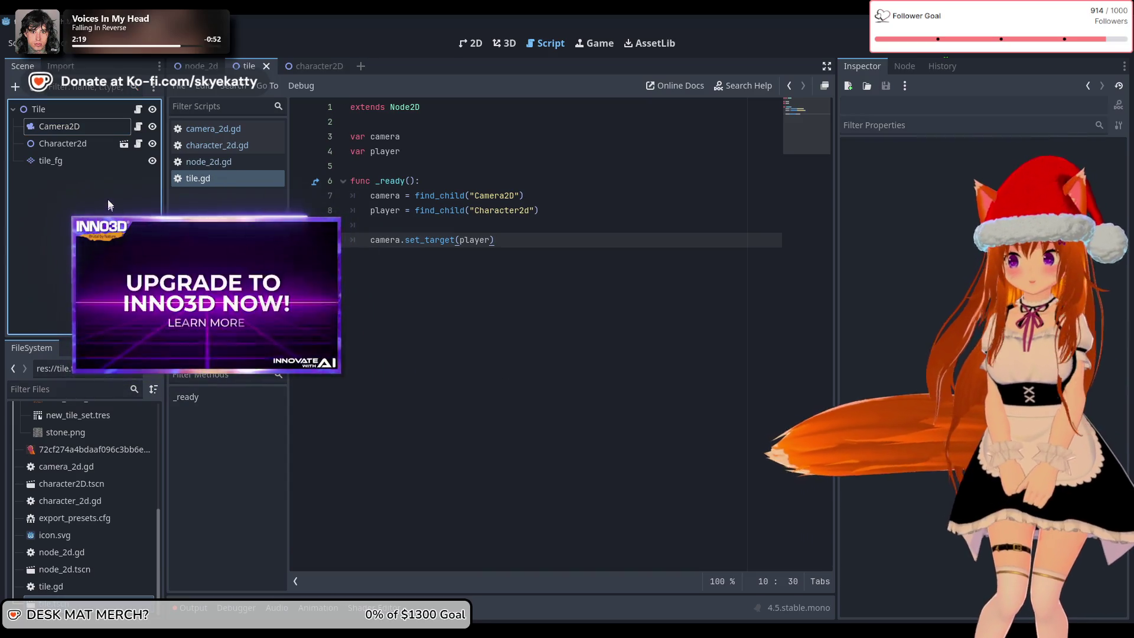
pyautogui.click(89, 142)
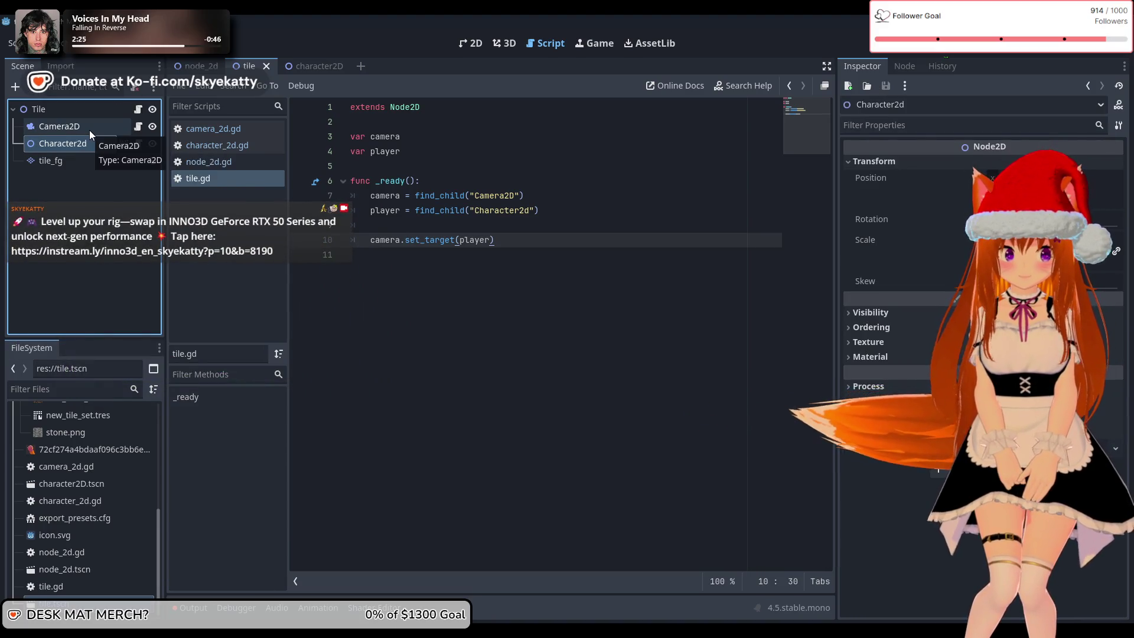
pyautogui.click(90, 130)
pyautogui.click(87, 148)
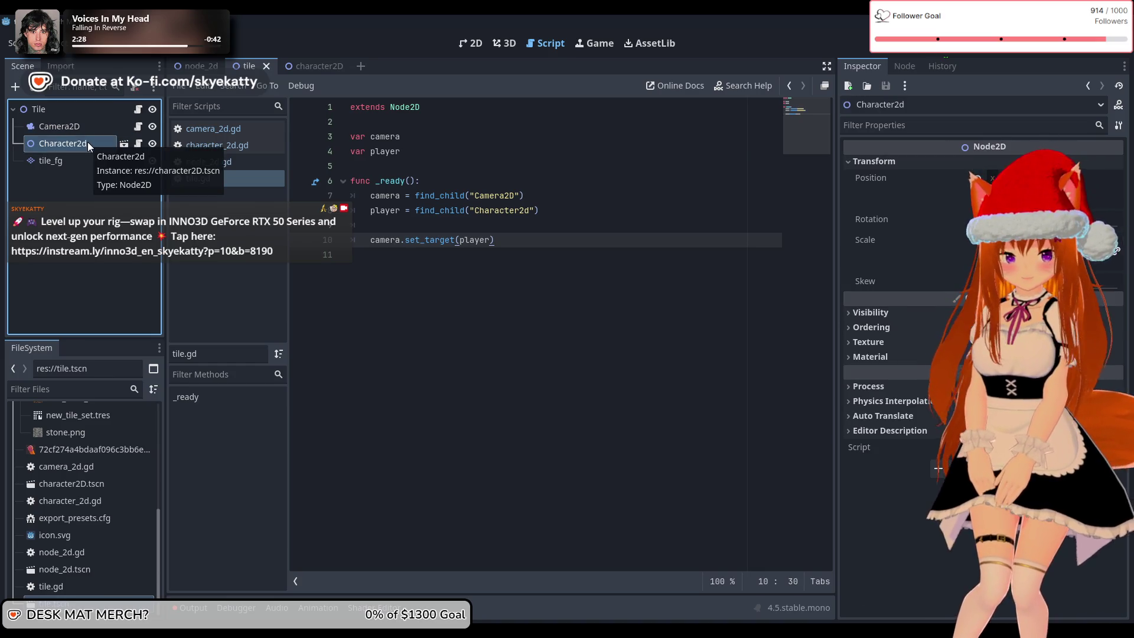
pyautogui.press('super')
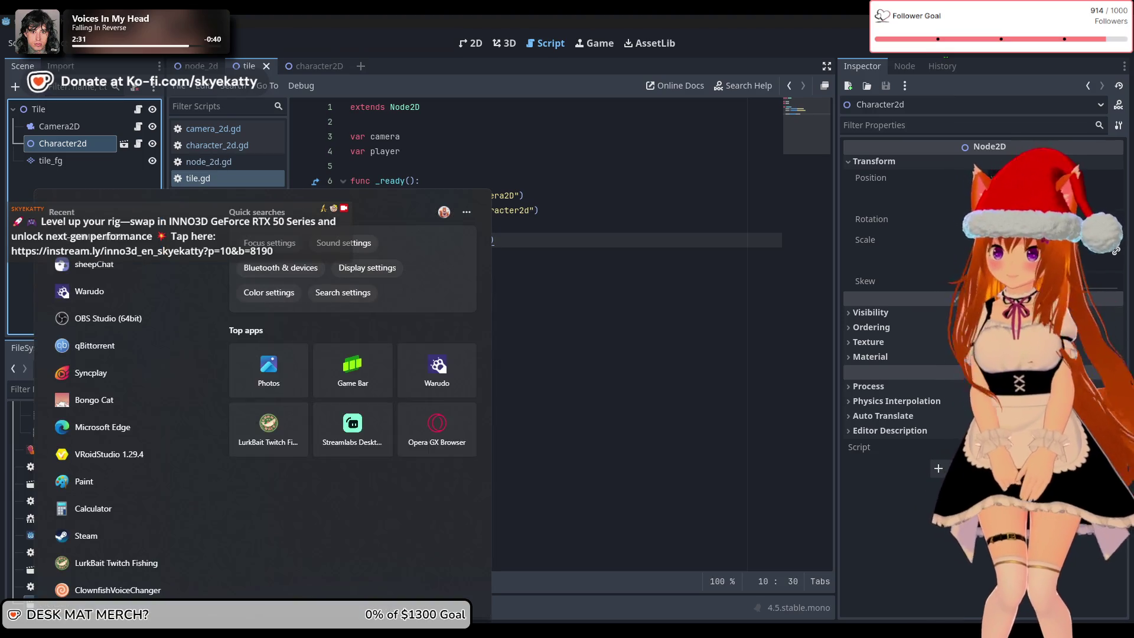
pyautogui.click(636, 555)
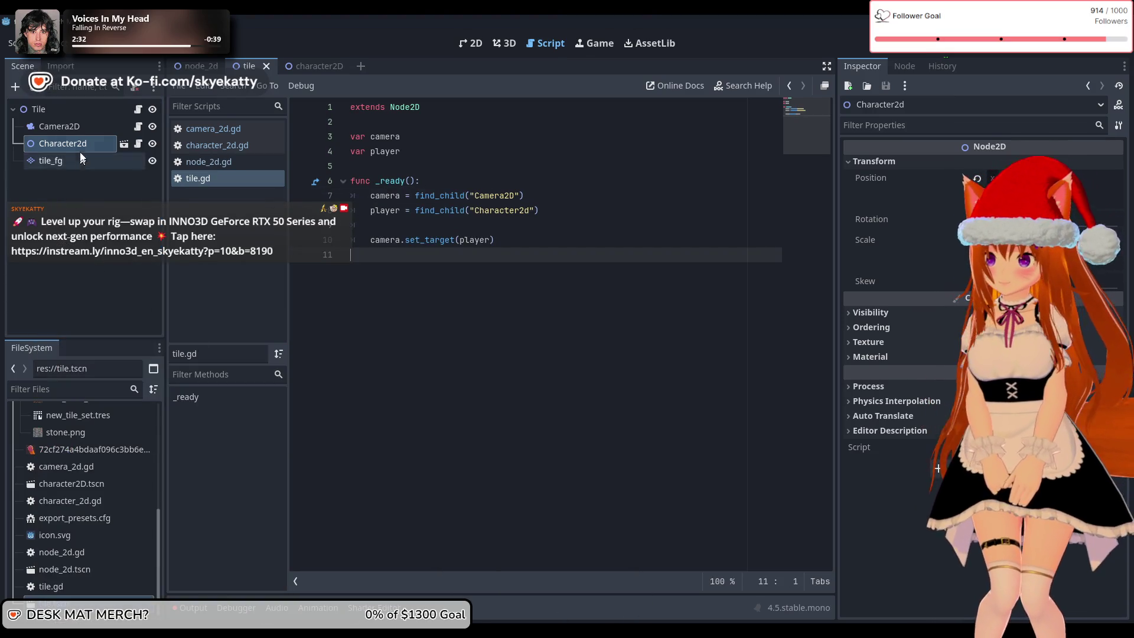
pyautogui.click(80, 123)
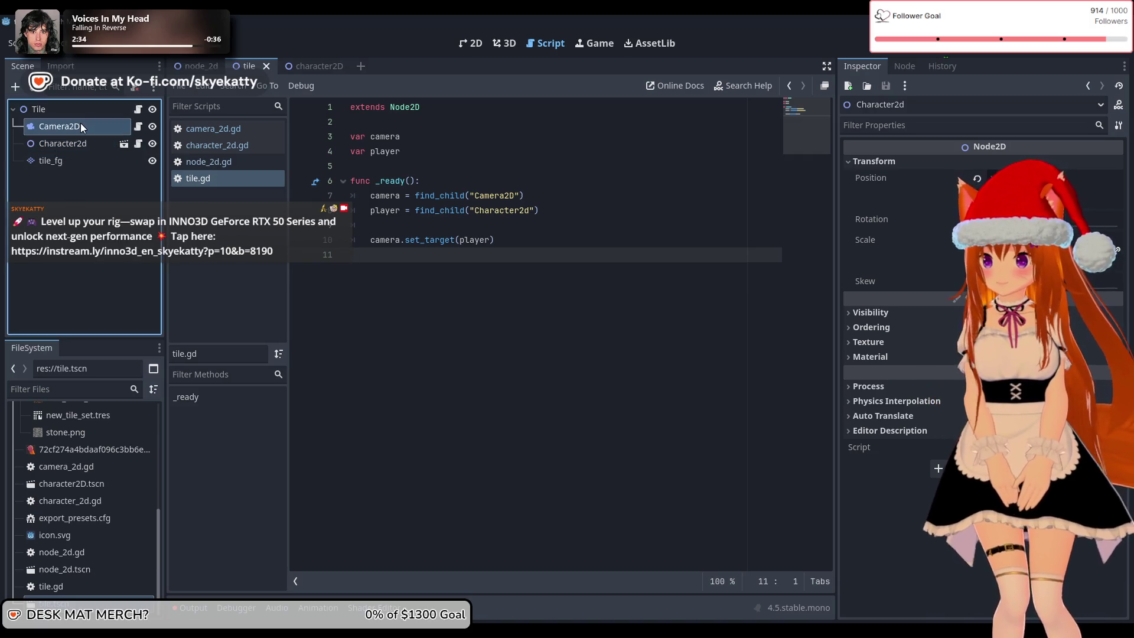
pyautogui.press('Up')
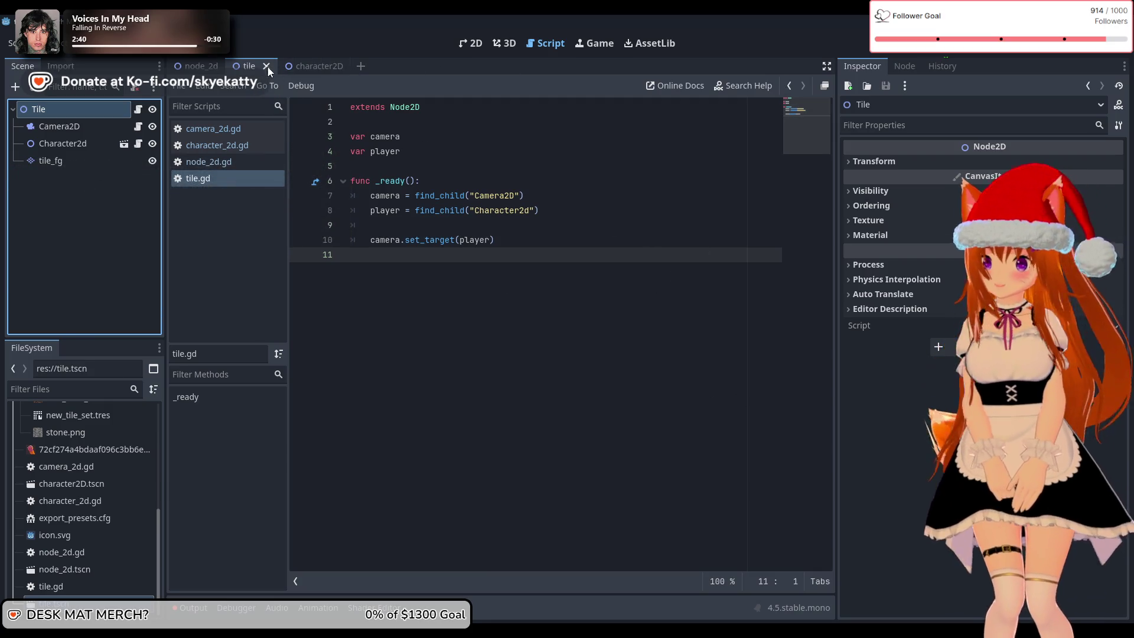
pyautogui.click(470, 43)
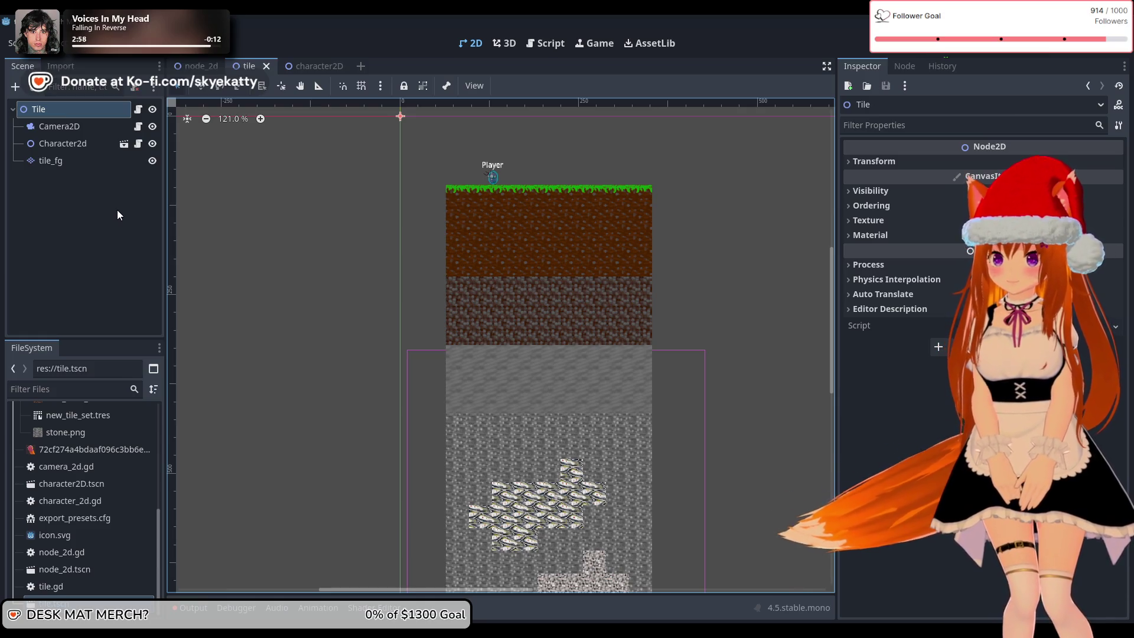
# Export the Windows build over the existing Twitch Miners.exe, then show the desktop
pyautogui.click(40, 43)
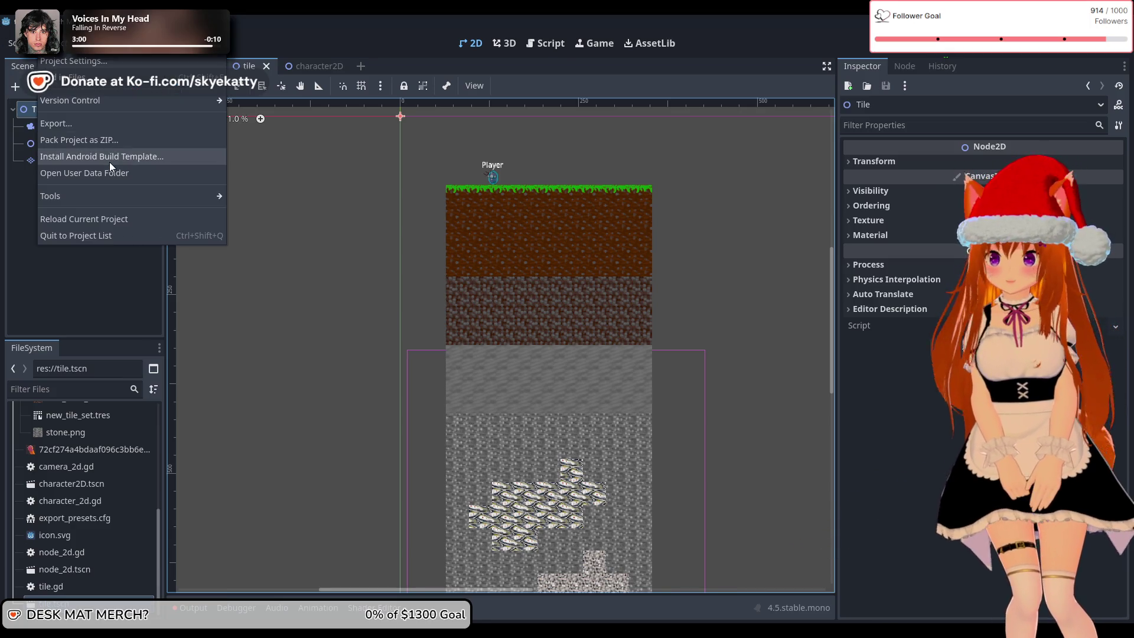
pyautogui.click(93, 129)
pyautogui.click(490, 412)
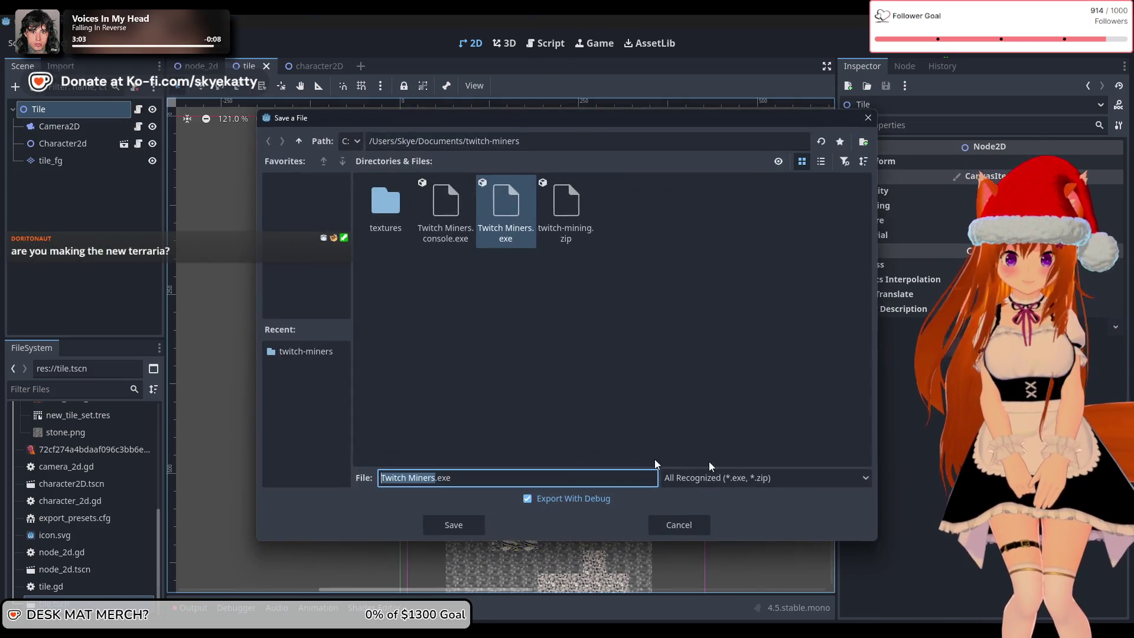
pyautogui.click(462, 523)
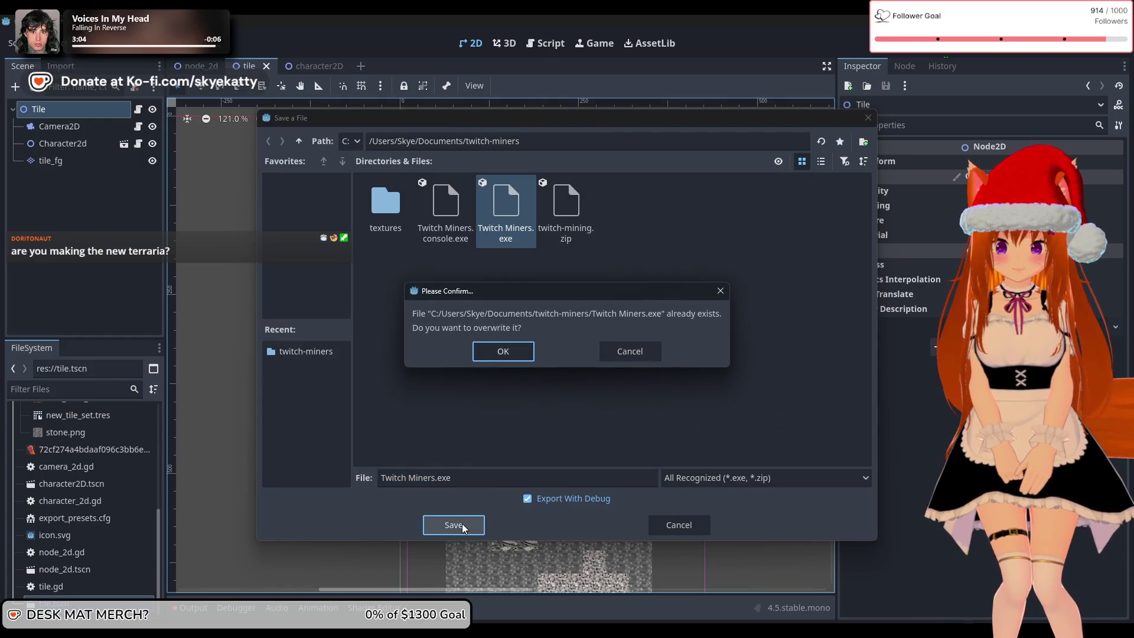
pyautogui.click(509, 354)
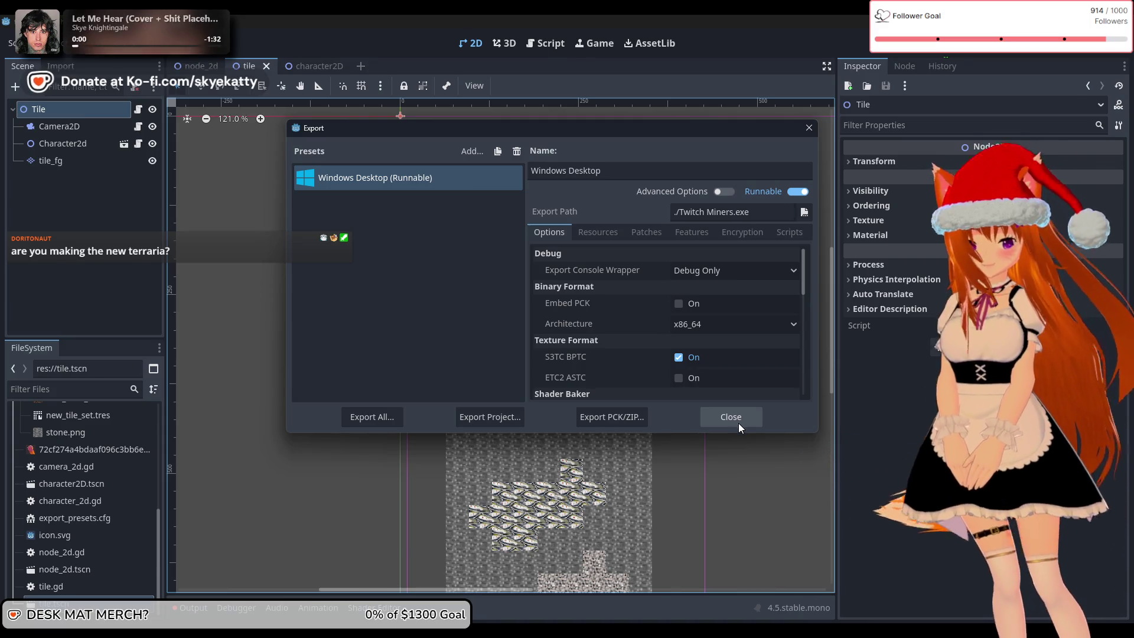
pyautogui.click(739, 423)
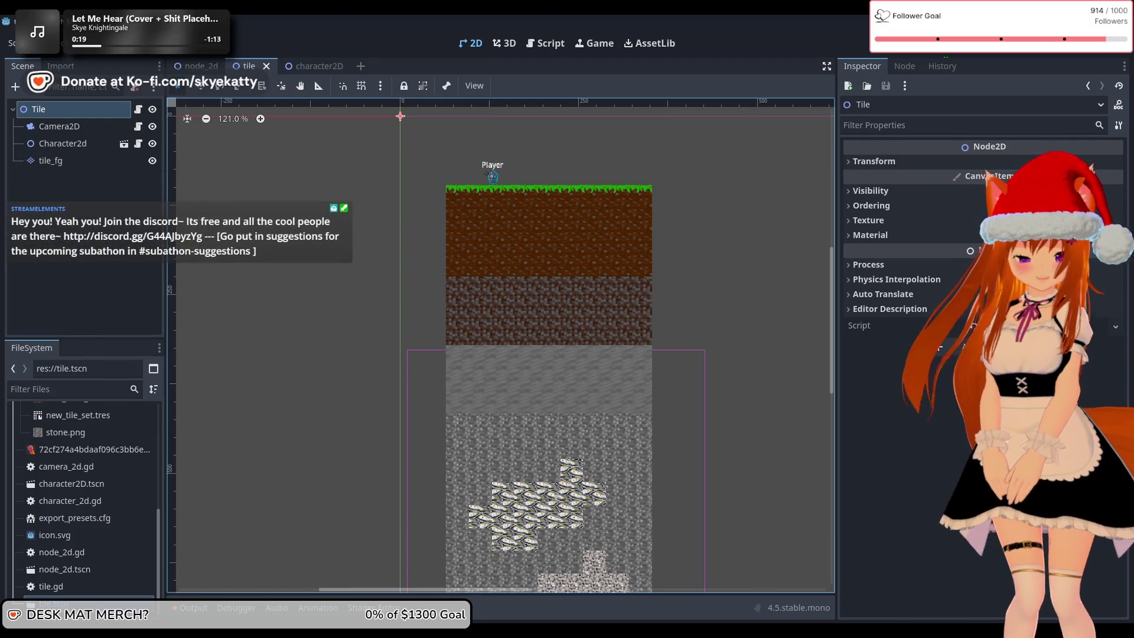
pyautogui.press('super+d')
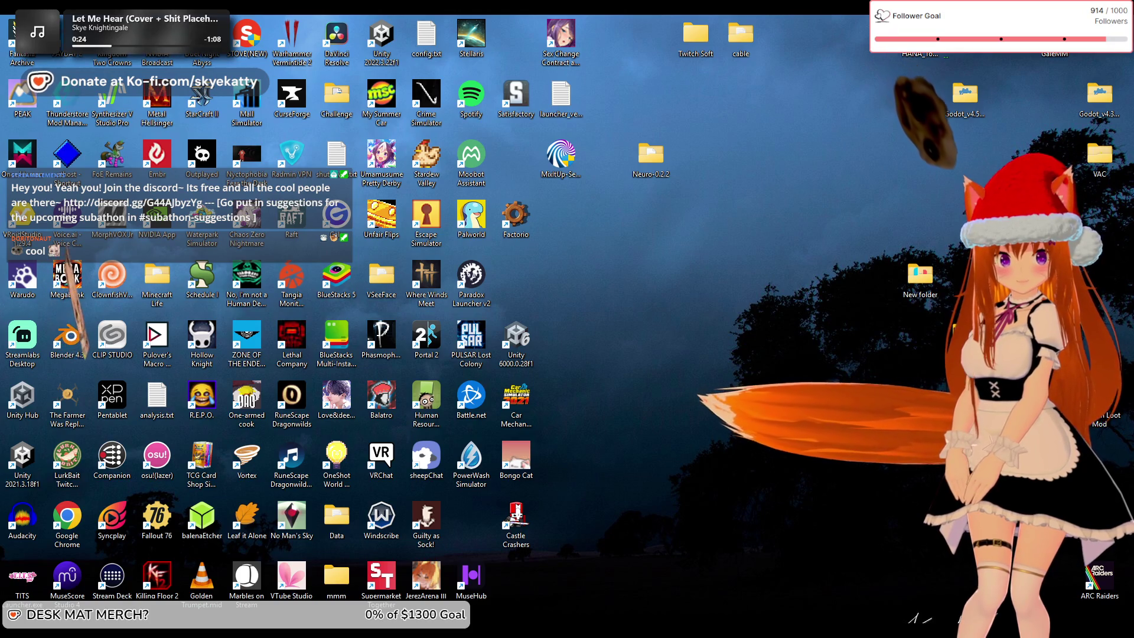
pyautogui.press('super+d')
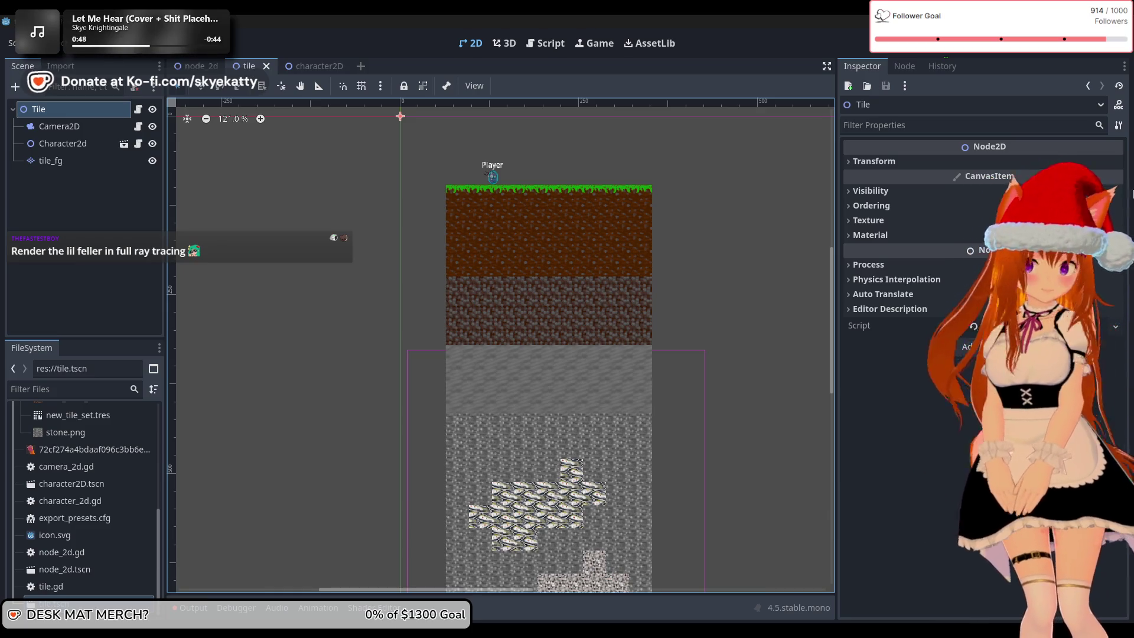
pyautogui.click(48, 43)
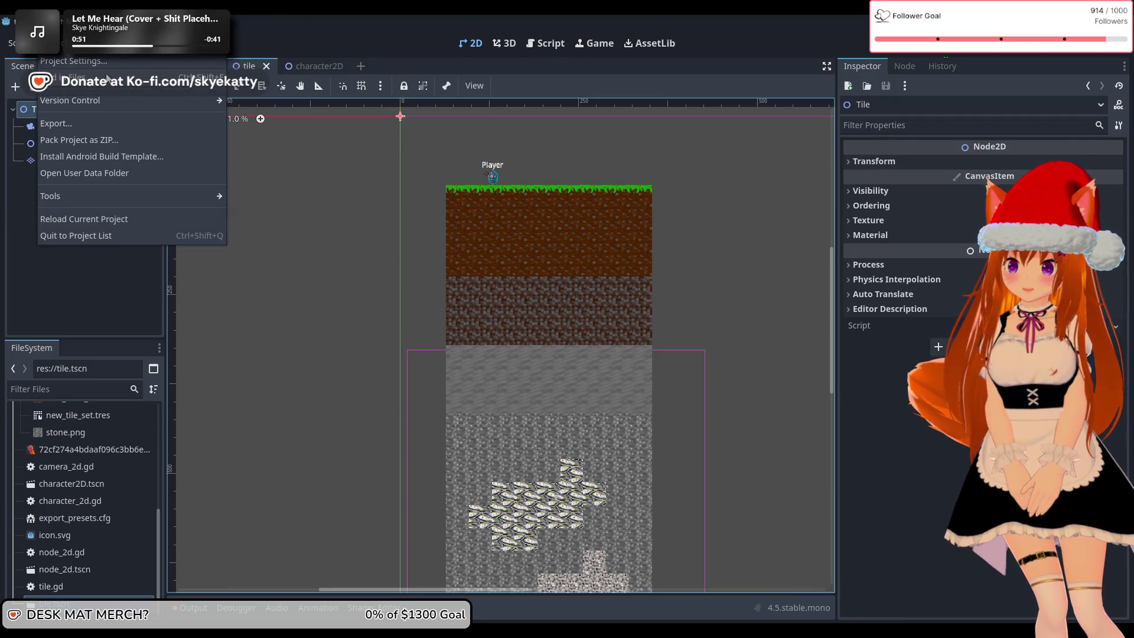
pyautogui.click(97, 122)
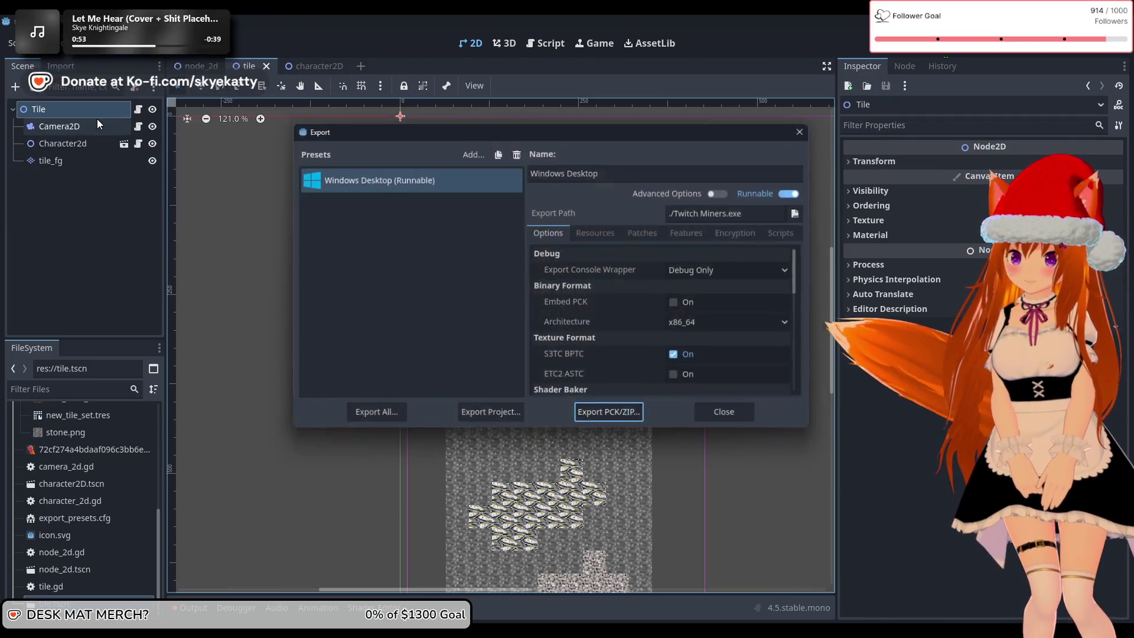
pyautogui.click(499, 414)
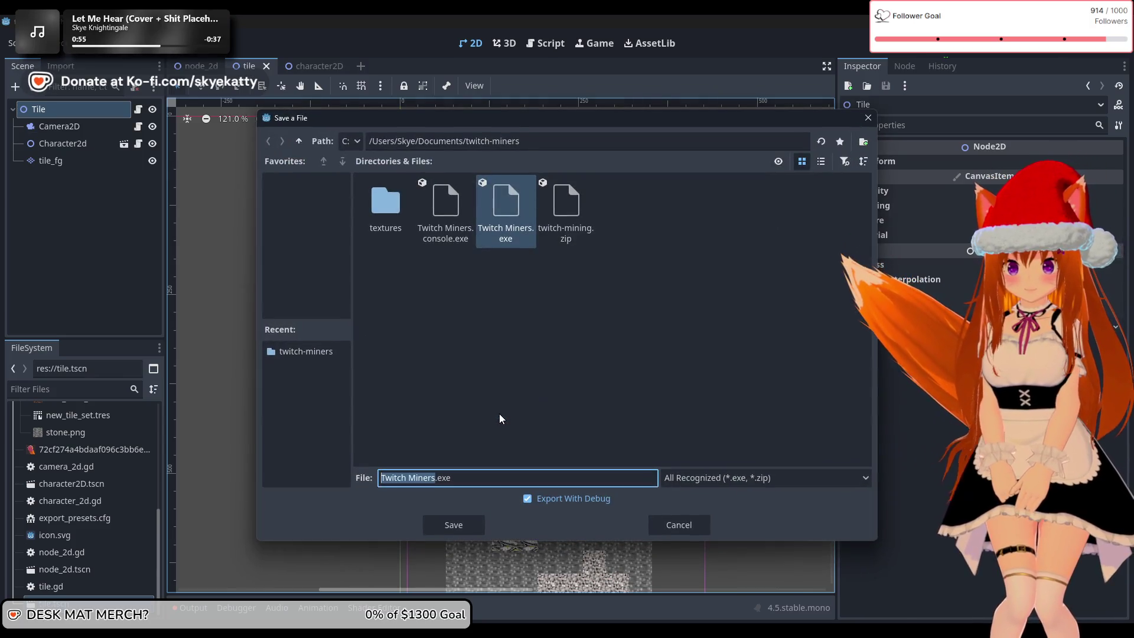
pyautogui.click(700, 531)
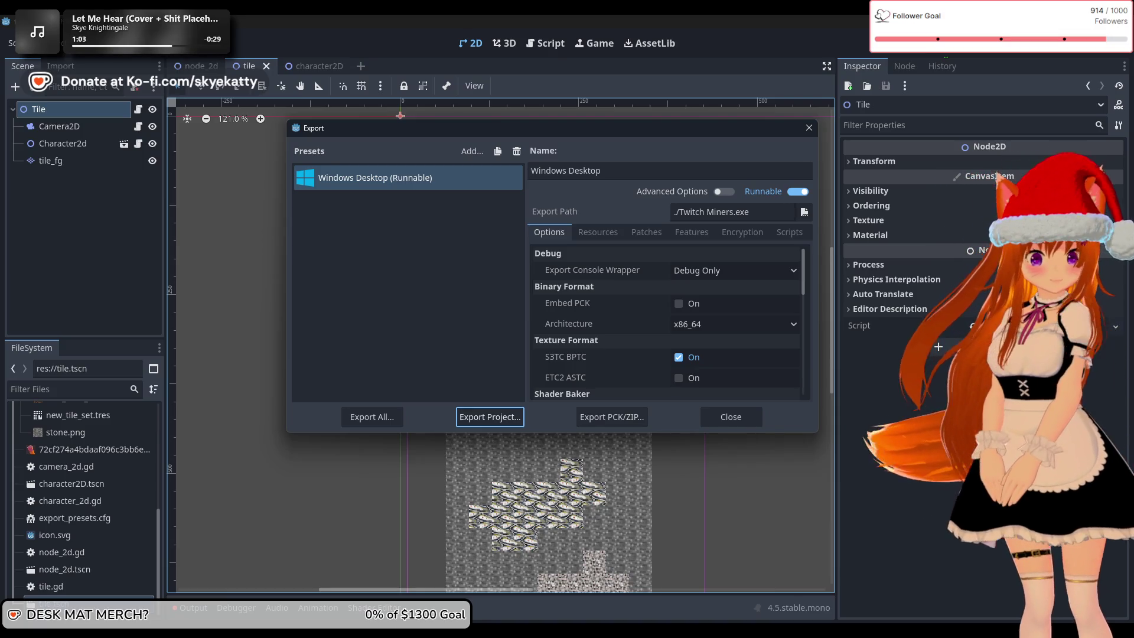
pyautogui.click(747, 417)
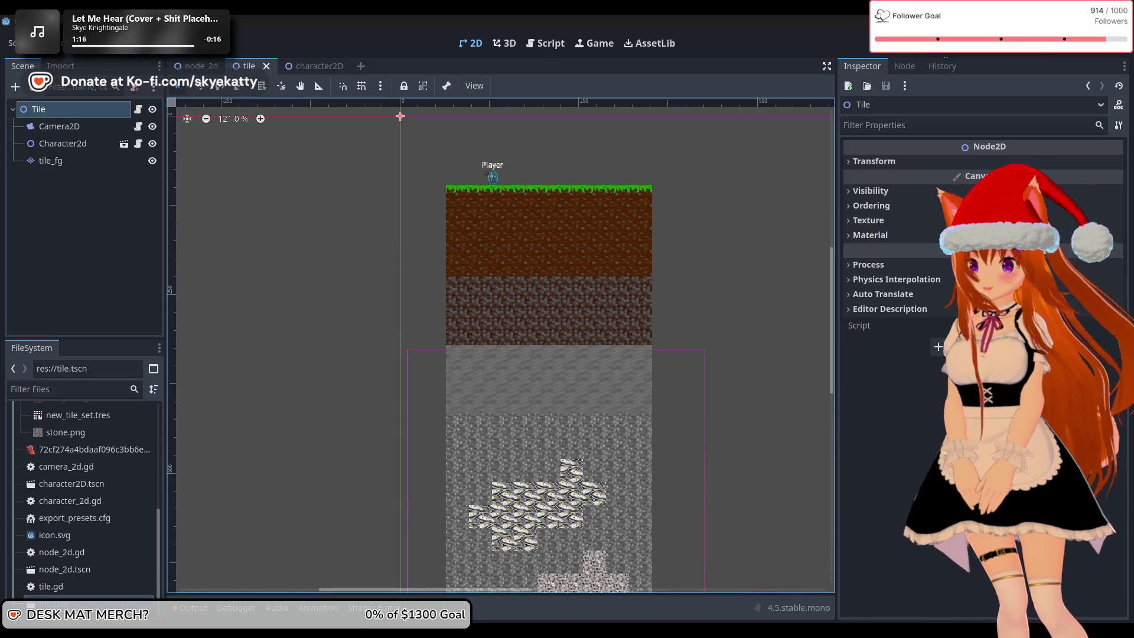
pyautogui.press('F5')
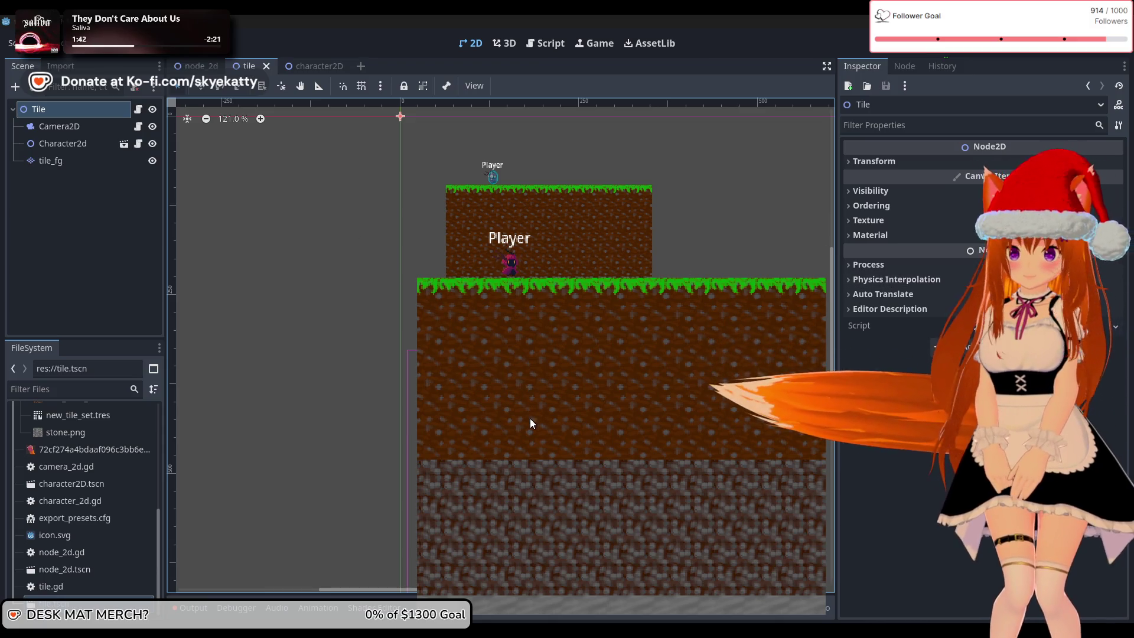
# Stop the play-test, returning the tile scene to just the terrain column
pyautogui.hotkey('ctrl', 'z')
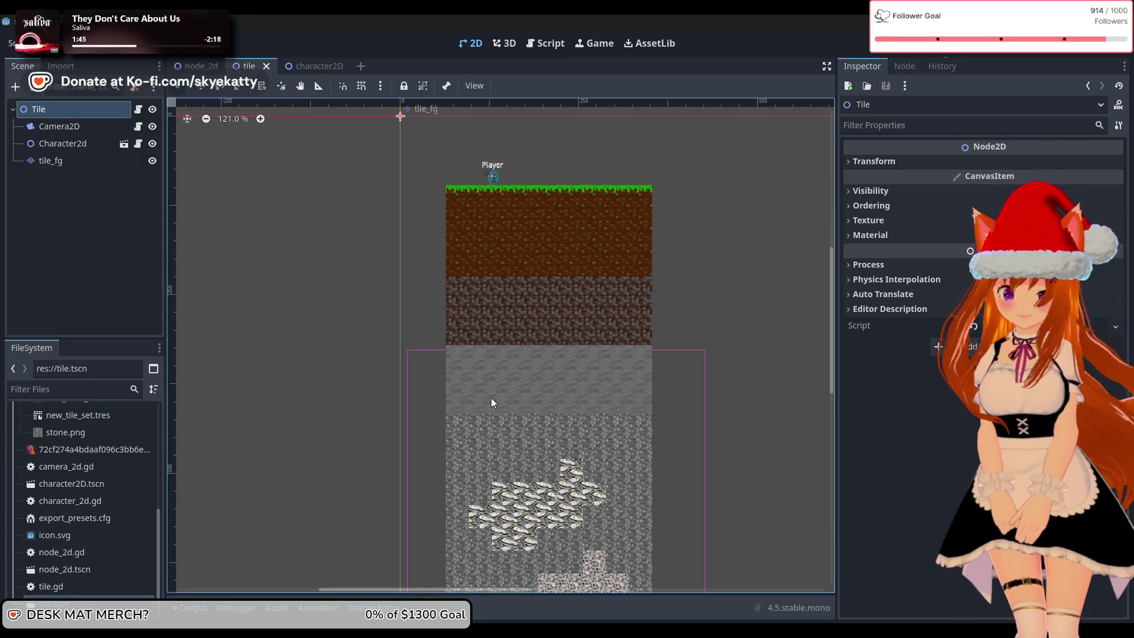
pyautogui.scroll(-3, 525, 353)
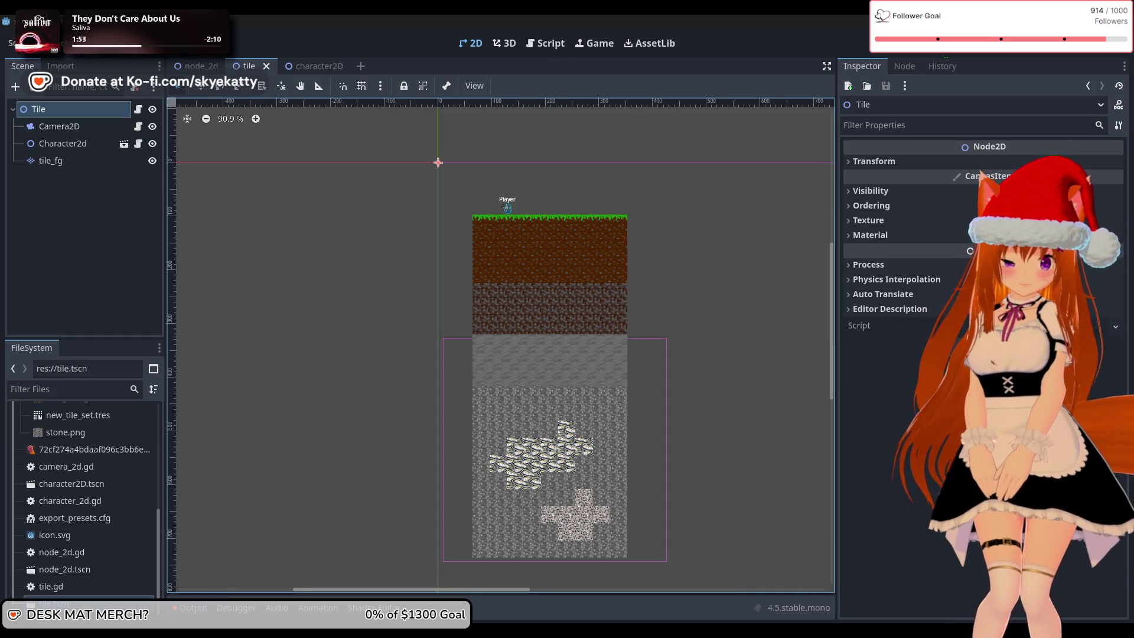
pyautogui.press('super+d')
pyautogui.press('super+d')
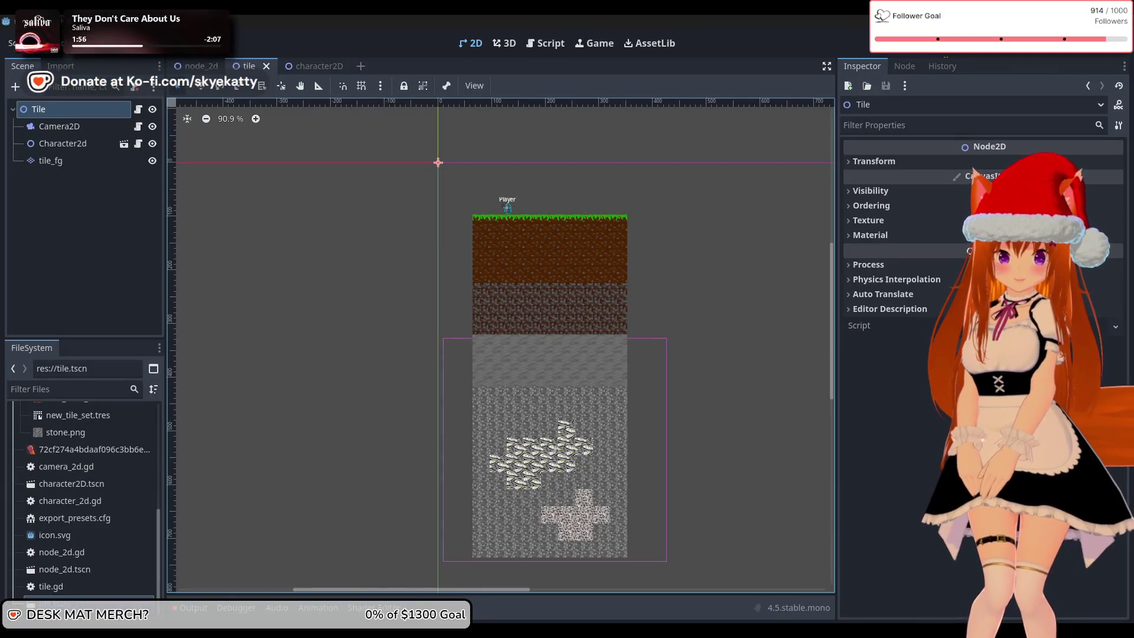
pyautogui.press('F6')
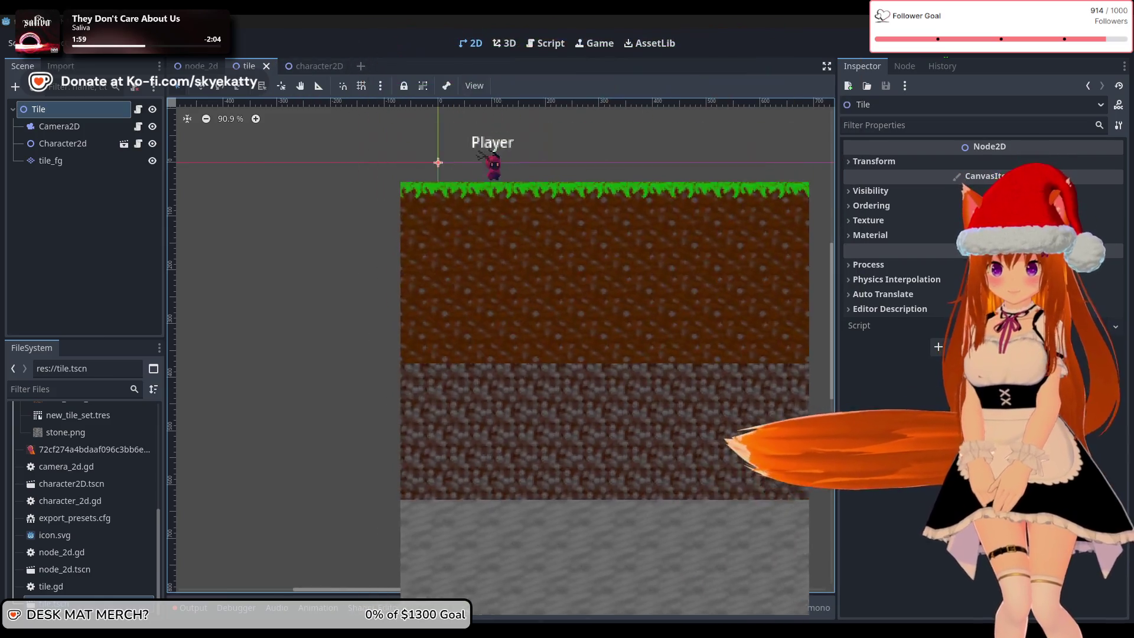
pyautogui.press('F8')
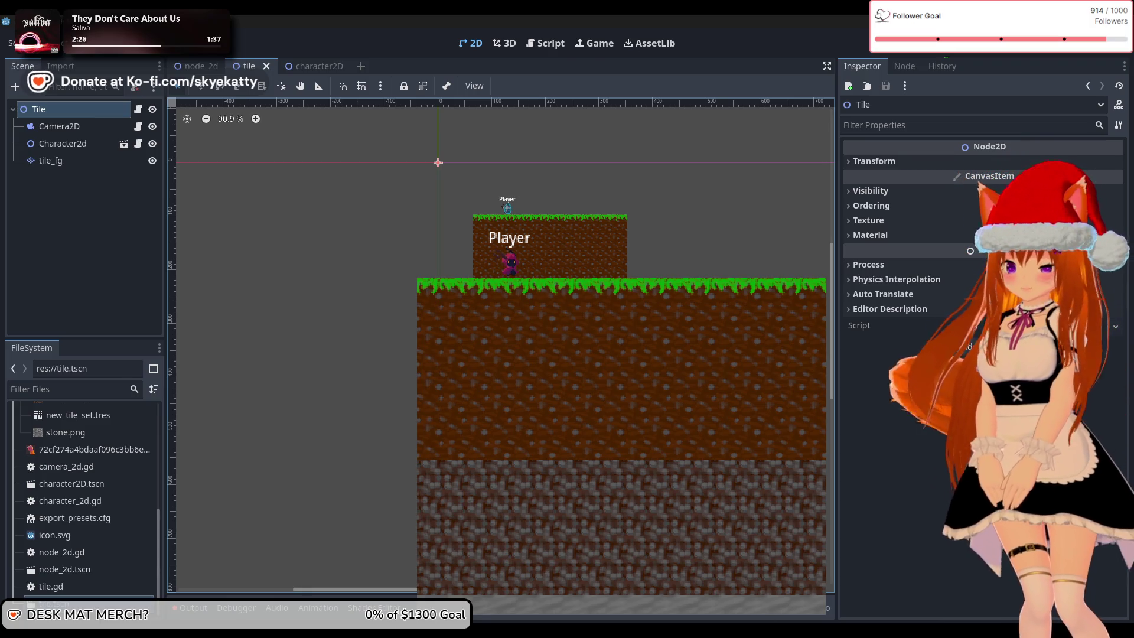
pyautogui.press('F5')
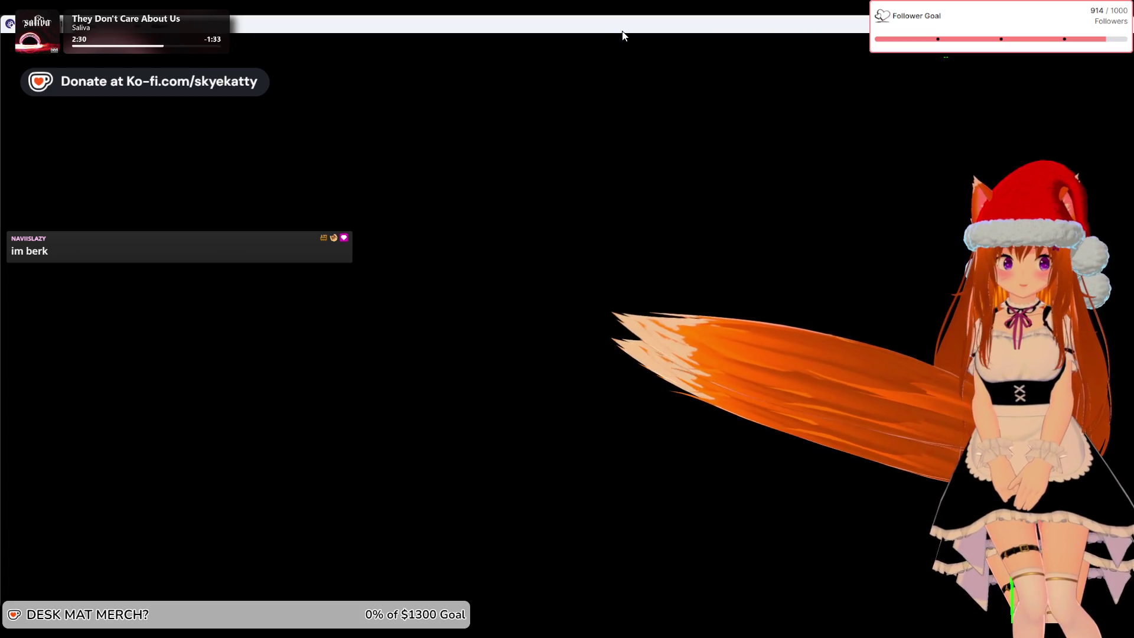
# Bring the Twitch Miners window forward to see the Player on the grass, then return to Godot
pyautogui.moveTo(623, 36); pyautogui.dragTo(624, 38)
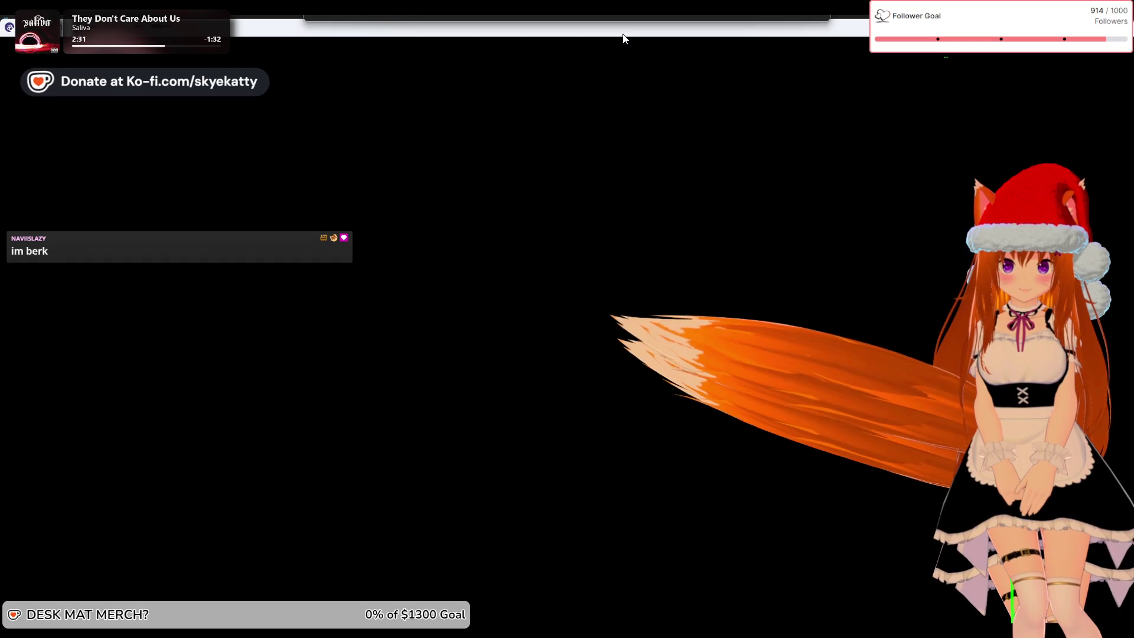
pyautogui.moveTo(645, 631)
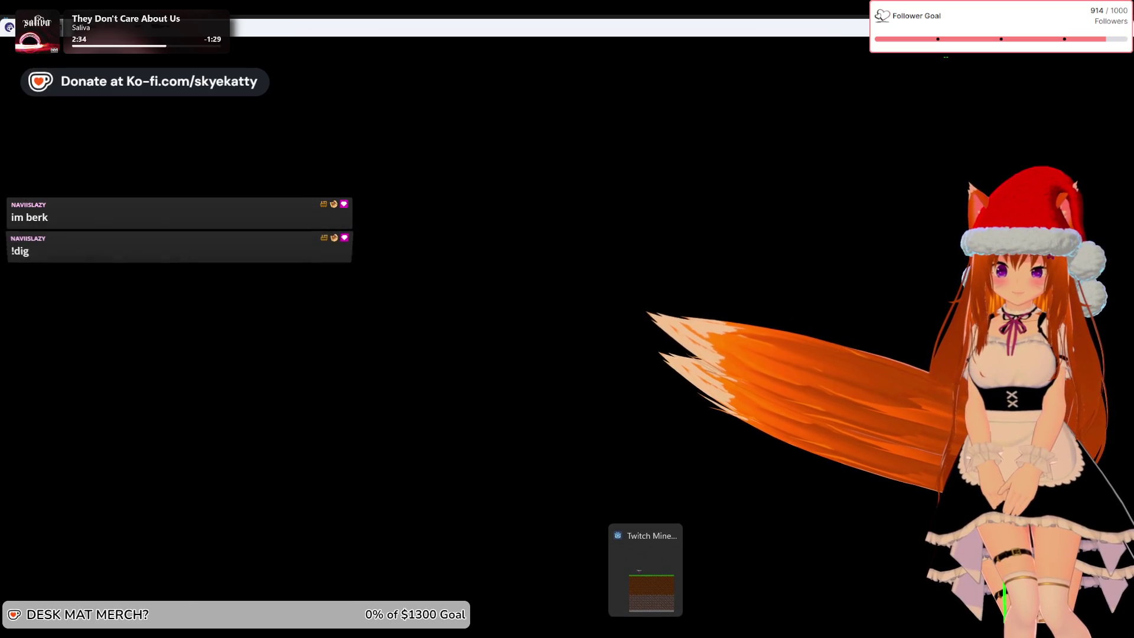
pyautogui.click(646, 570)
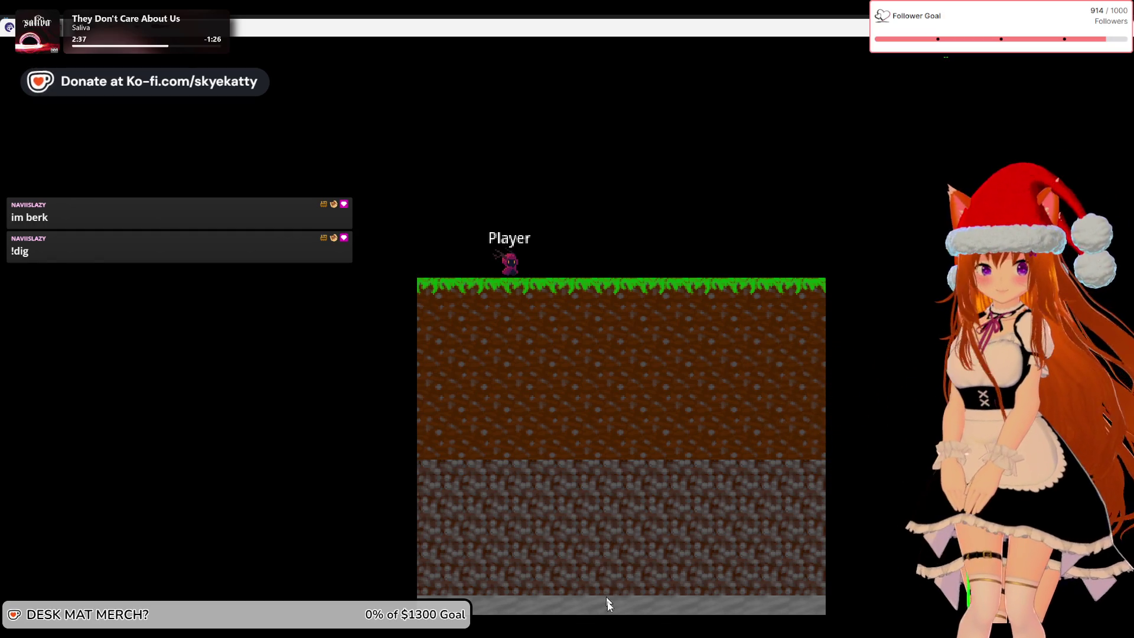
pyautogui.hotkey('alt', 'Tab')
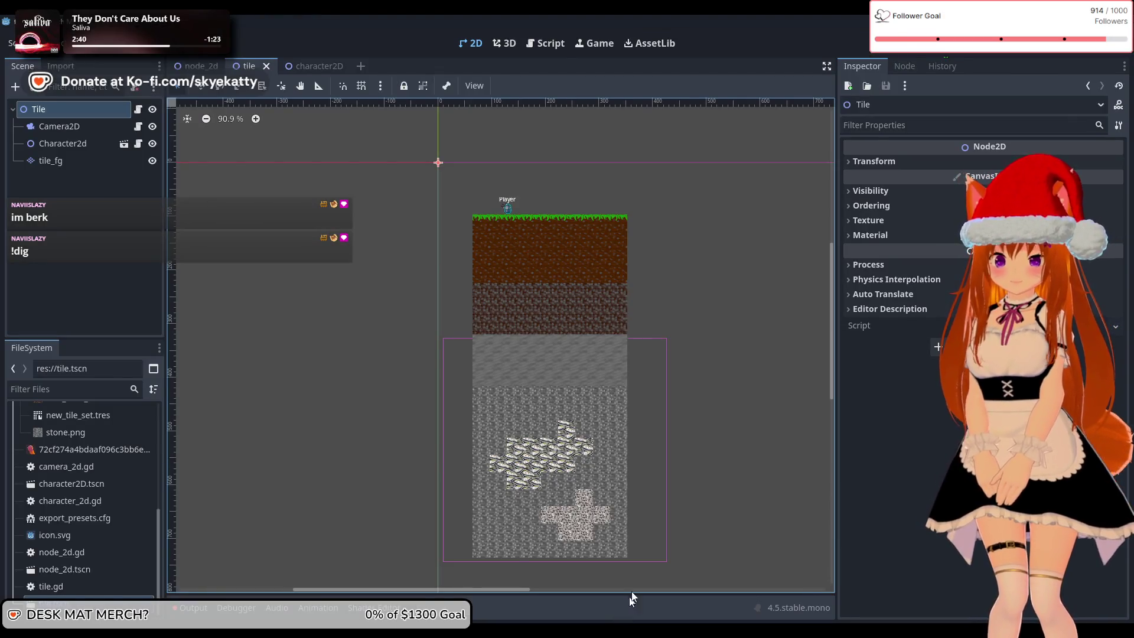
pyautogui.click(597, 520)
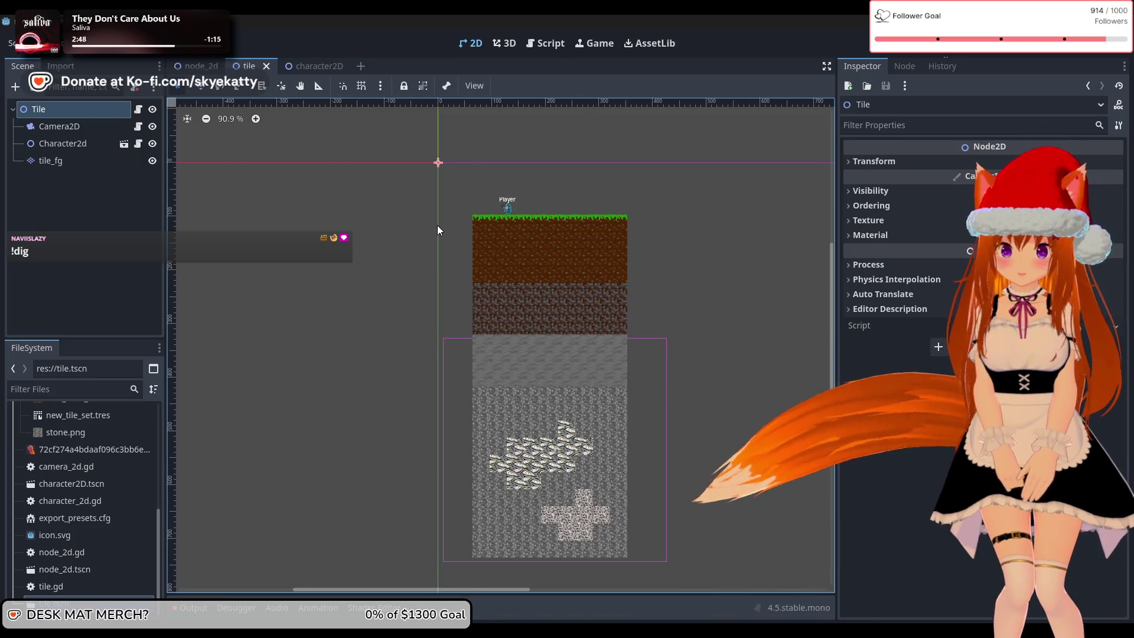
pyautogui.scroll(8, 507, 168)
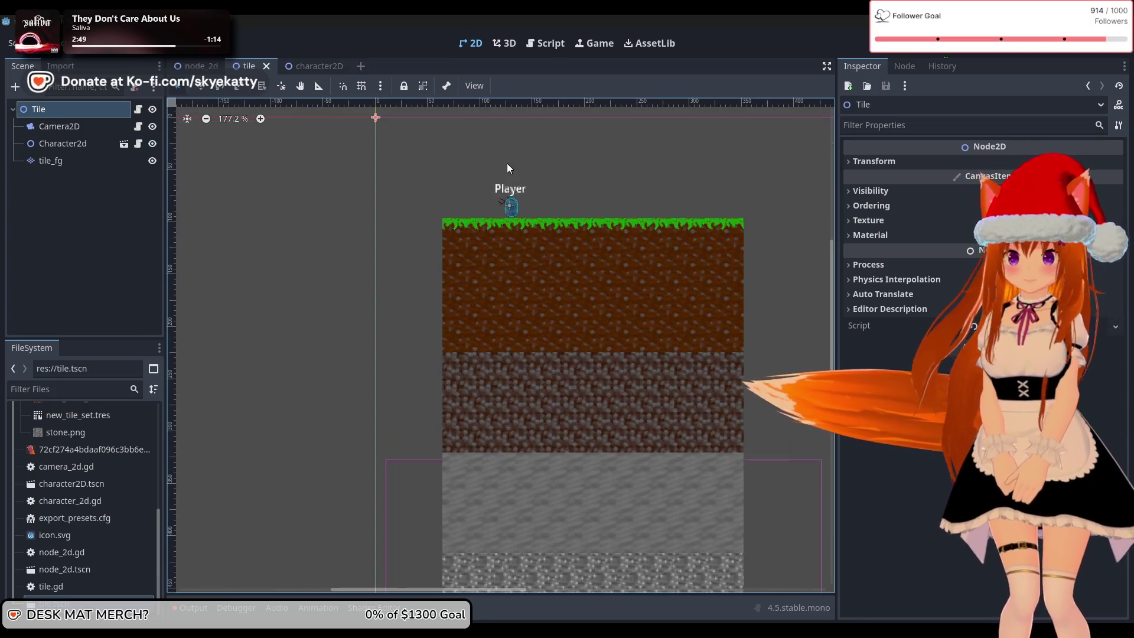
pyautogui.scroll(2, 506, 172)
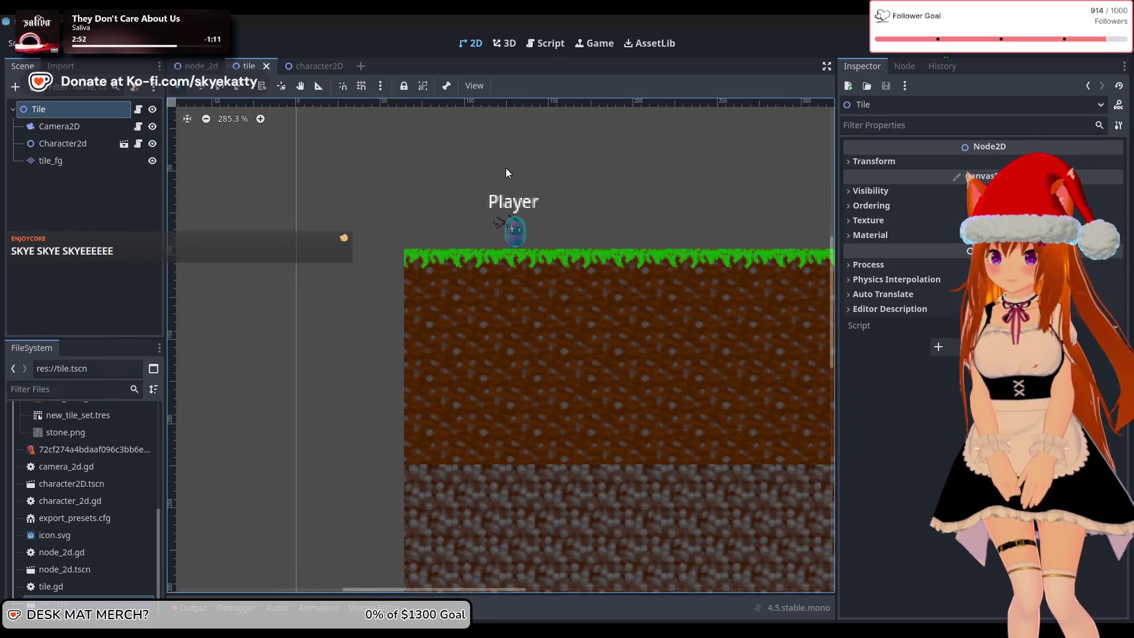
pyautogui.scroll(-3, 506, 172)
pyautogui.scroll(-1, 506, 171)
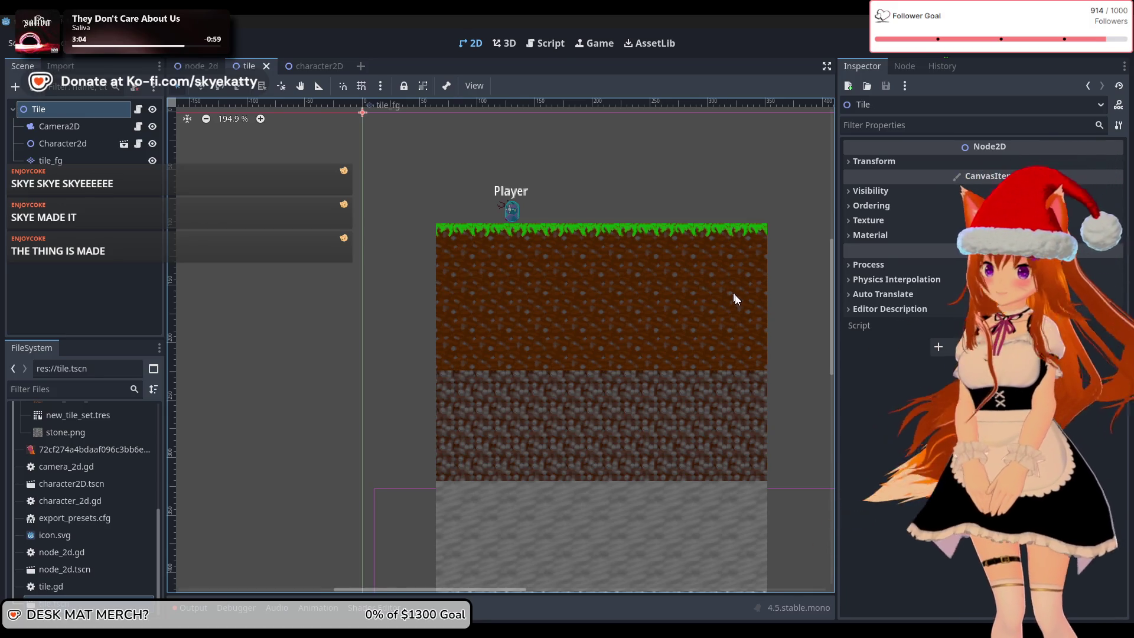
pyautogui.scroll(-4, 732, 295)
pyautogui.scroll(2, 791, 342)
pyautogui.moveTo(827, 309)
pyautogui.mouseDown()
pyautogui.moveTo(834, 371)
pyautogui.moveTo(824, 295)
pyautogui.mouseUp()
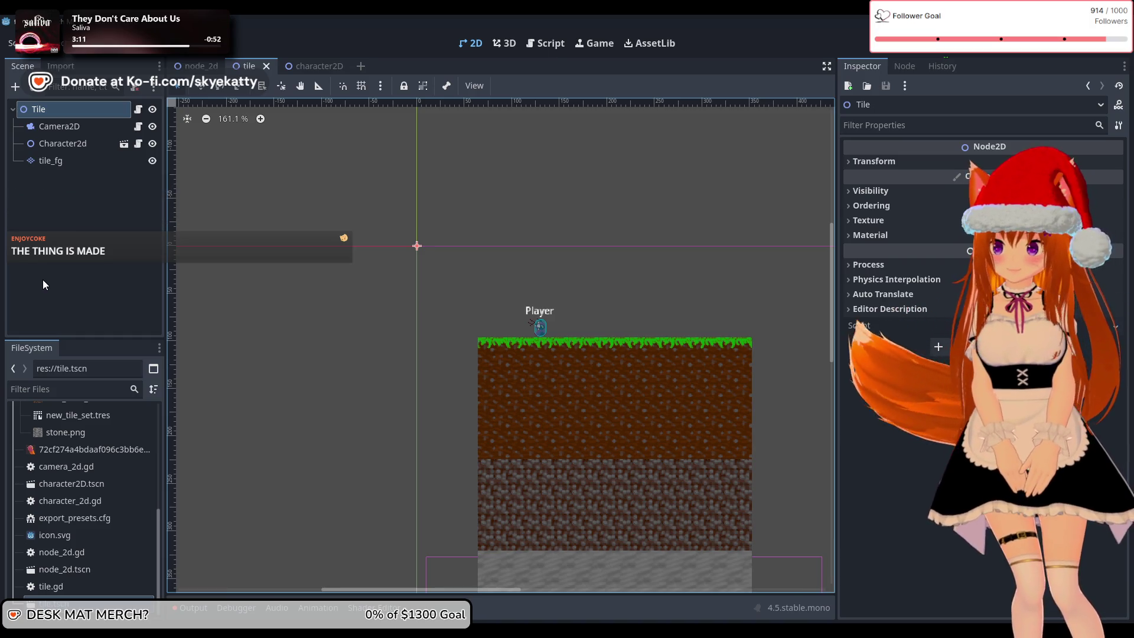
pyautogui.scroll(-10, 473, 381)
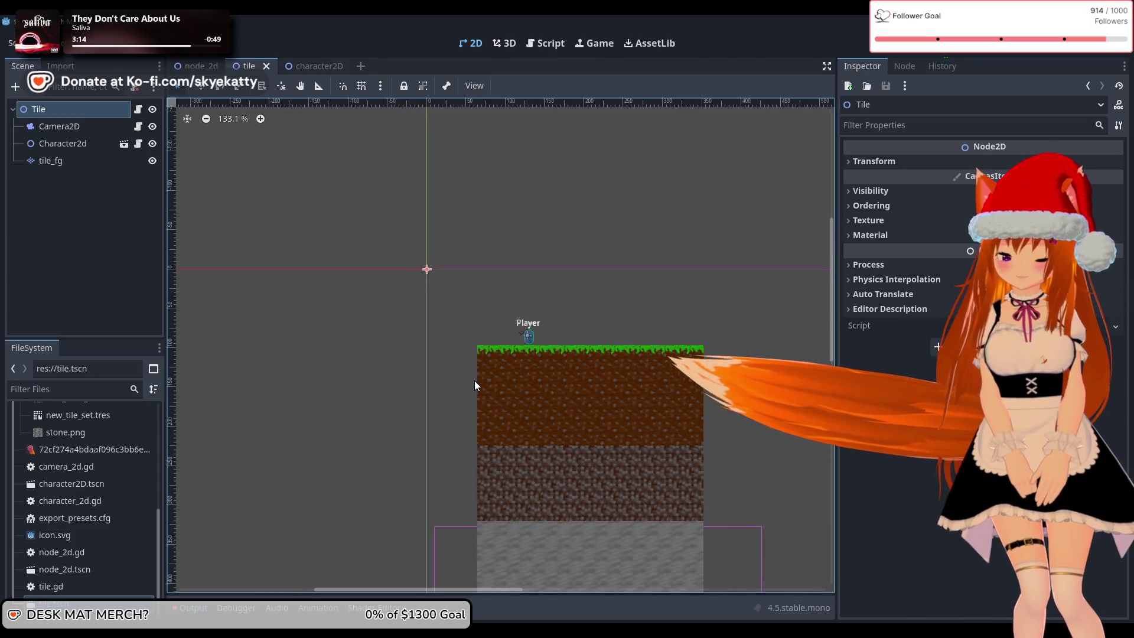
pyautogui.scroll(4, 559, 512)
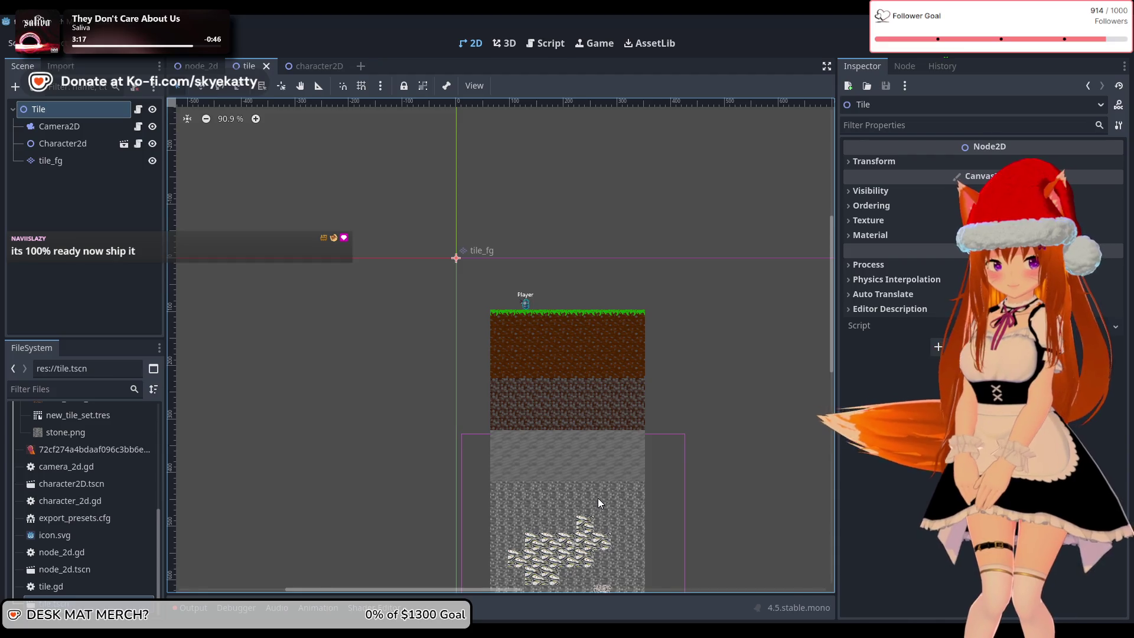
# Select tile_fg to bring up its MinableAtlas.png tile palette for painting
pyautogui.scroll(4, 597, 498)
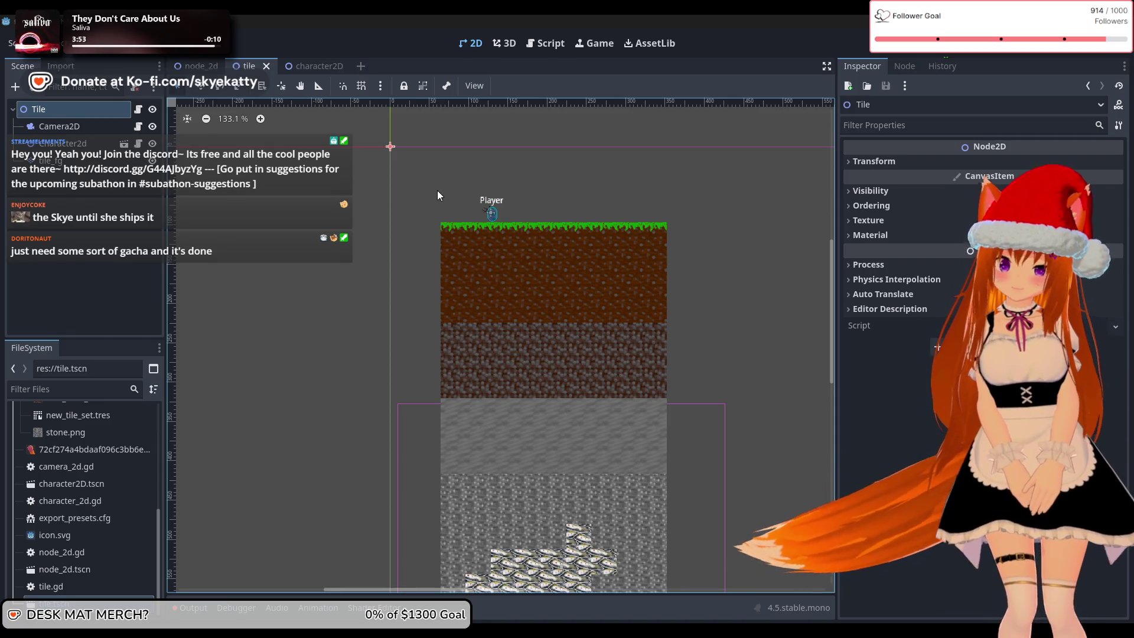
pyautogui.scroll(2, 467, 272)
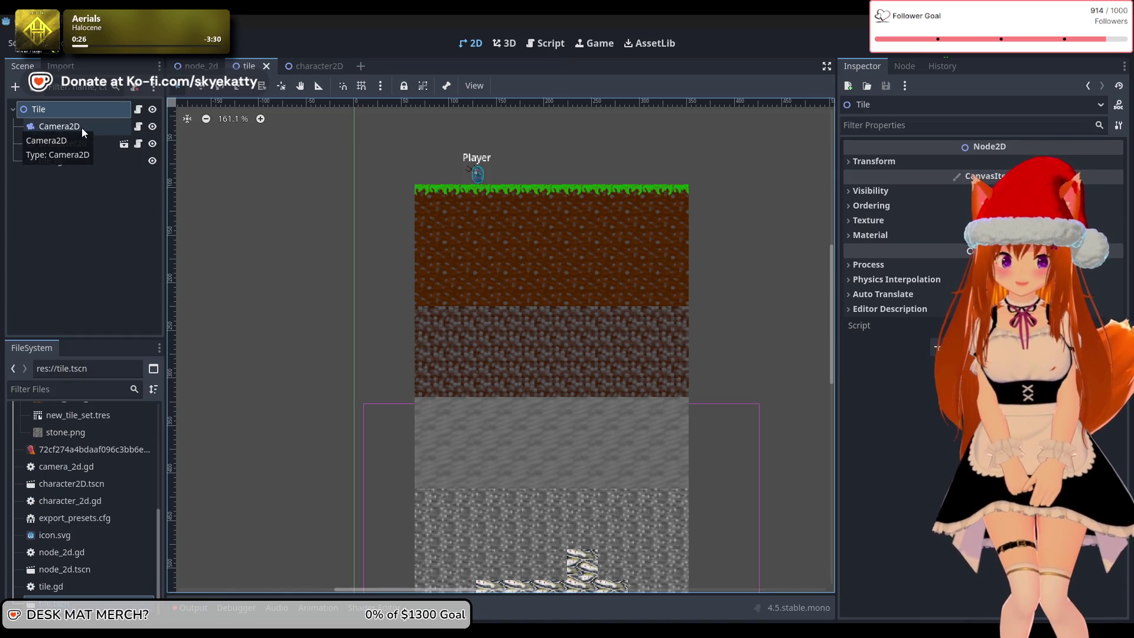
pyautogui.scroll(-1, 668, 264)
pyautogui.scroll(-2, 668, 260)
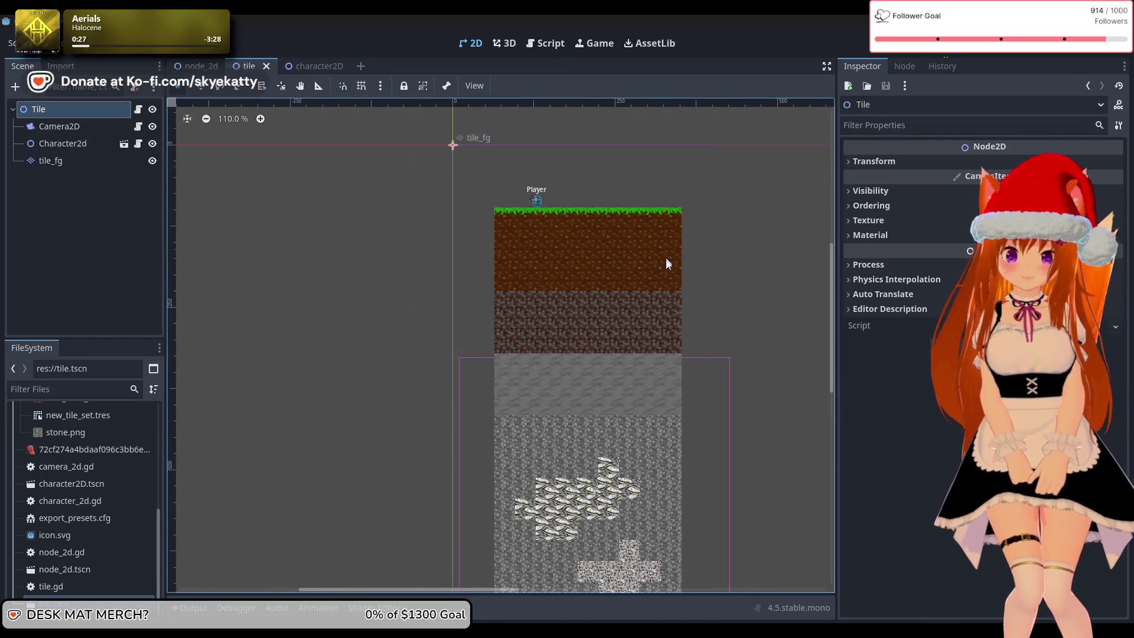
pyautogui.scroll(-1, 665, 257)
pyautogui.scroll(2, 730, 249)
pyautogui.scroll(2, 753, 243)
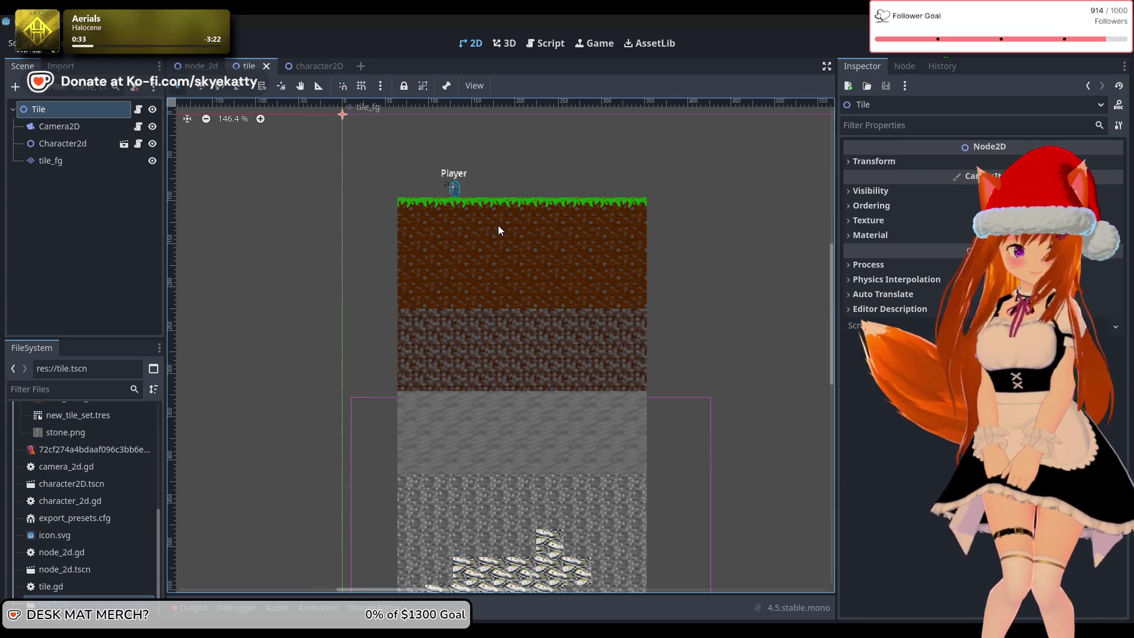
pyautogui.click(46, 167)
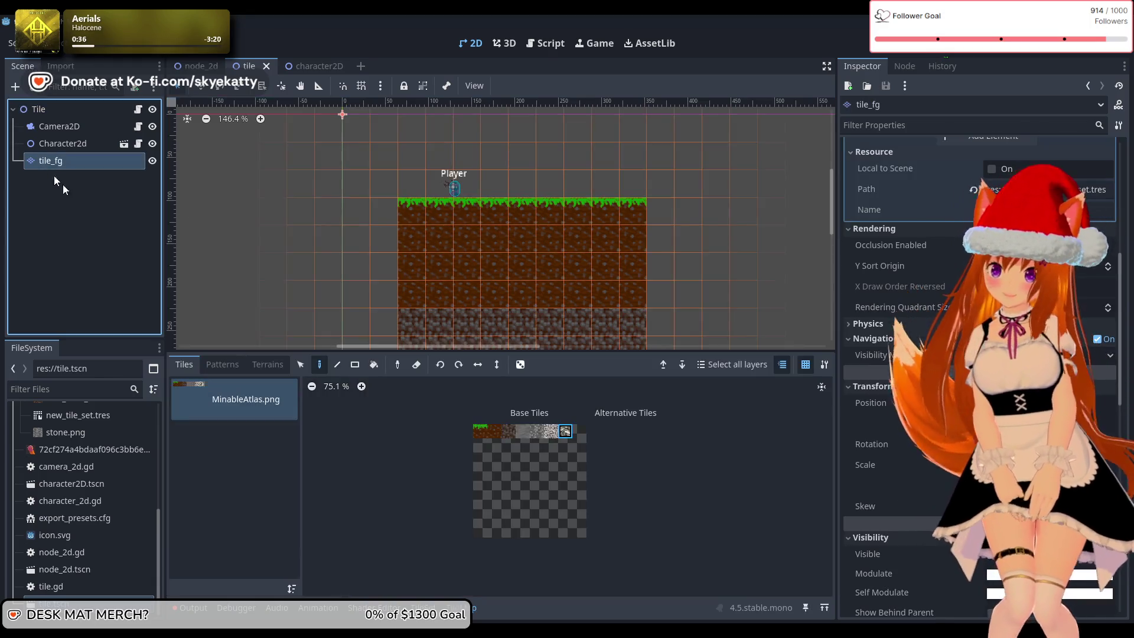
pyautogui.scroll(-7, 545, 259)
pyautogui.scroll(-1, 547, 257)
pyautogui.scroll(1, 558, 310)
pyautogui.scroll(3, 557, 310)
pyautogui.scroll(2, 557, 307)
pyautogui.scroll(-3, 556, 300)
pyautogui.scroll(2, 555, 296)
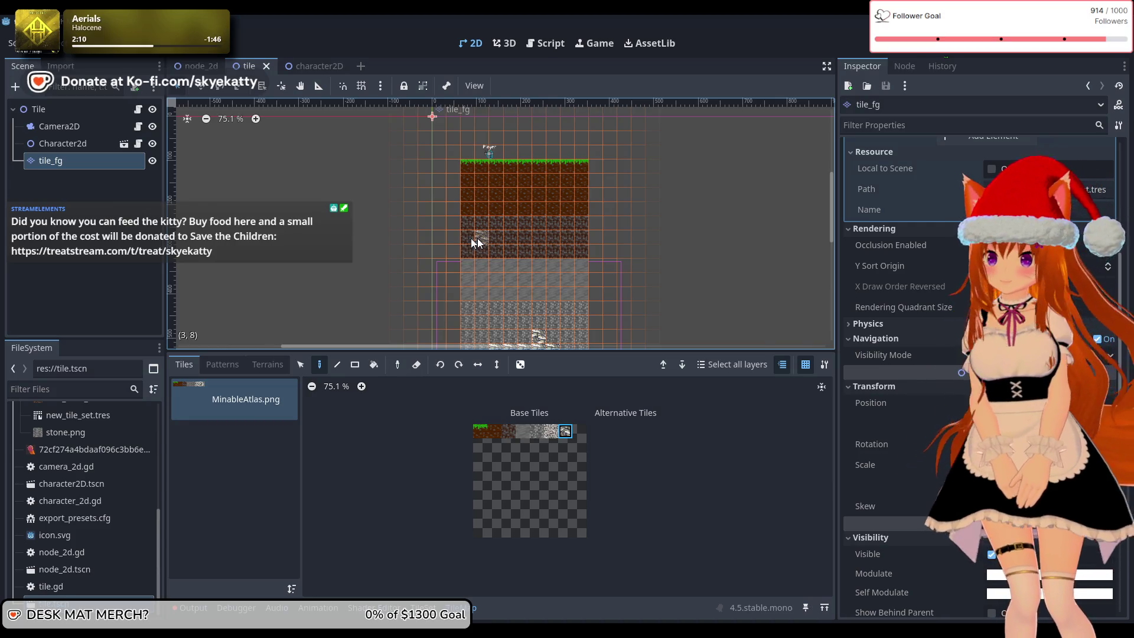
pyautogui.scroll(-1, 455, 195)
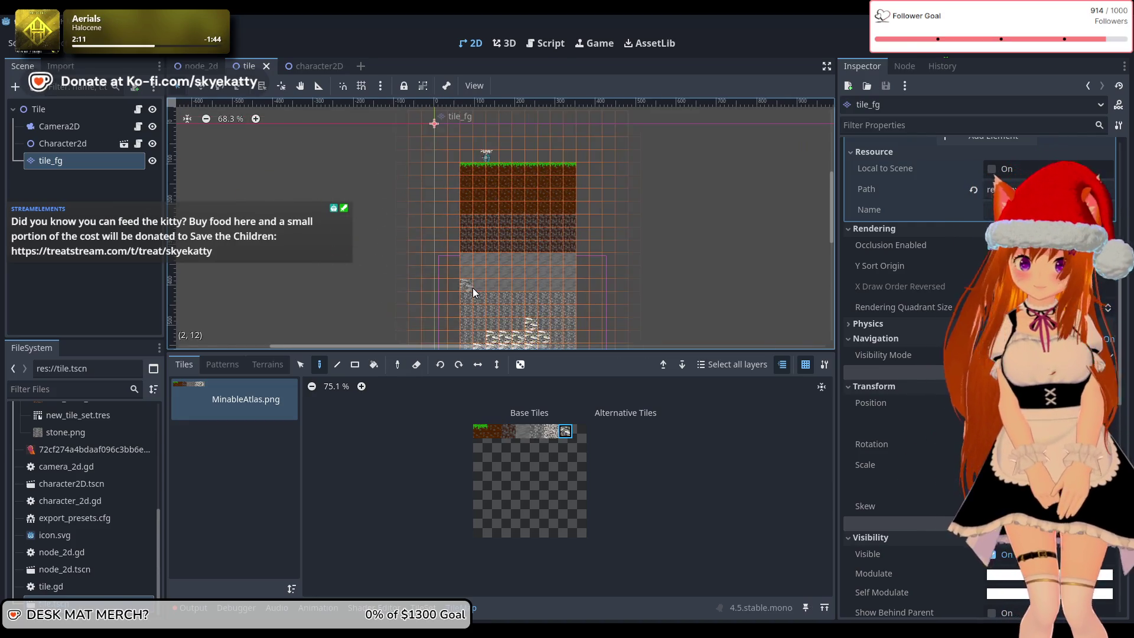
pyautogui.scroll(-5, 473, 288)
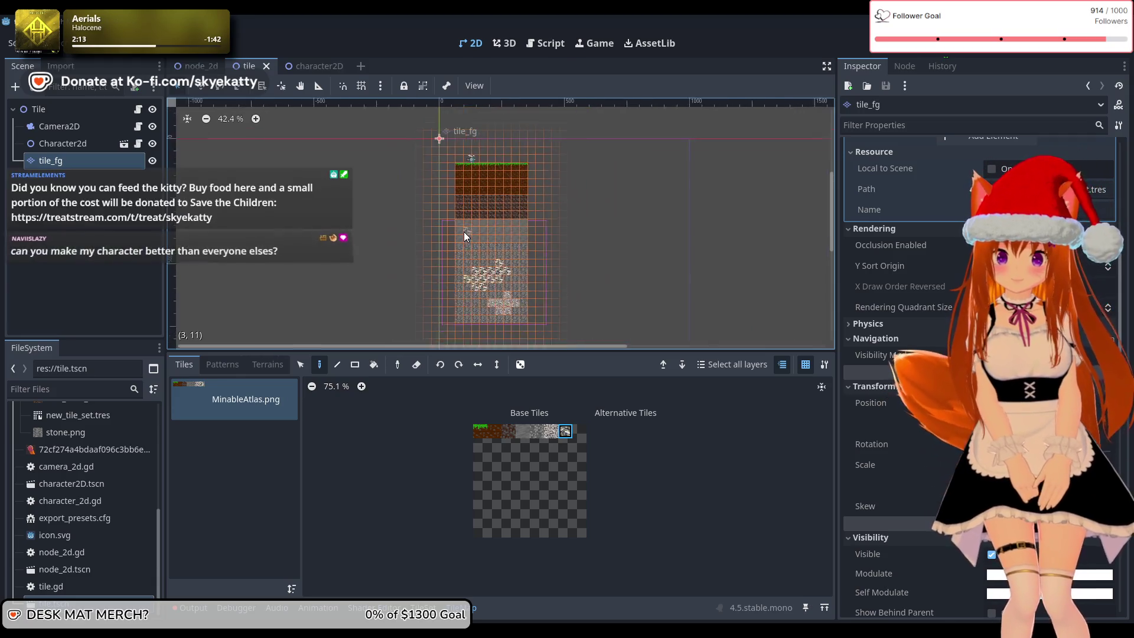
pyautogui.scroll(-3, 463, 232)
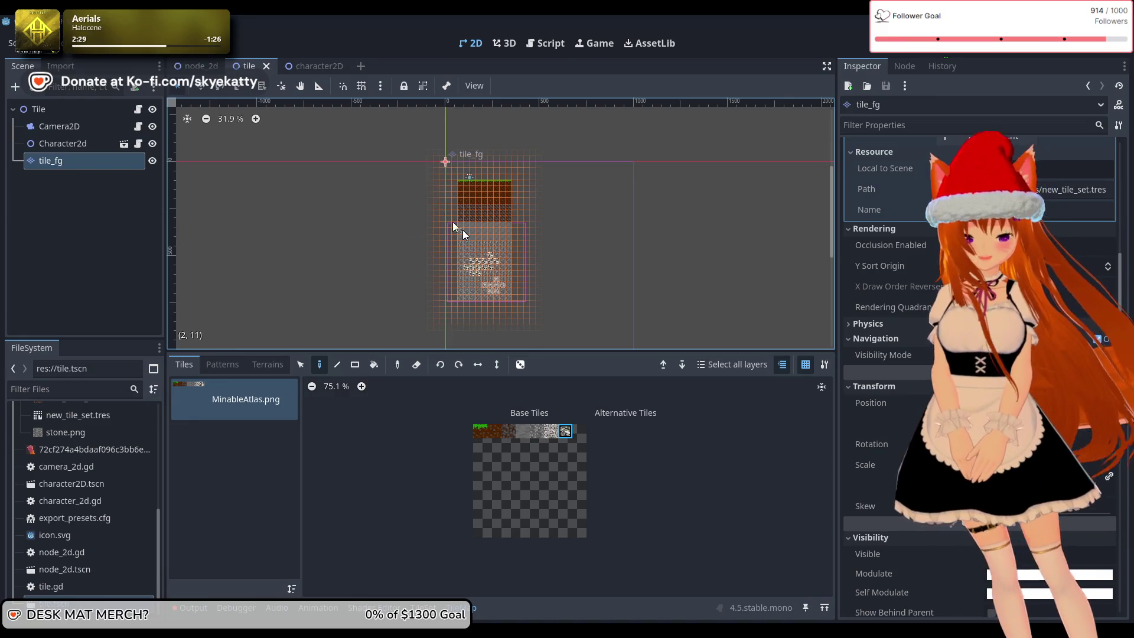
pyautogui.scroll(6, 498, 226)
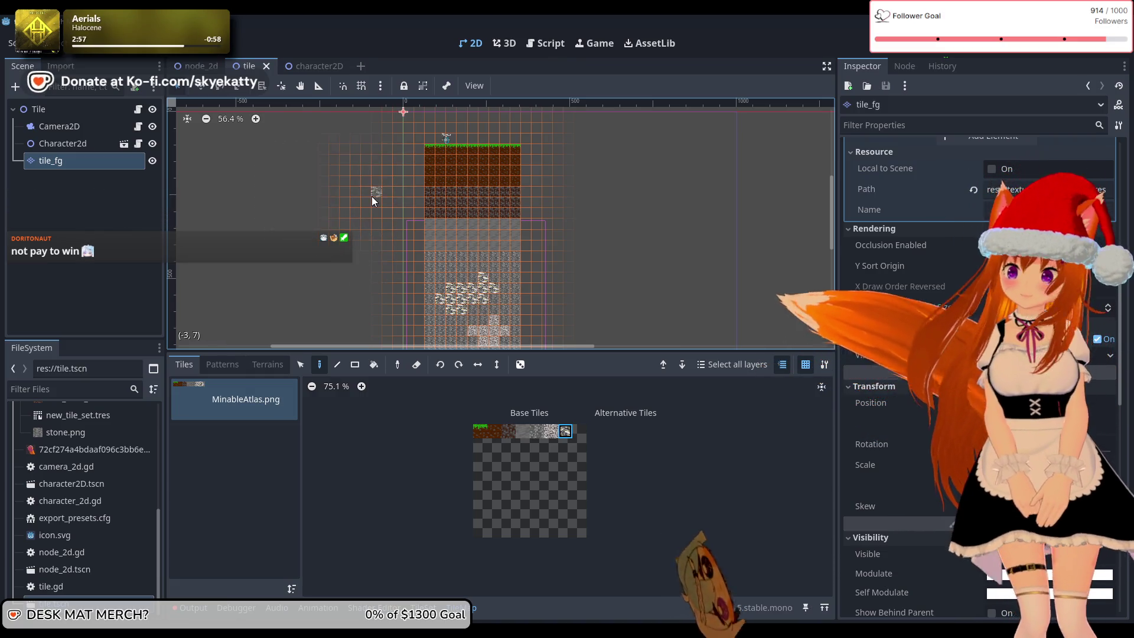
pyautogui.scroll(3, 586, 235)
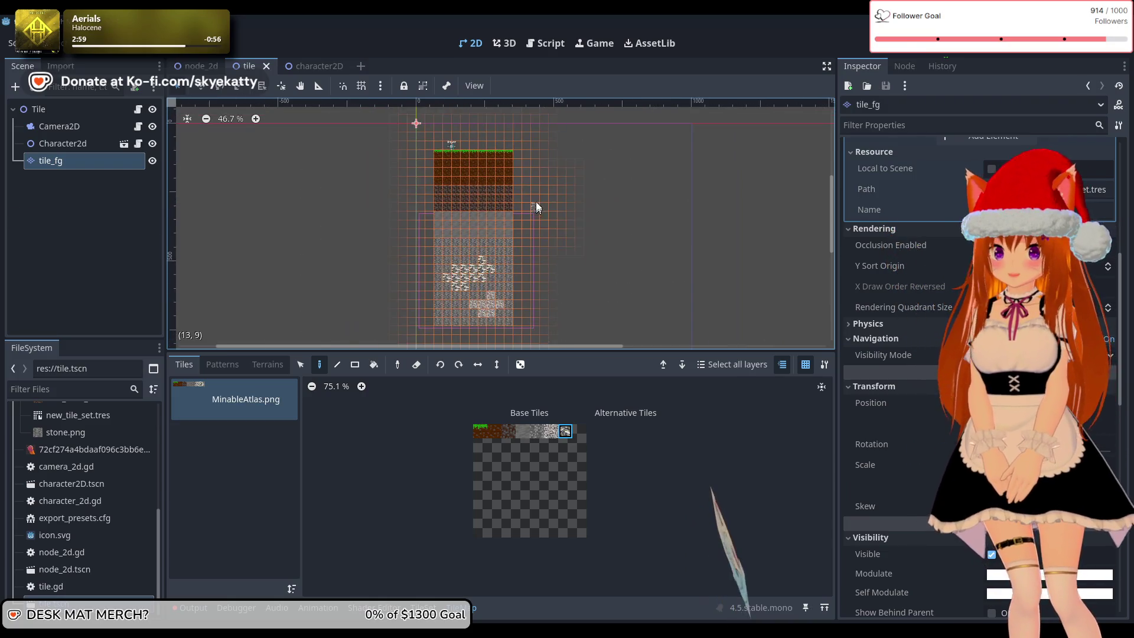
pyautogui.scroll(-5, 514, 160)
pyautogui.scroll(4, 506, 112)
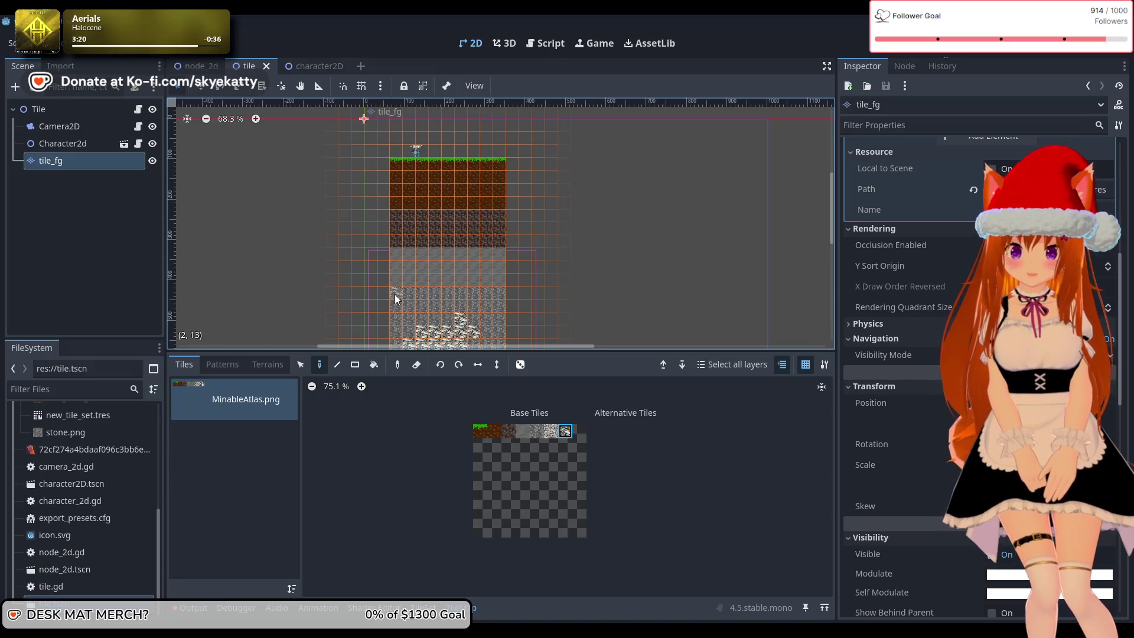
pyautogui.scroll(-2, 356, 278)
pyautogui.scroll(2, 357, 295)
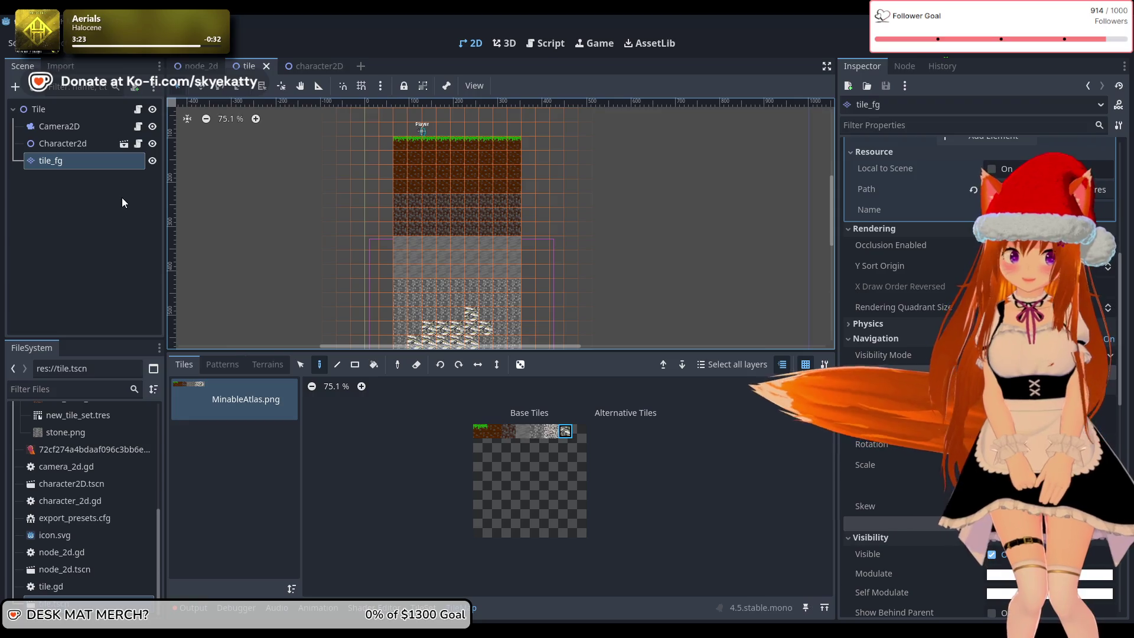
pyautogui.scroll(-2, 417, 244)
pyautogui.scroll(2, 428, 305)
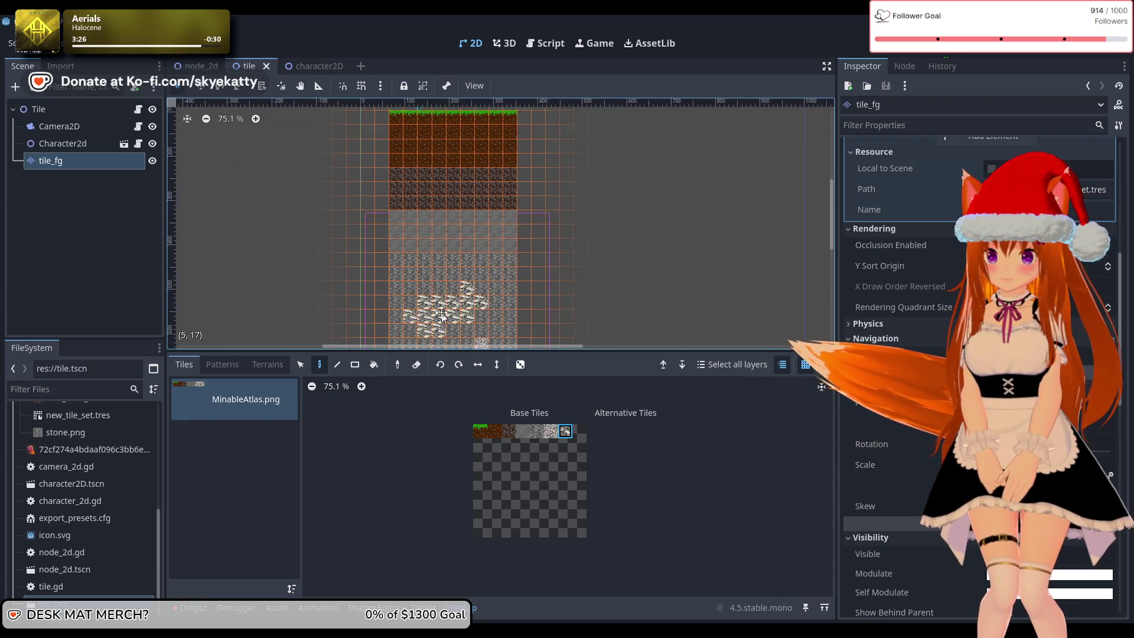
pyautogui.scroll(-3, 495, 274)
pyautogui.scroll(-1, 498, 222)
pyautogui.scroll(2, 500, 219)
pyautogui.scroll(3, 499, 219)
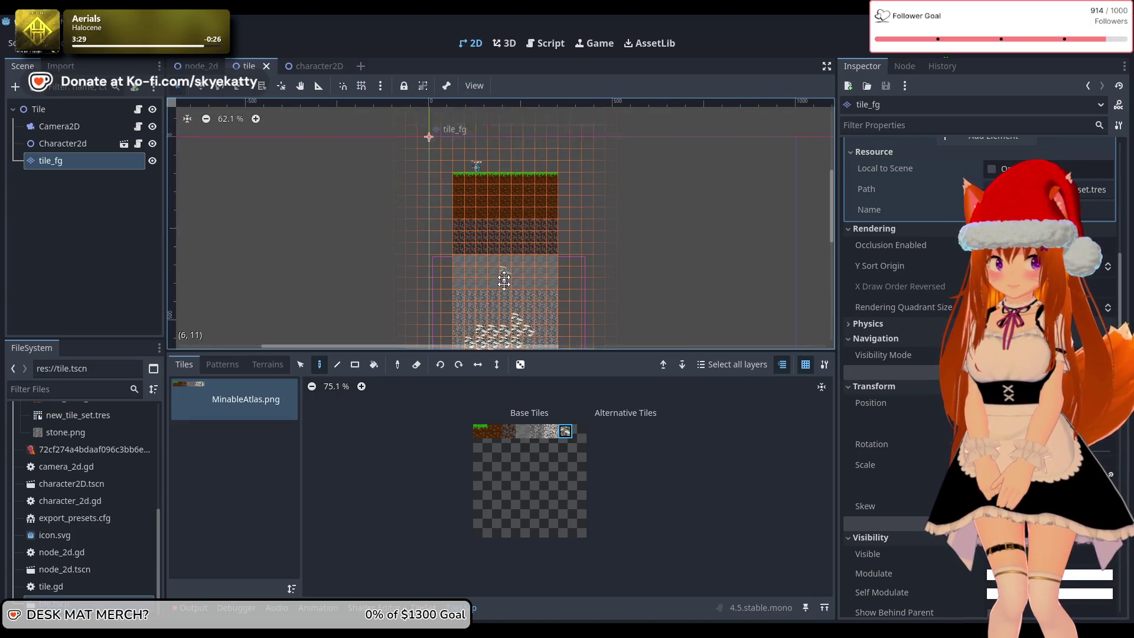
pyautogui.rightClick(81, 166)
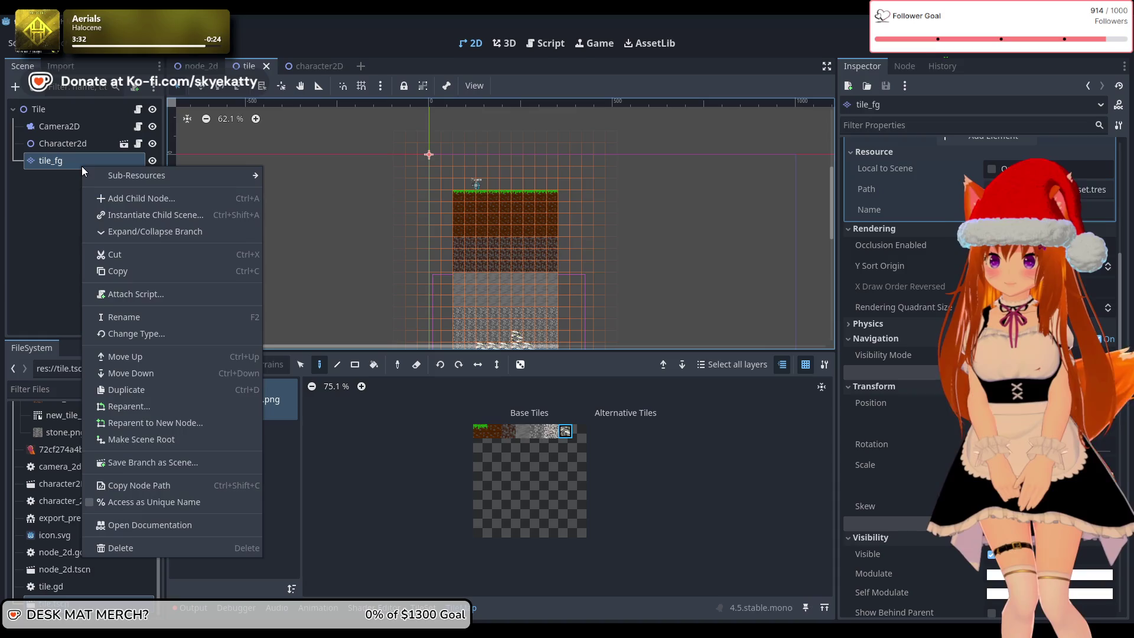
pyautogui.click(52, 212)
pyautogui.rightClick(88, 167)
pyautogui.click(63, 200)
pyautogui.rightClick(89, 163)
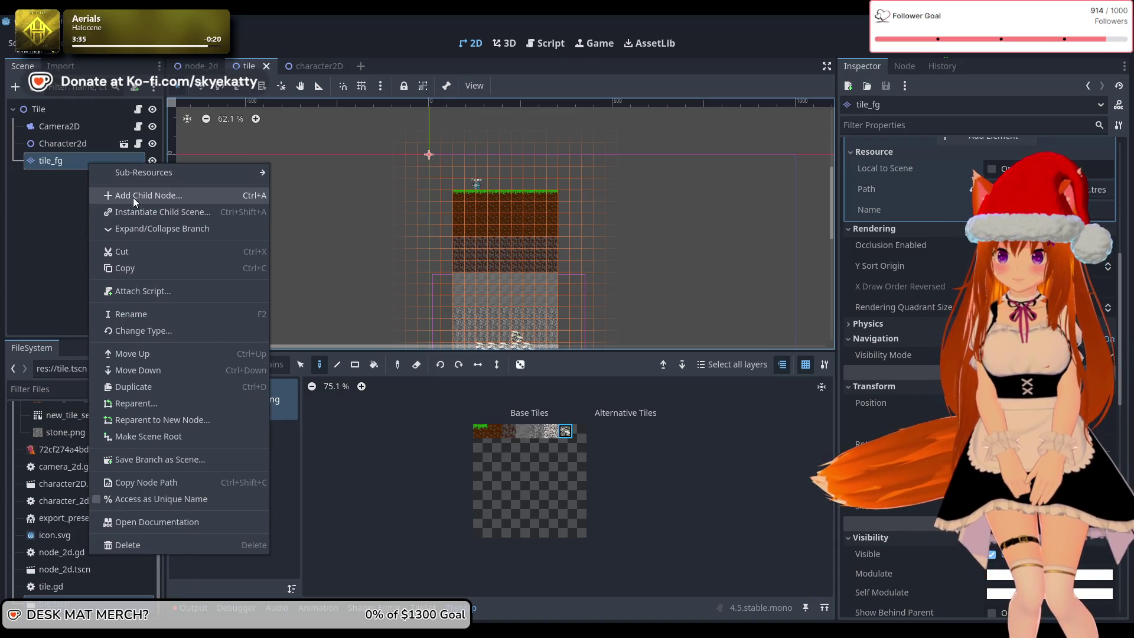
pyautogui.click(101, 165)
pyautogui.rightClick(101, 165)
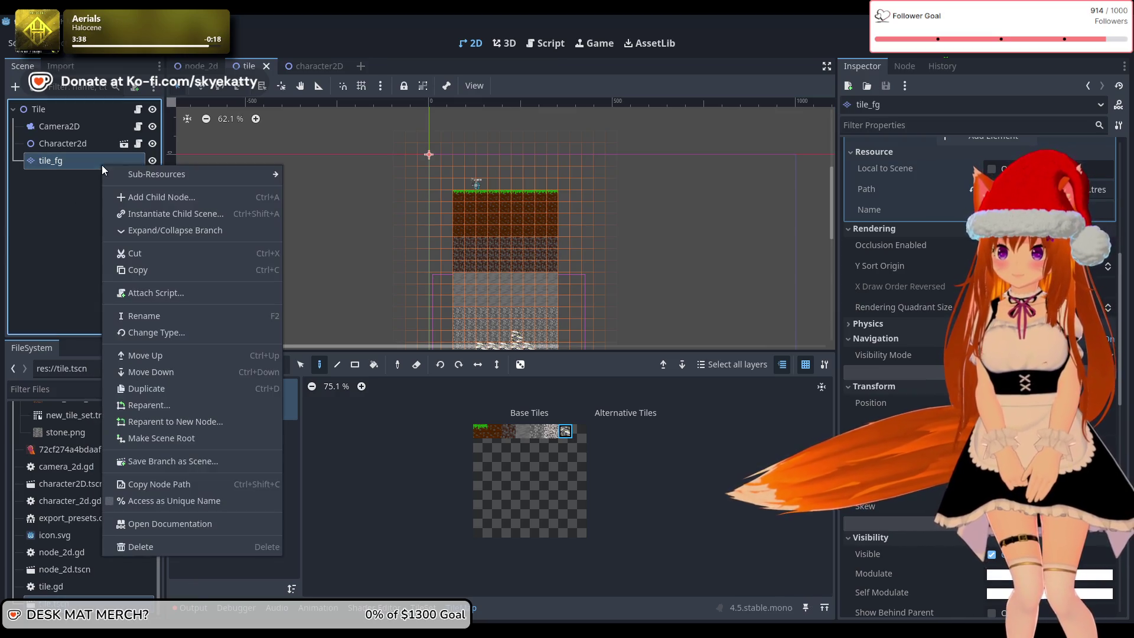
pyautogui.click(45, 261)
pyautogui.rightClick(104, 166)
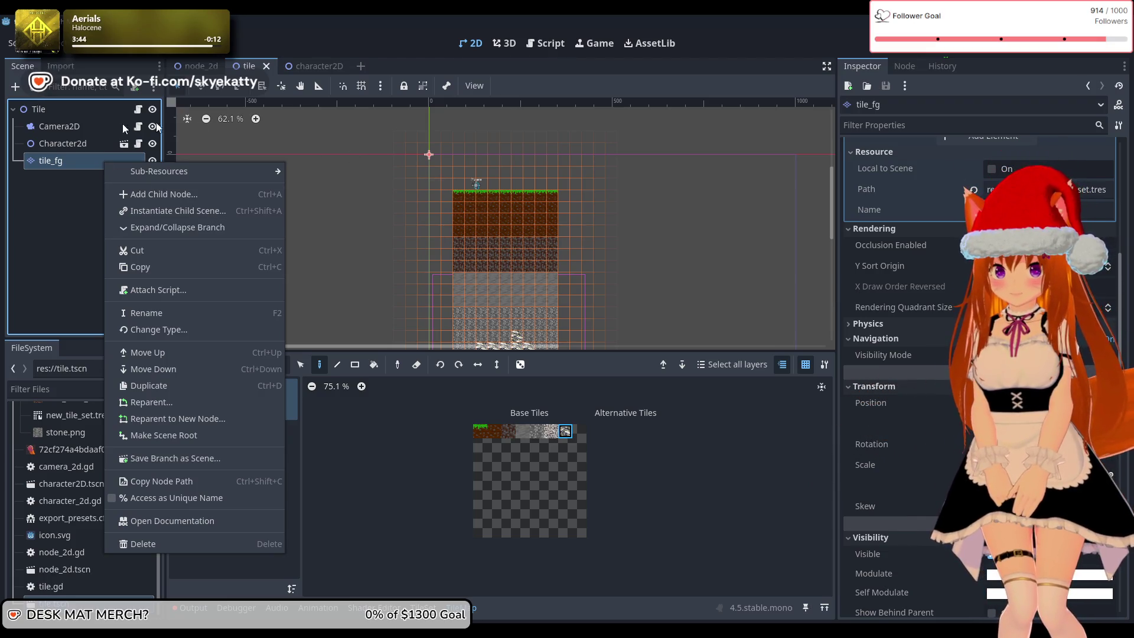
pyautogui.click(75, 191)
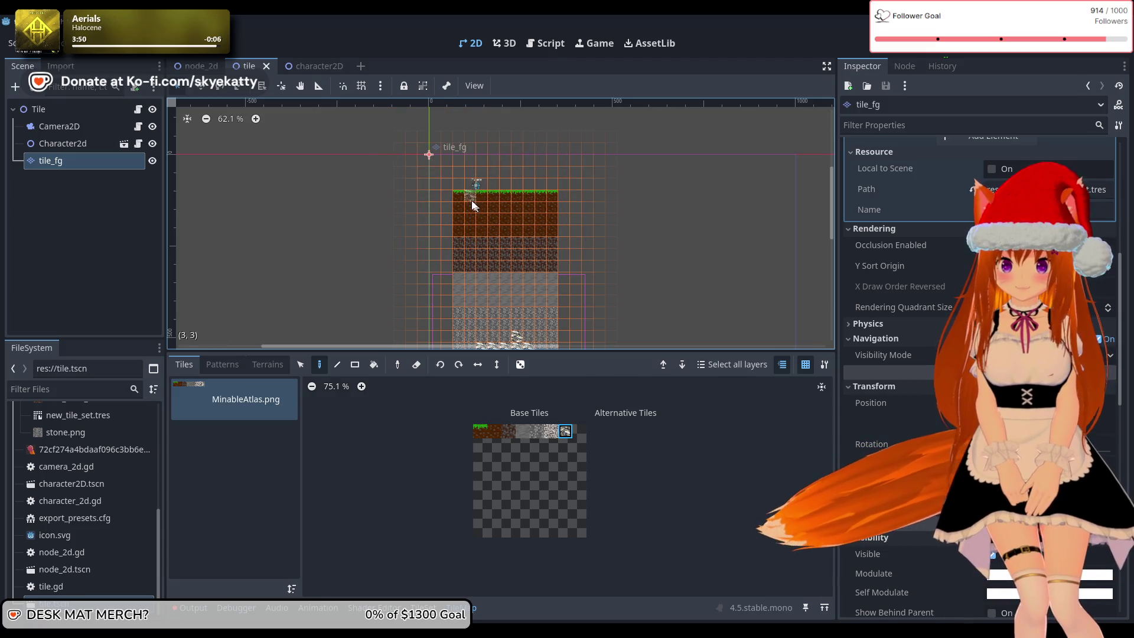
pyautogui.hotkey('ctrl', 'z')
pyautogui.hotkey('ctrl', 'z')
pyautogui.hotkey('ctrl', 'z')
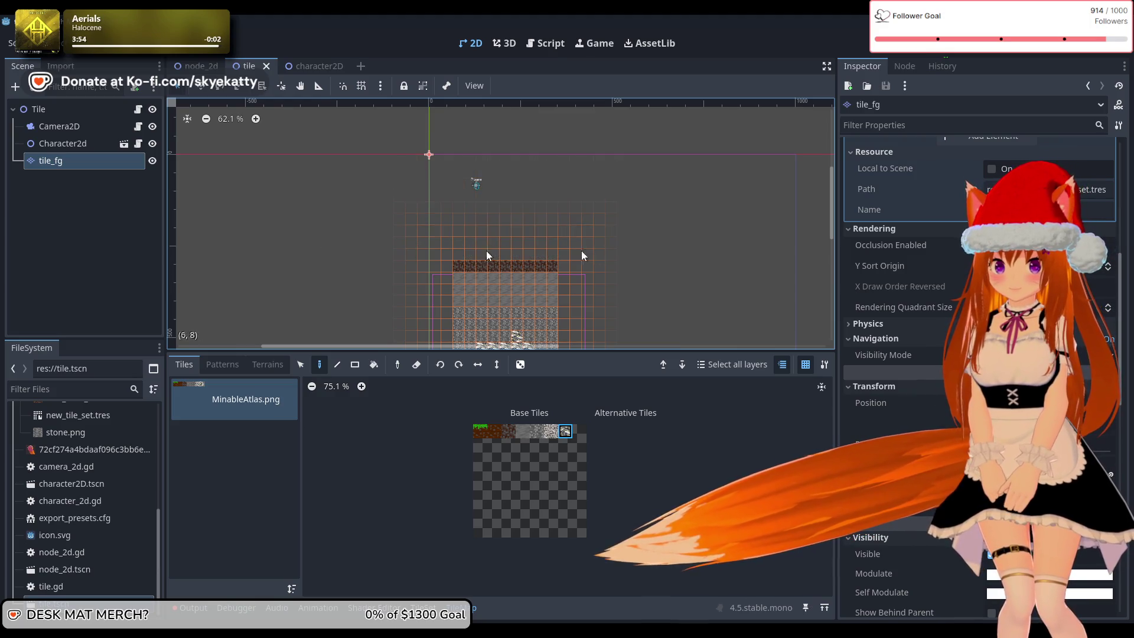
# Undo the remaining dirt, stone and ore tiles with Ctrl+Z until the grid is blank
pyautogui.hotkey('ctrl', 'z')
pyautogui.scroll(-5, 580, 326)
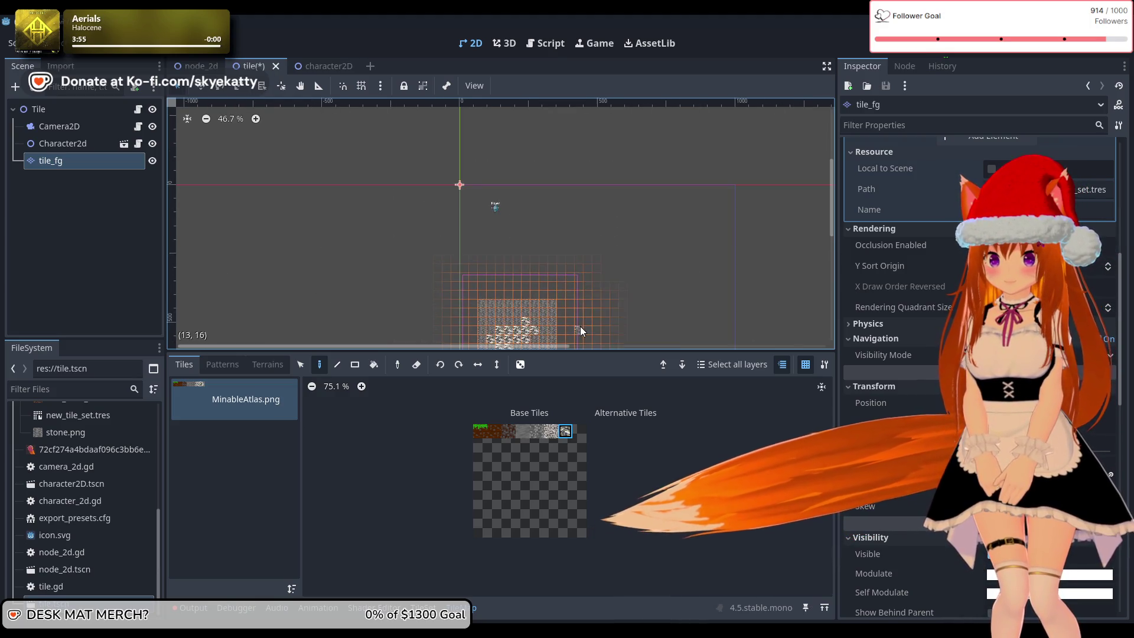
pyautogui.scroll(1, 612, 173)
pyautogui.hotkey('ctrl', 'z')
pyautogui.hotkey('ctrl', 'z')
pyautogui.hotkey('ctrl', 'z')
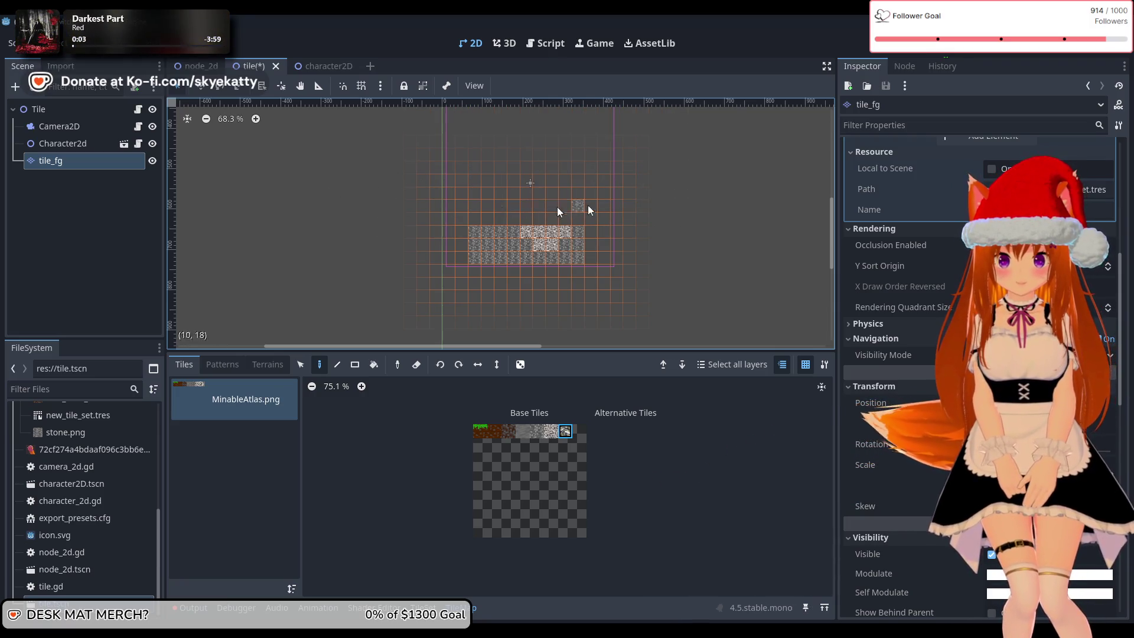
pyautogui.hotkey('ctrl', 'z')
pyautogui.hotkey('ctrl', 'z')
pyautogui.hotkey('ctrl', 'z')
pyautogui.scroll(5, 460, 260)
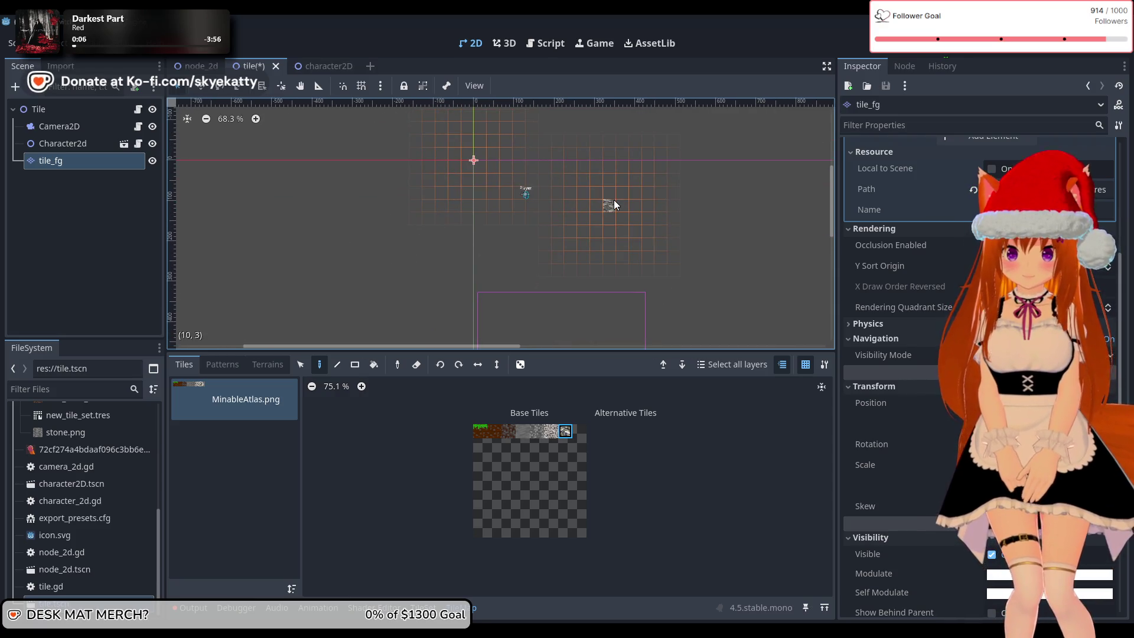
pyautogui.scroll(3, 526, 177)
pyautogui.scroll(3, 550, 200)
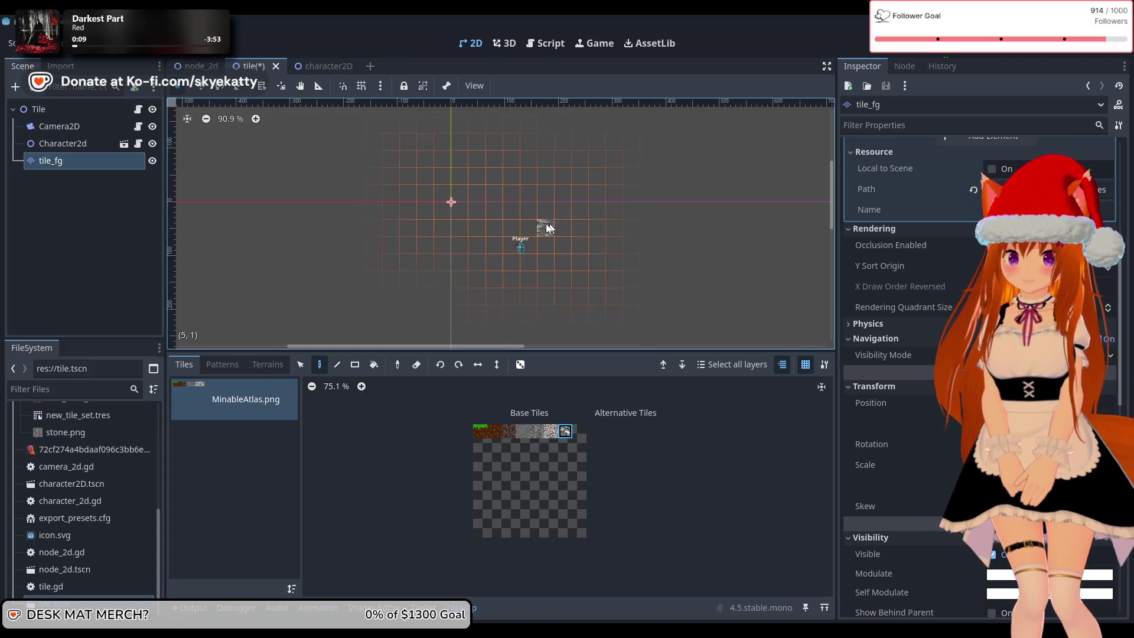
pyautogui.scroll(2, 462, 224)
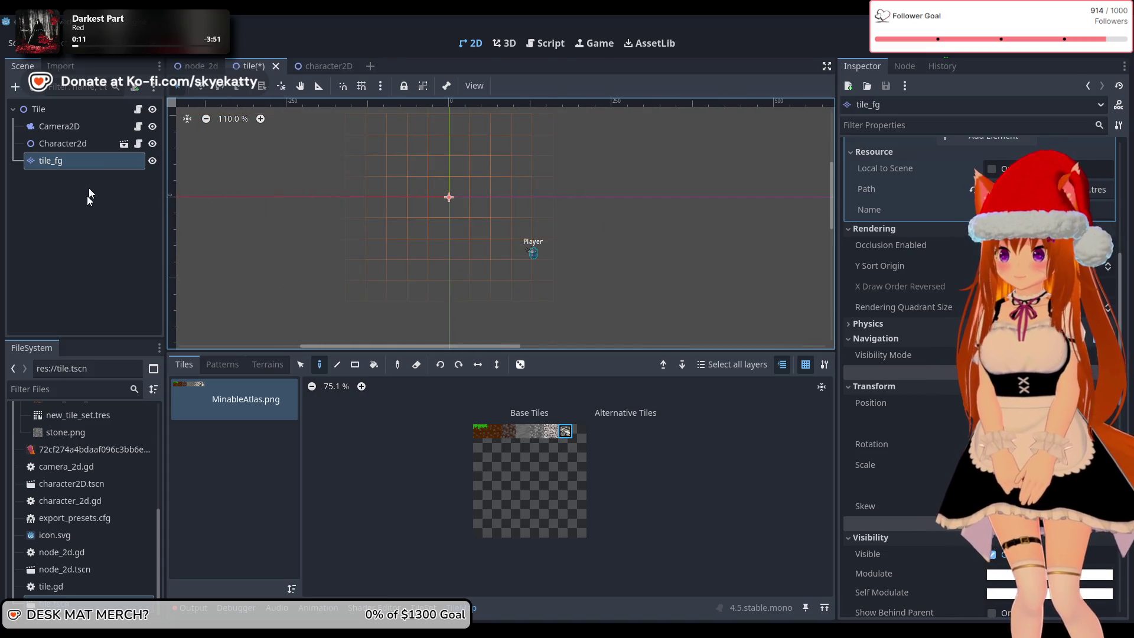
# Attach a new script at res://world_gen.gd to tile_fg from its context menu
pyautogui.rightClick(105, 164)
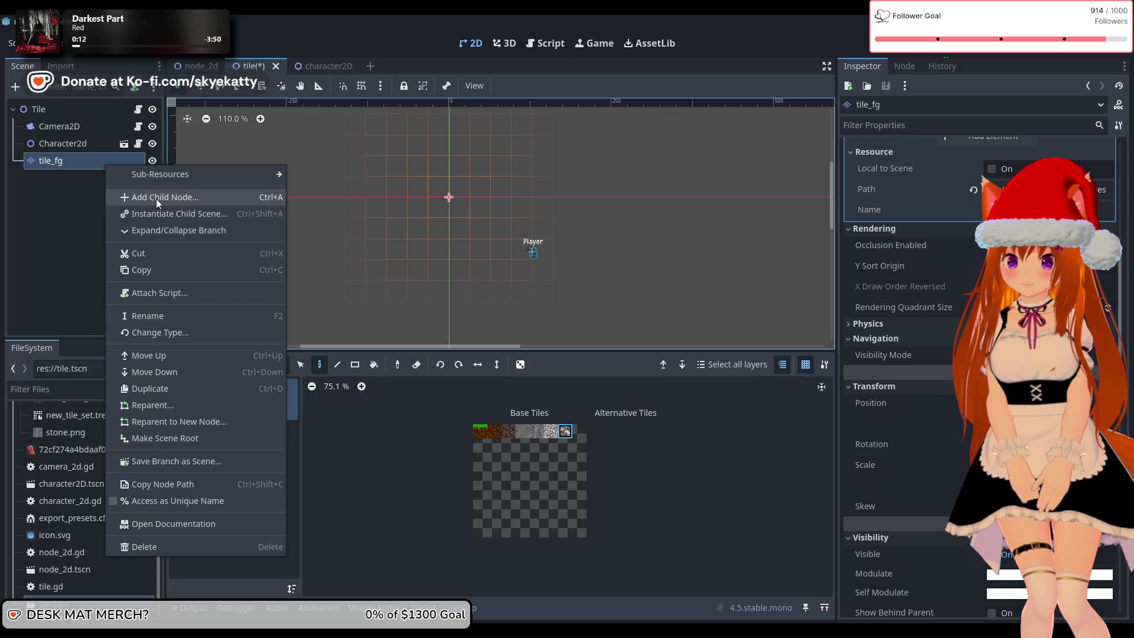
pyautogui.moveTo(154, 180)
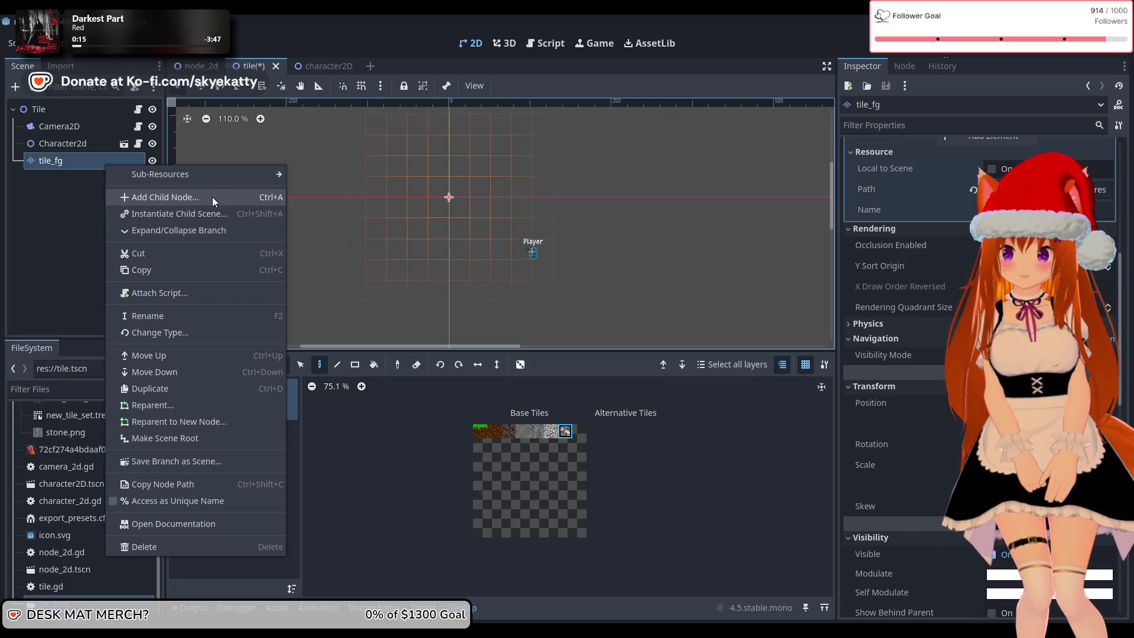
pyautogui.click(180, 295)
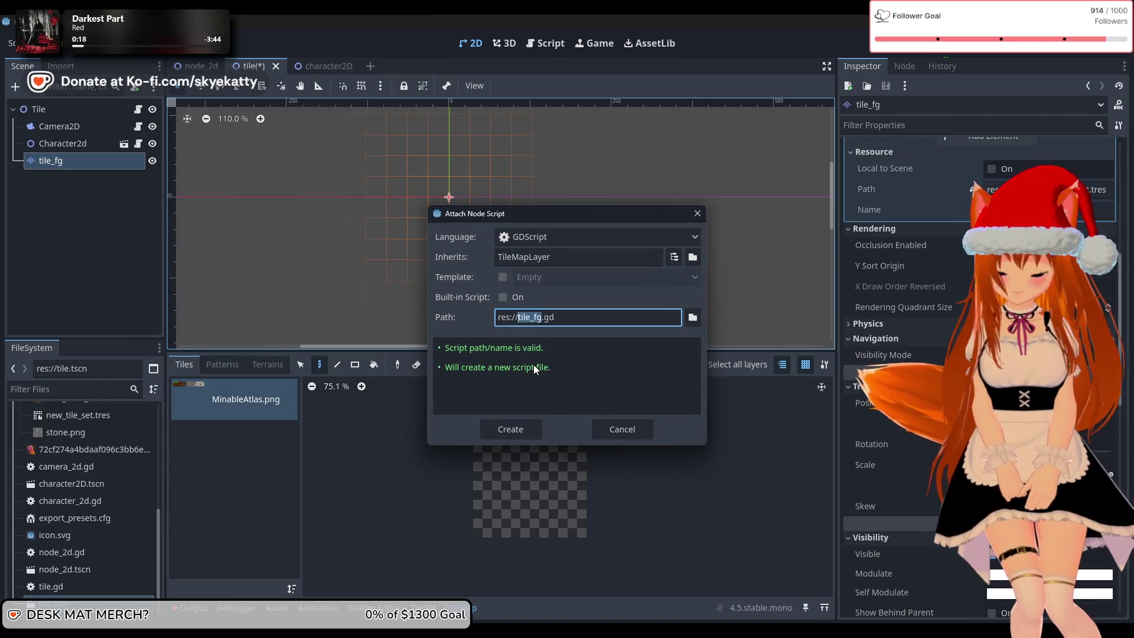
pyautogui.write('world_gen')
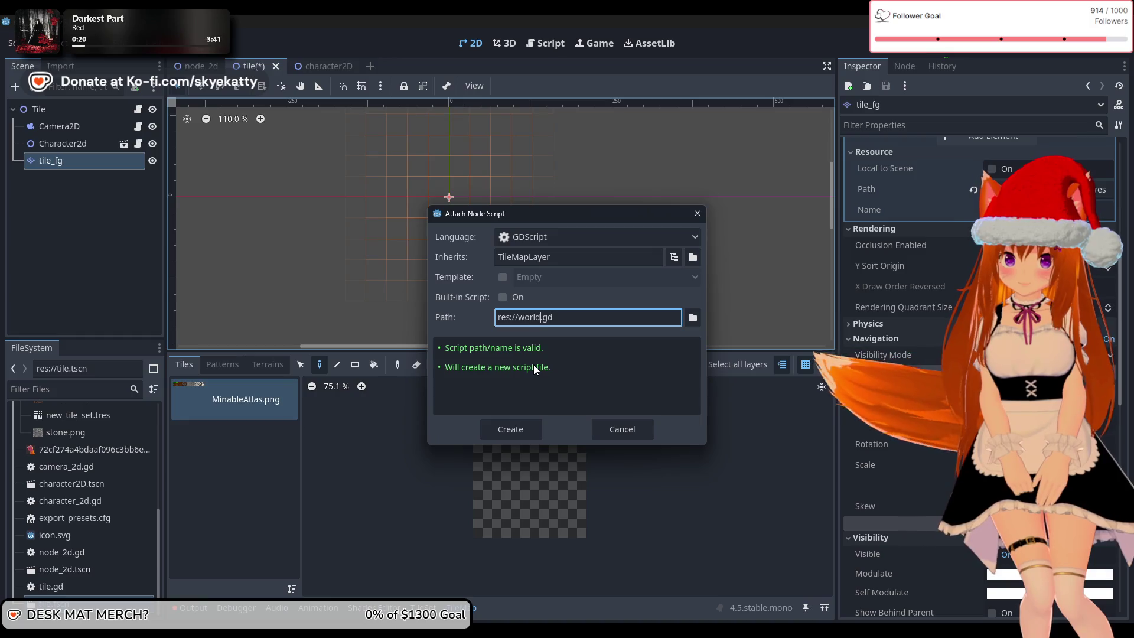
pyautogui.press('Return')
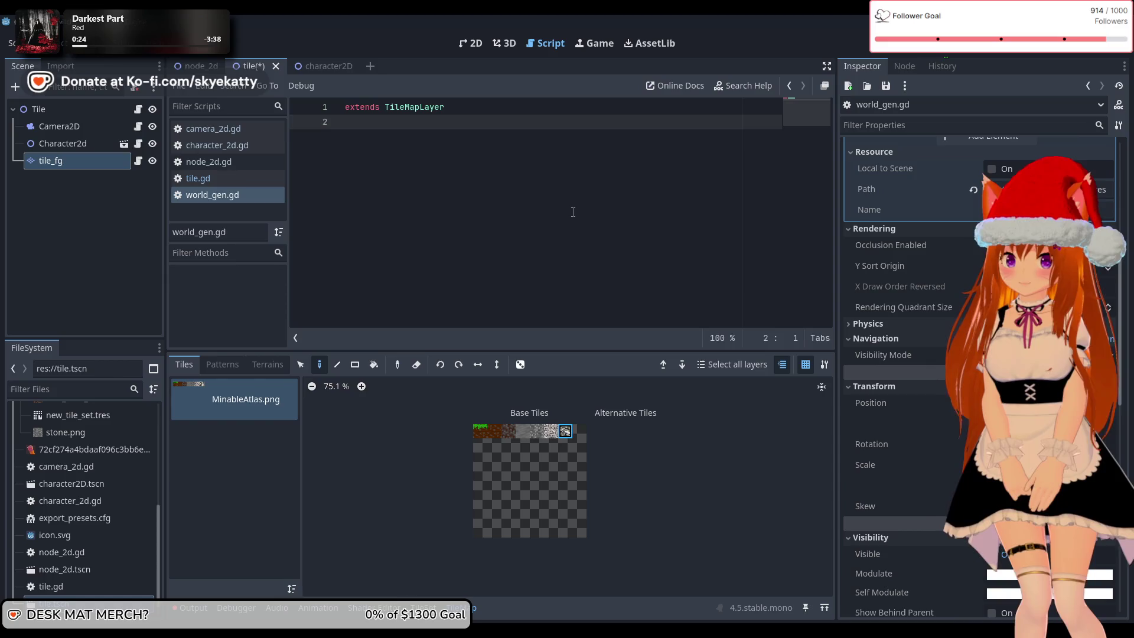
# Start a blank line 3 beneath 'extends TileMapLayer' in world_gen.gd
pyautogui.press('Return')
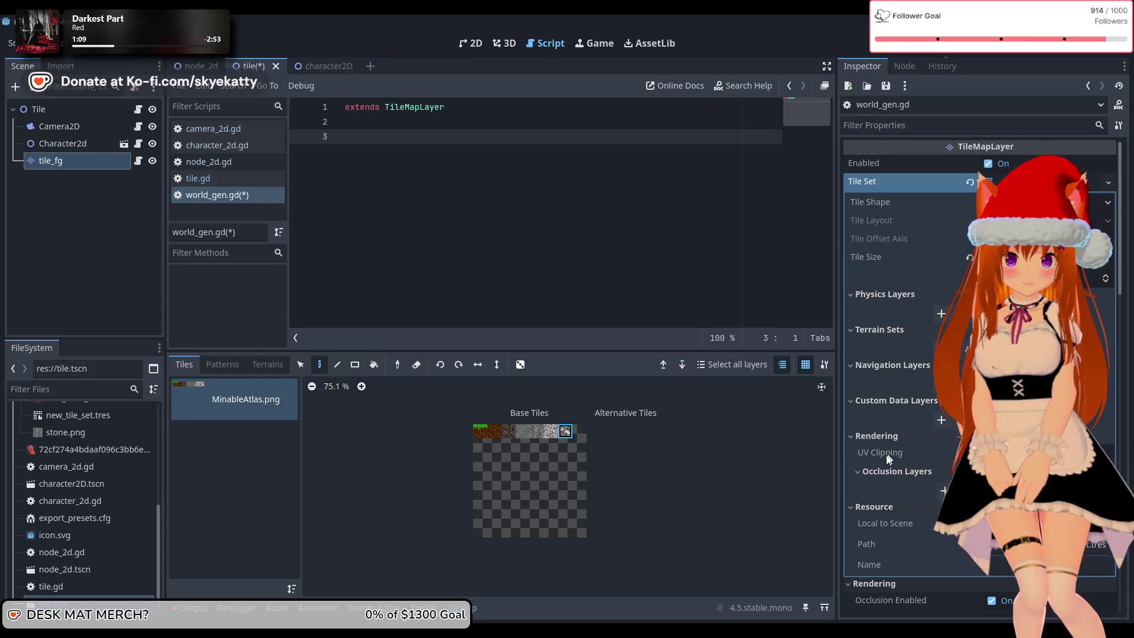
pyautogui.moveTo(886, 458)
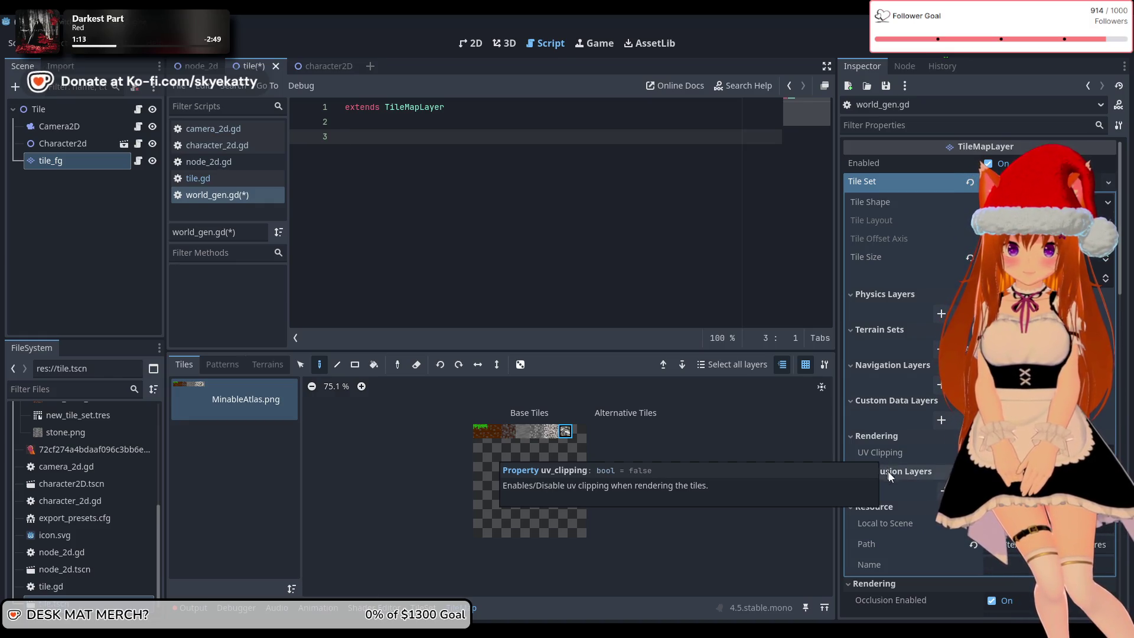
pyautogui.click(888, 474)
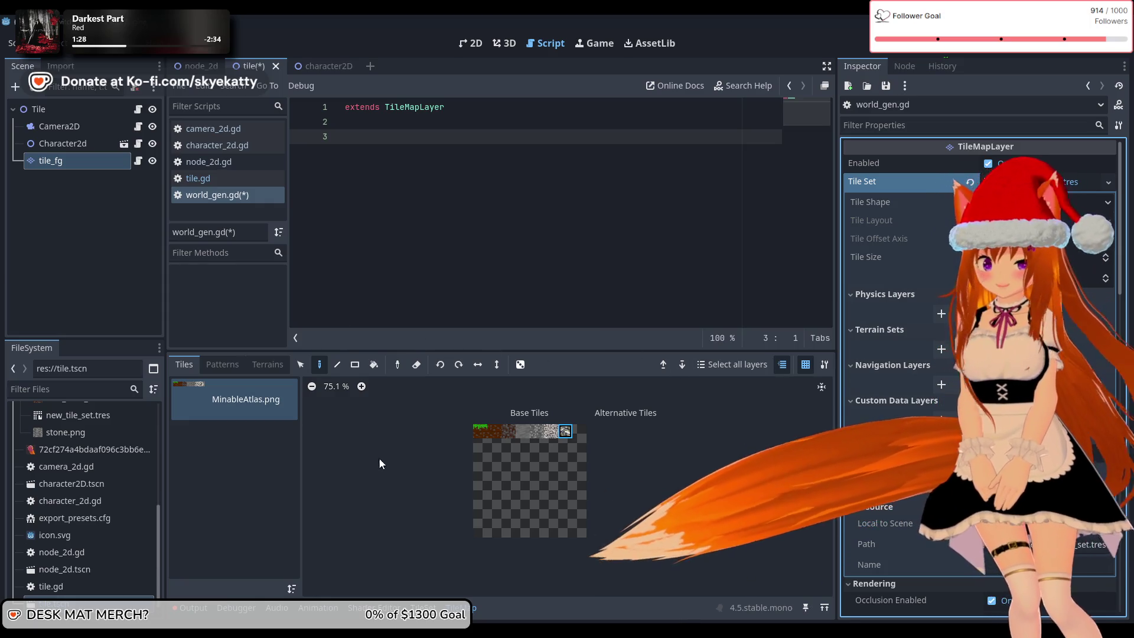
pyautogui.scroll(-1, 536, 456)
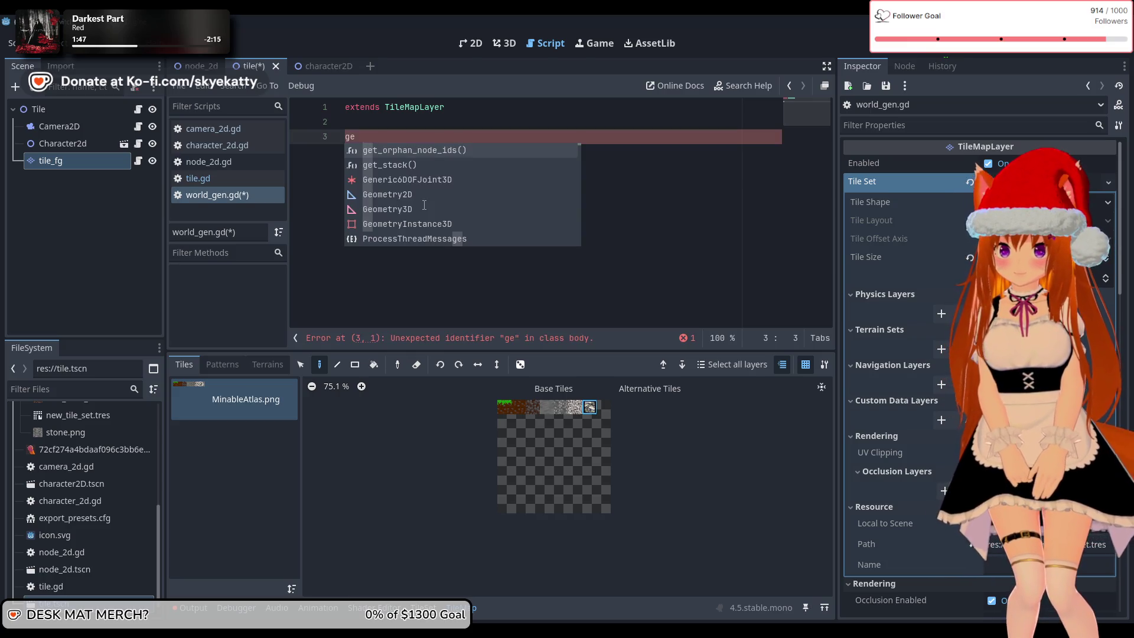
pyautogui.press('BackSpace')
pyautogui.press('BackSpace')
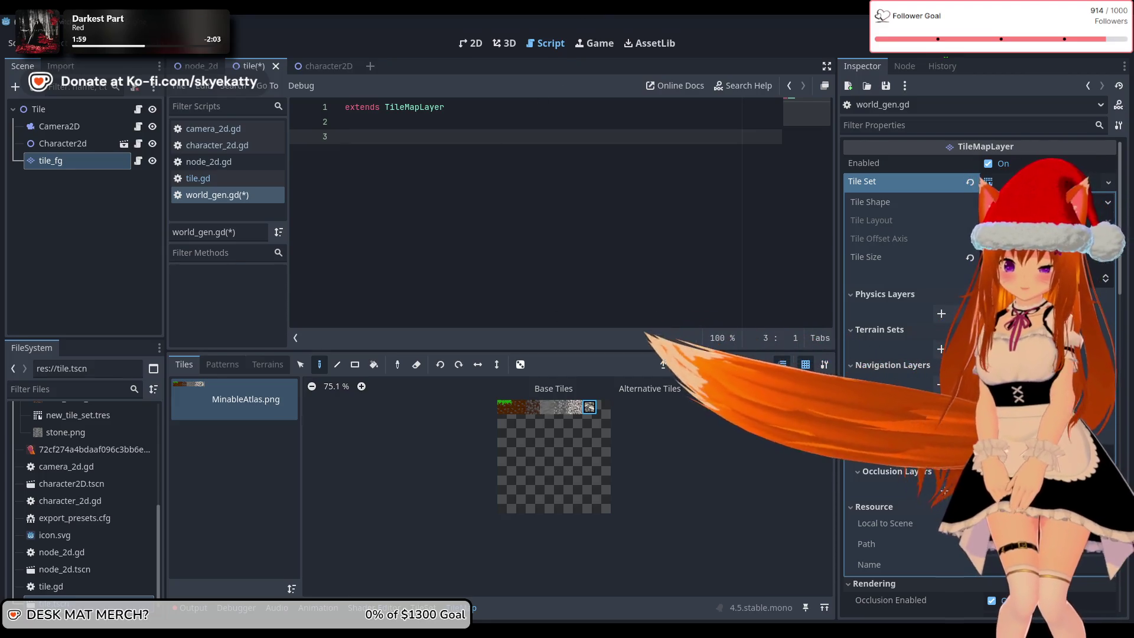
pyautogui.moveTo(282, 630)
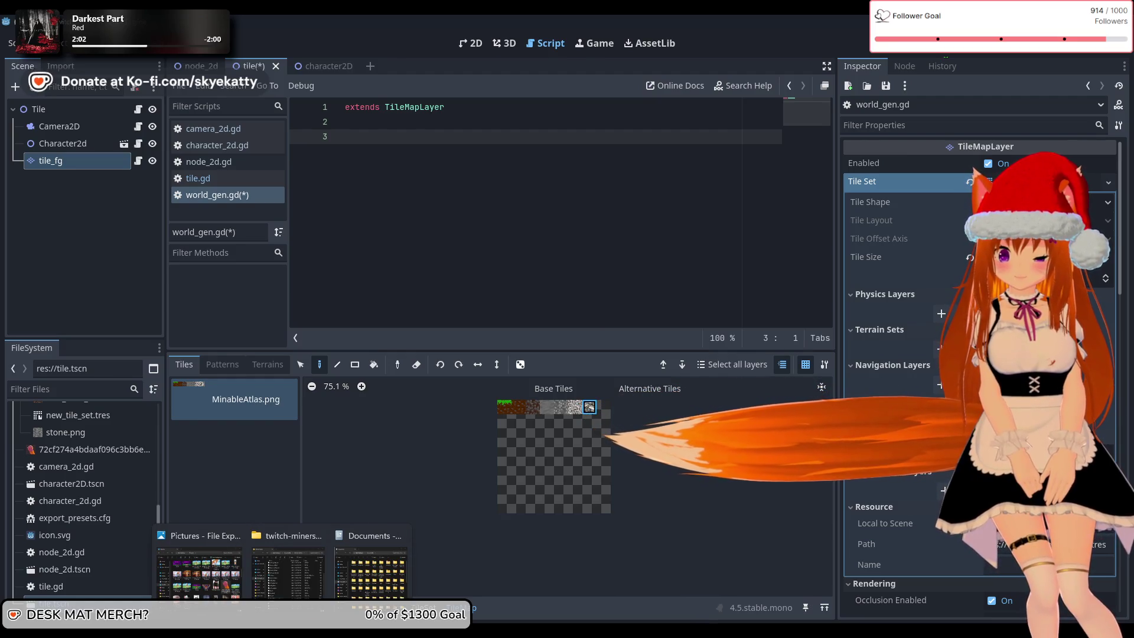
pyautogui.moveTo(594, 630)
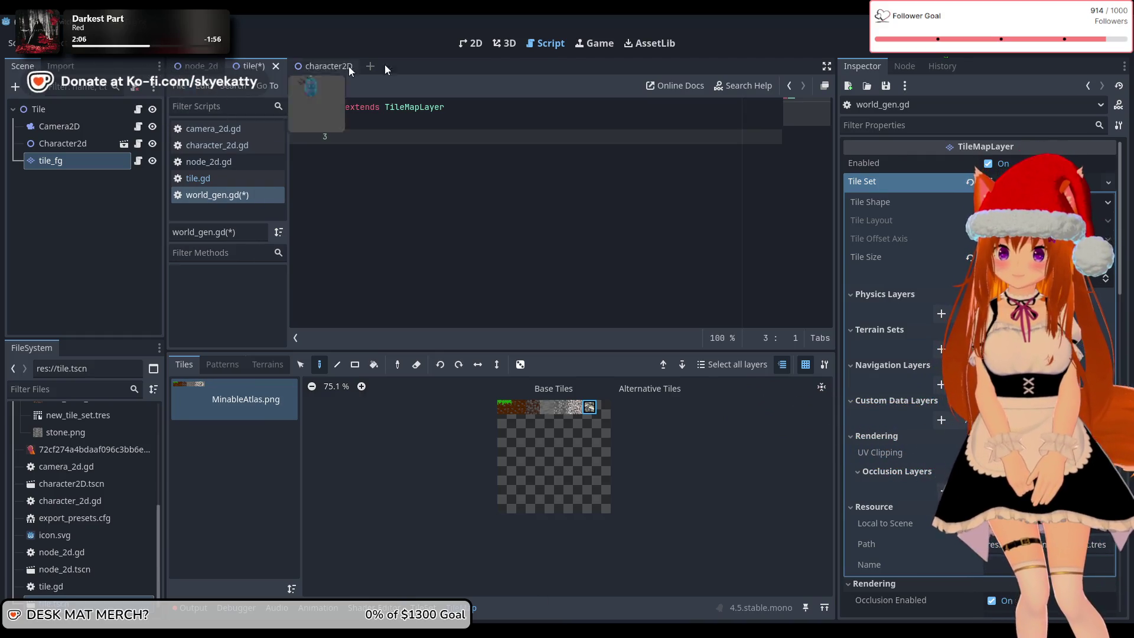
pyautogui.click(470, 43)
pyautogui.moveTo(576, 298)
pyautogui.mouseDown()
pyautogui.moveTo(598, 147)
pyautogui.moveTo(603, 202)
pyautogui.mouseUp()
pyautogui.scroll(5, 651, 253)
pyautogui.moveTo(644, 285); pyautogui.dragTo(650, 233)
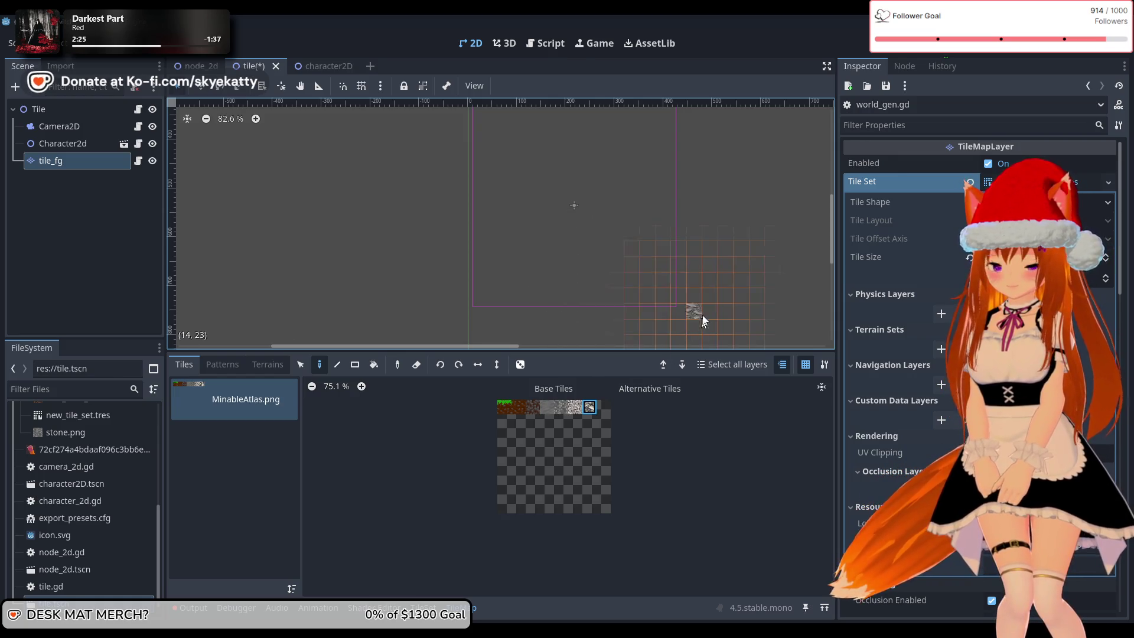
pyautogui.scroll(2, 667, 307)
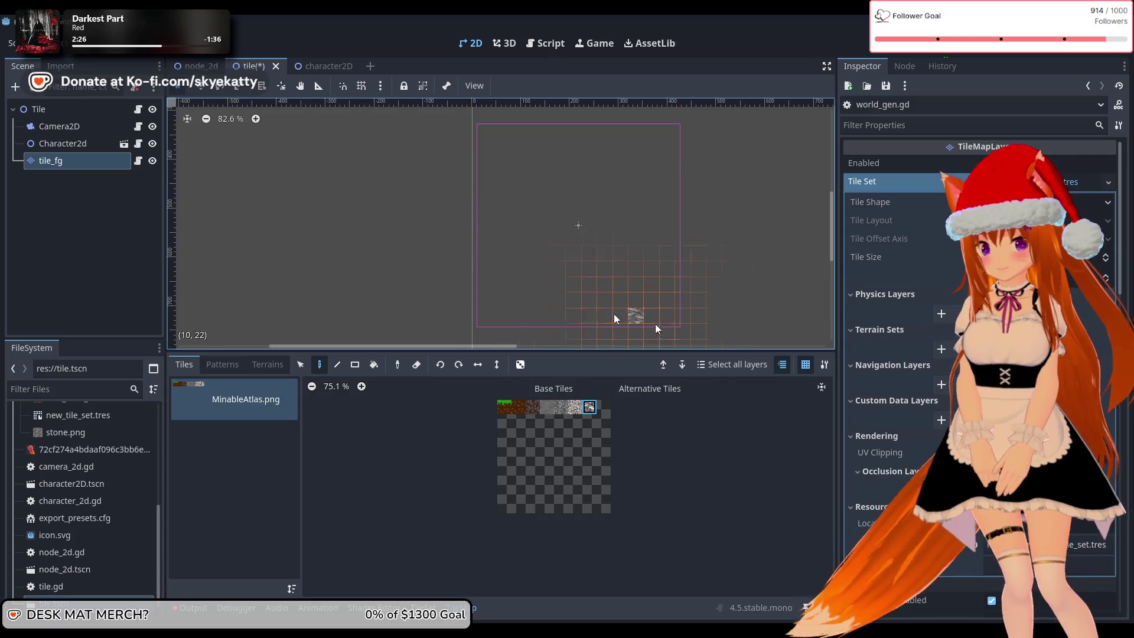
pyautogui.scroll(1, 643, 281)
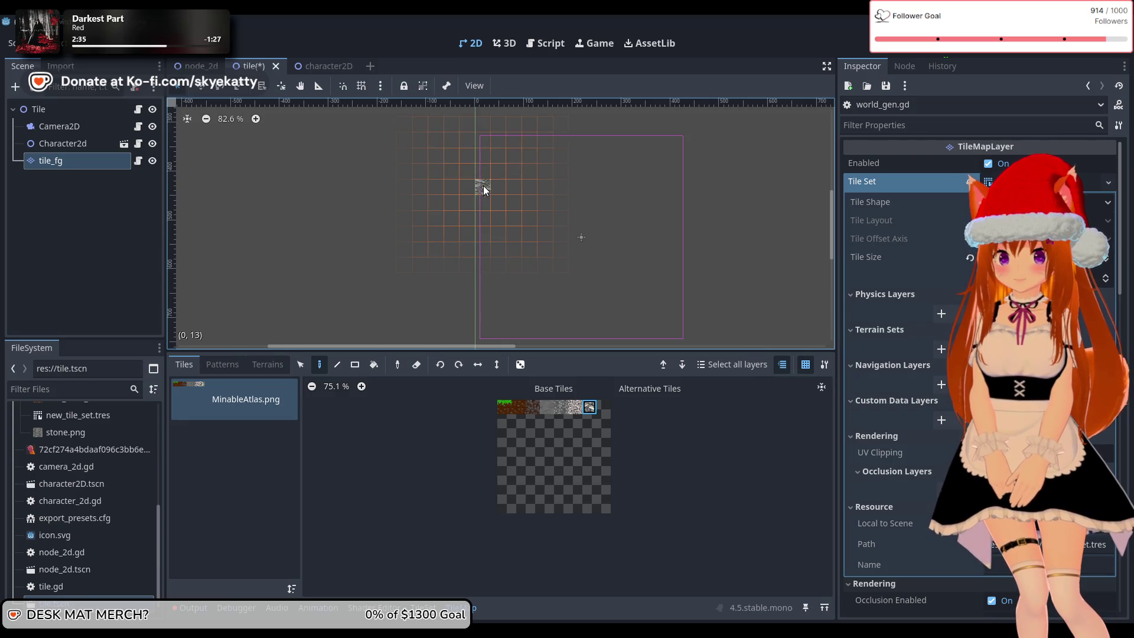
pyautogui.scroll(-4, 508, 158)
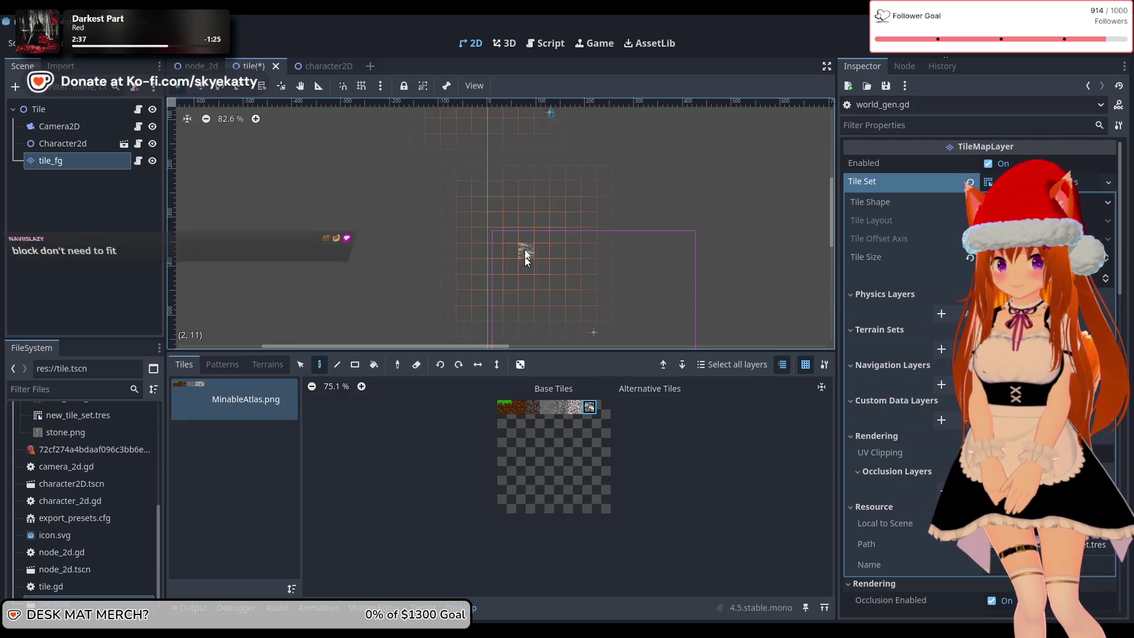
pyautogui.moveTo(527, 201); pyautogui.dragTo(538, 274)
pyautogui.scroll(5, 543, 257)
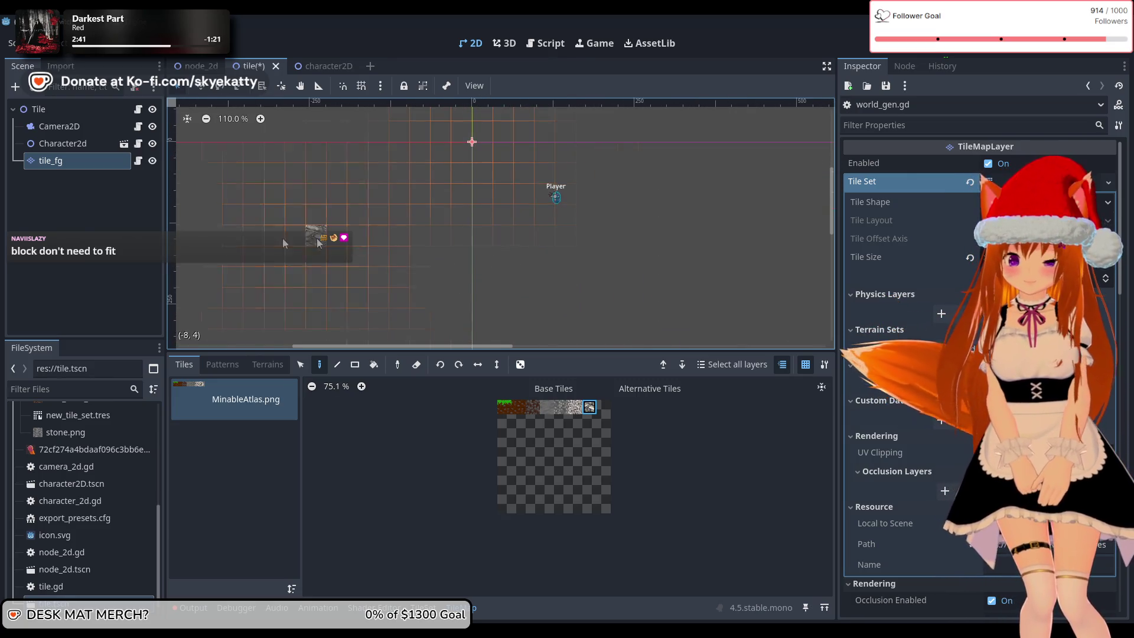
pyautogui.click(80, 232)
pyautogui.click(74, 158)
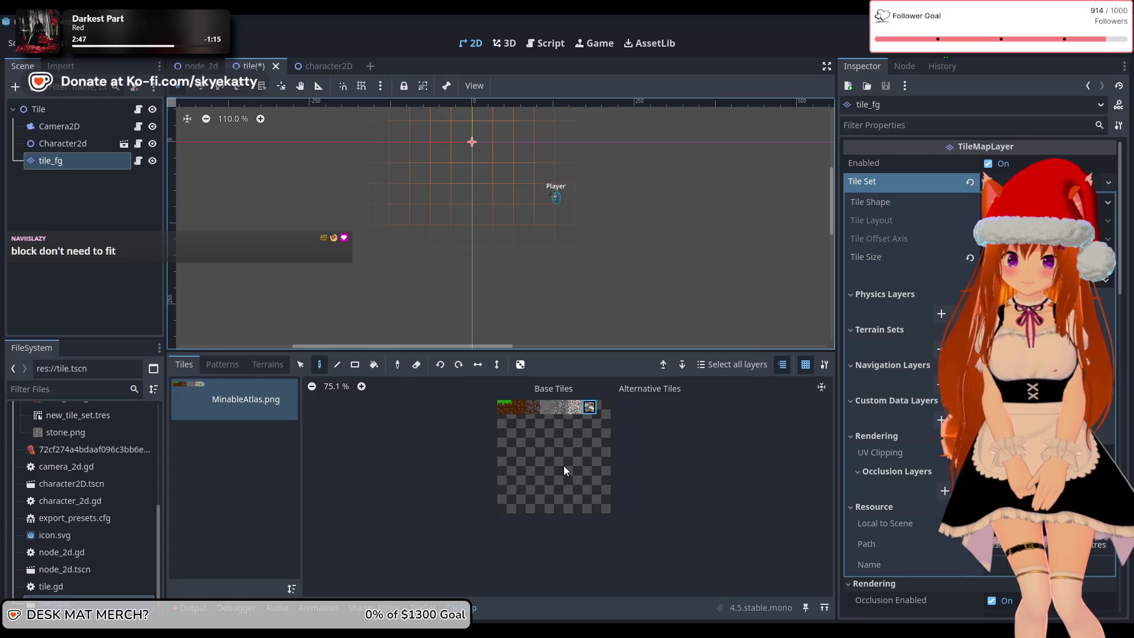
pyautogui.scroll(1, 563, 466)
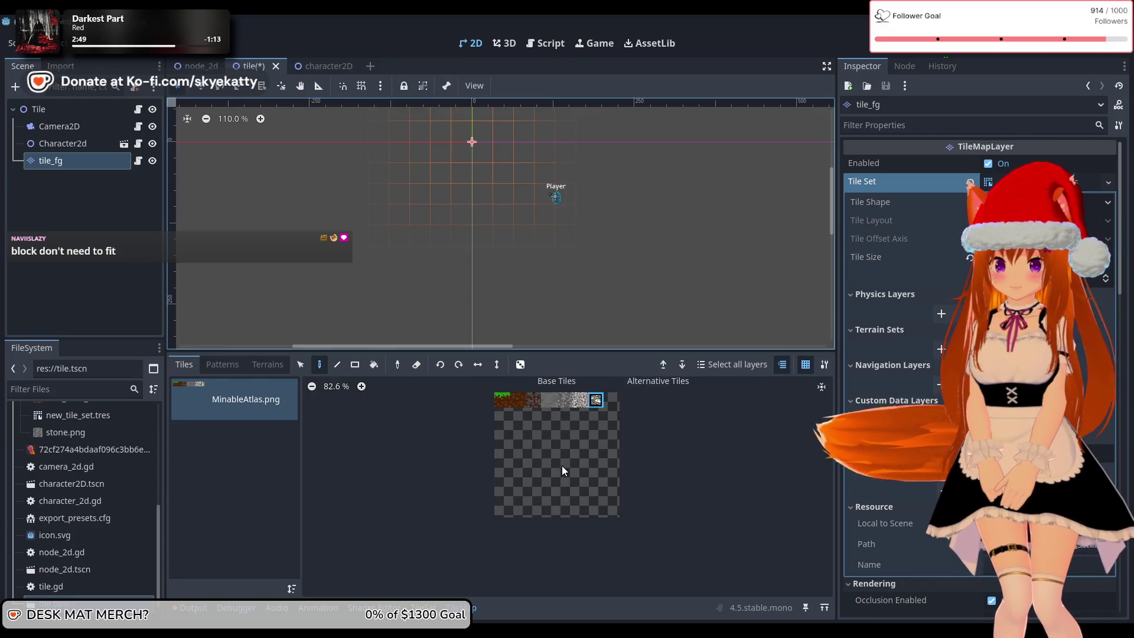
pyautogui.scroll(-1, 562, 465)
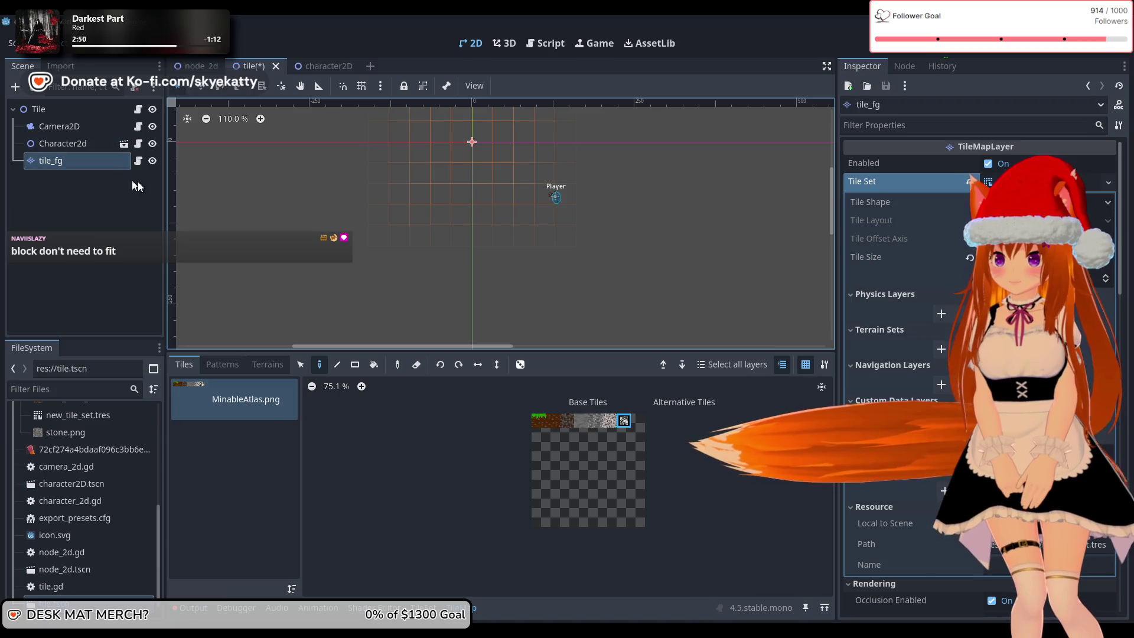
pyautogui.click(138, 160)
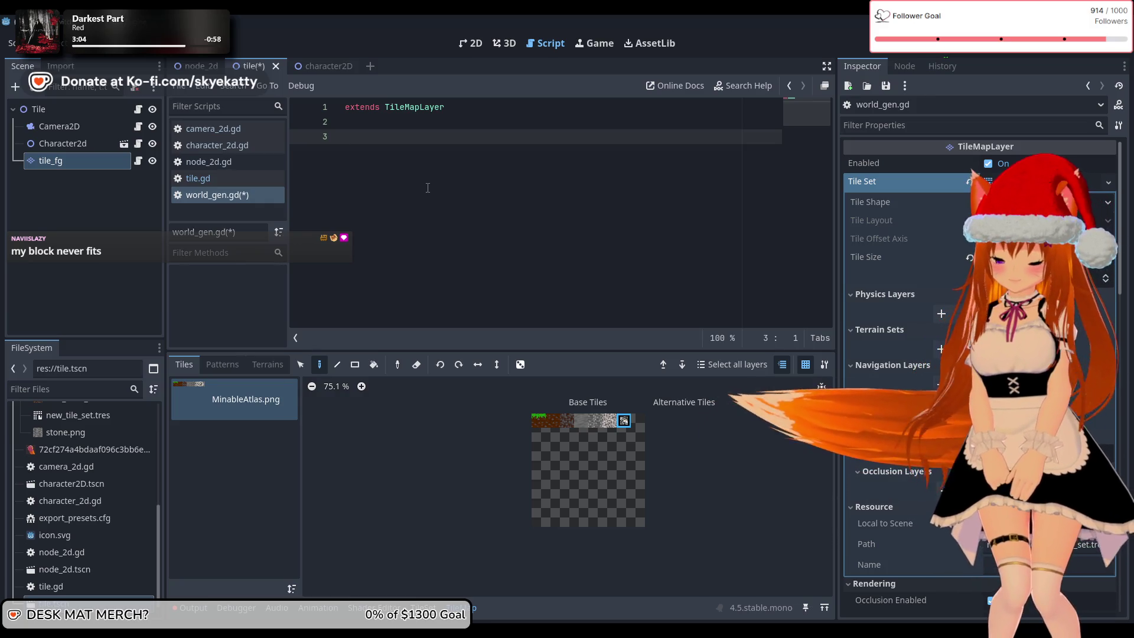
pyautogui.press('BackSpace')
pyautogui.press('BackSpace')
pyautogui.press('BackSpace')
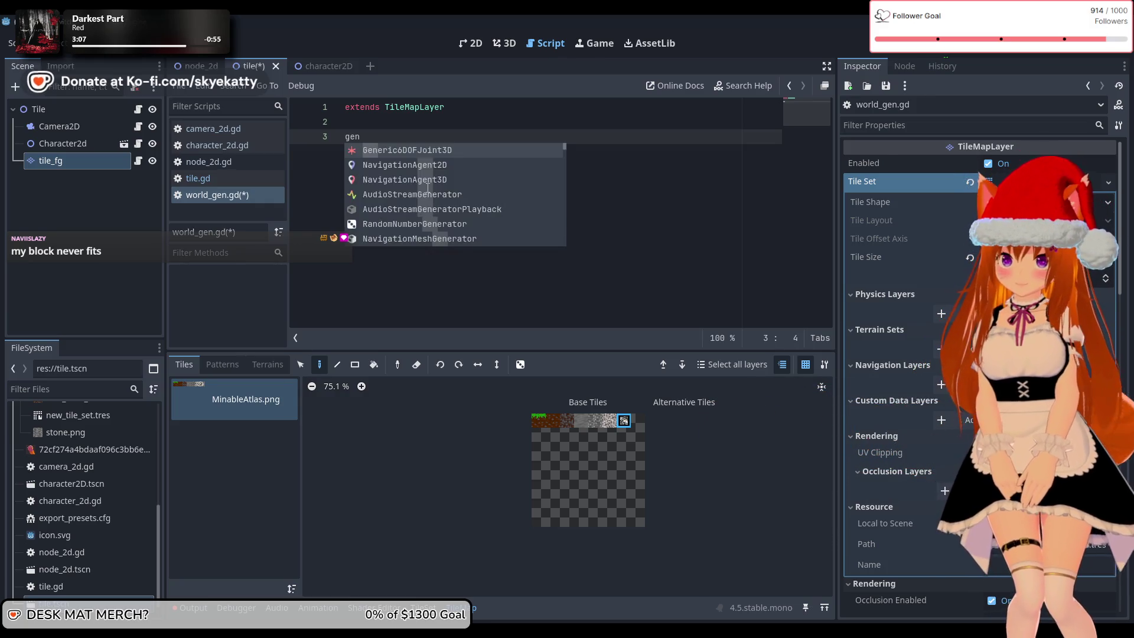
pyautogui.write('chunk(')
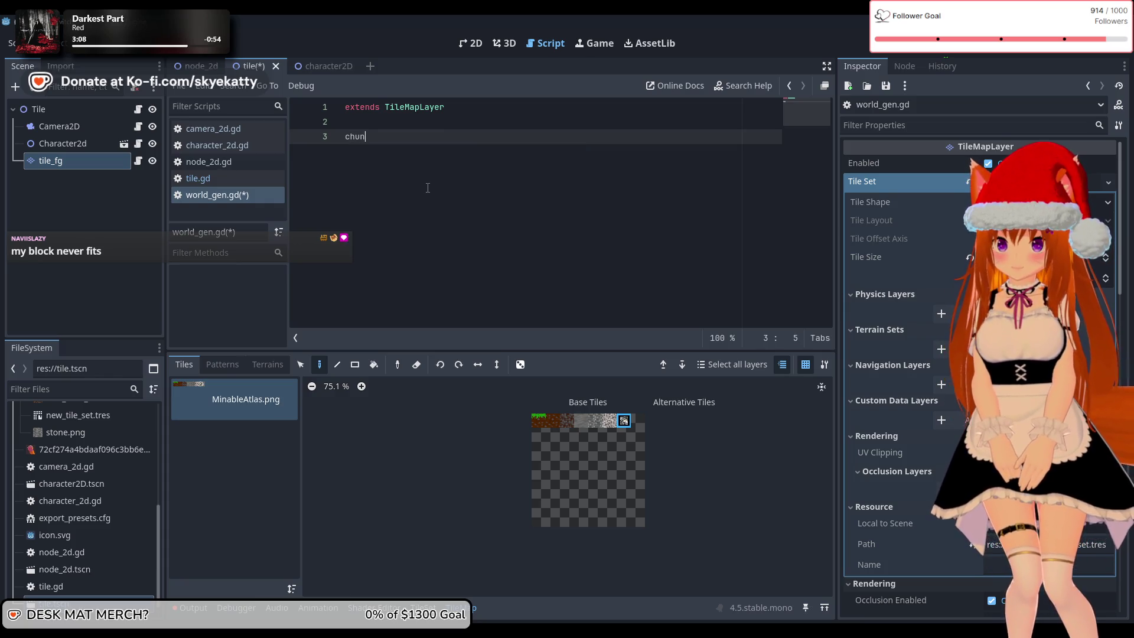
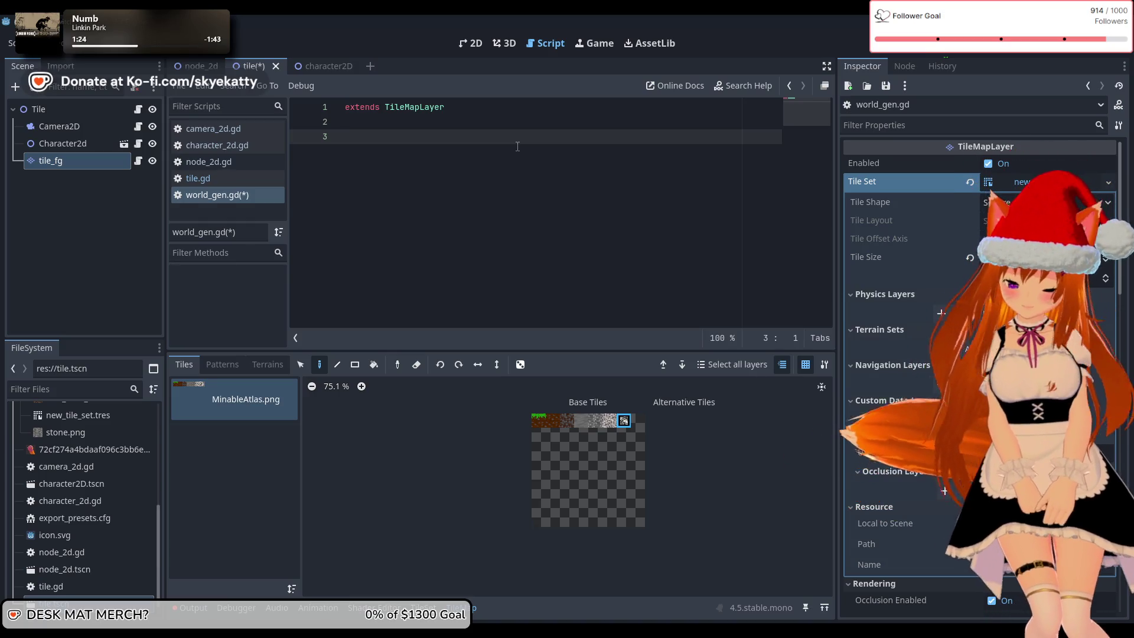
# Write the generate_chunk declaration on line 3, dropping the trial argument and adding the func keyword
pyautogui.write('gen')
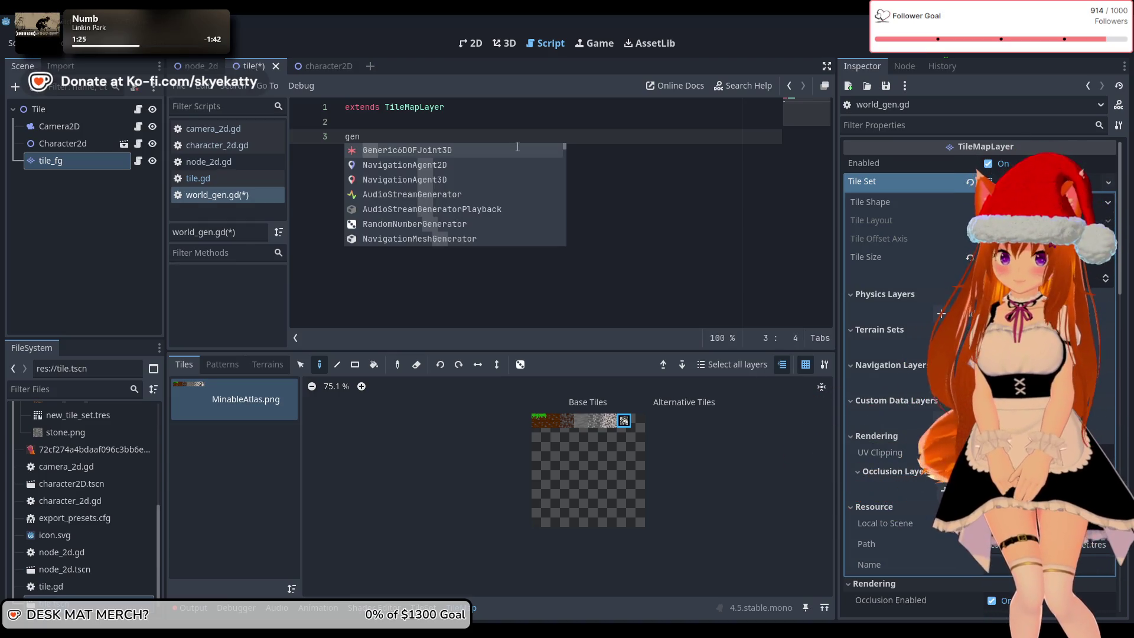
pyautogui.write('erate')
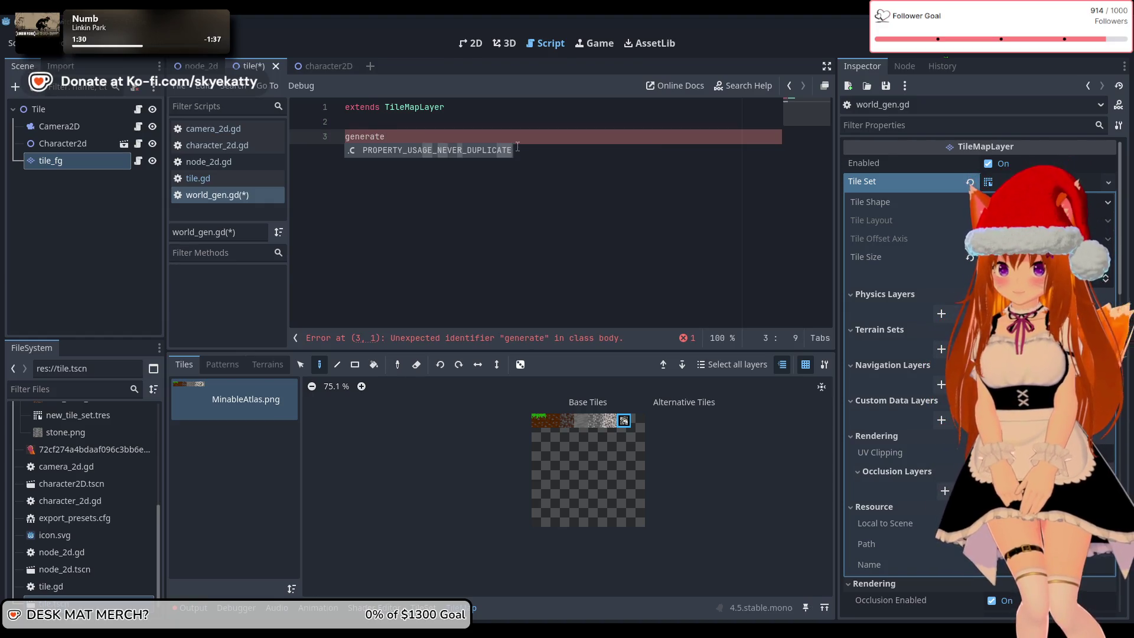
pyautogui.write('_chun')
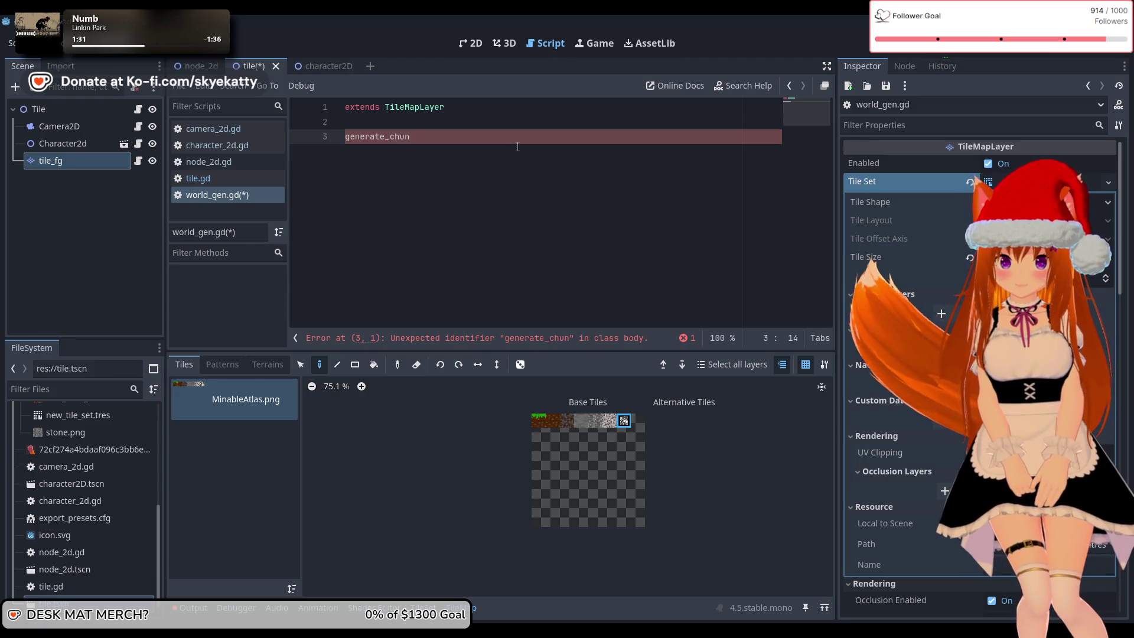
pyautogui.write('k()')
pyautogui.press('Left')
pyautogui.write('0')
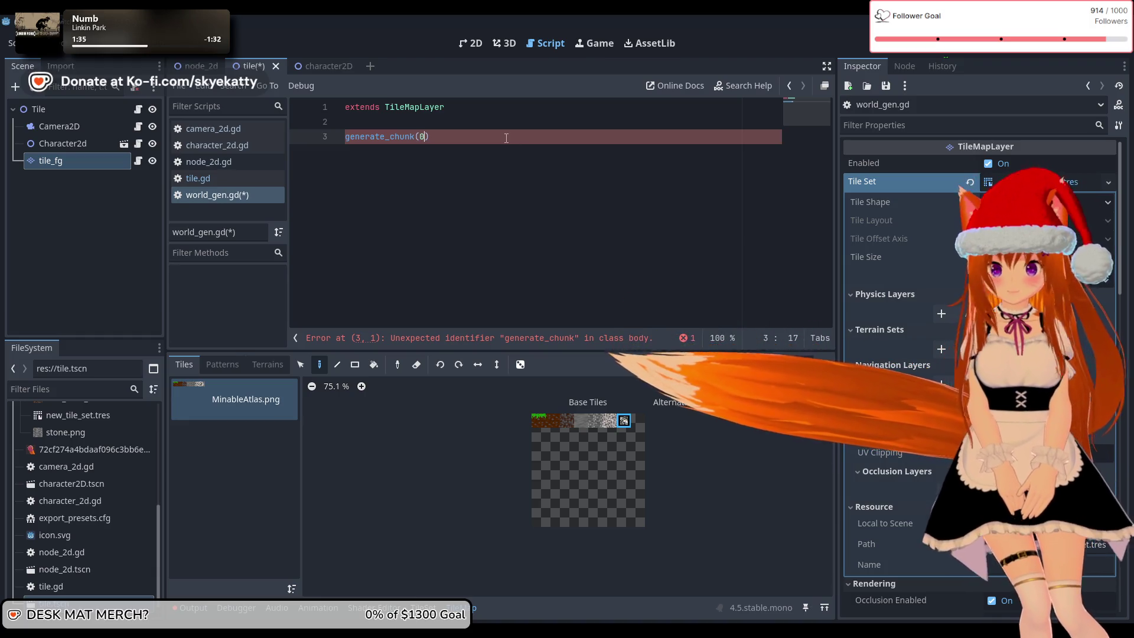
pyautogui.press('BackSpace')
pyautogui.press('BackSpace')
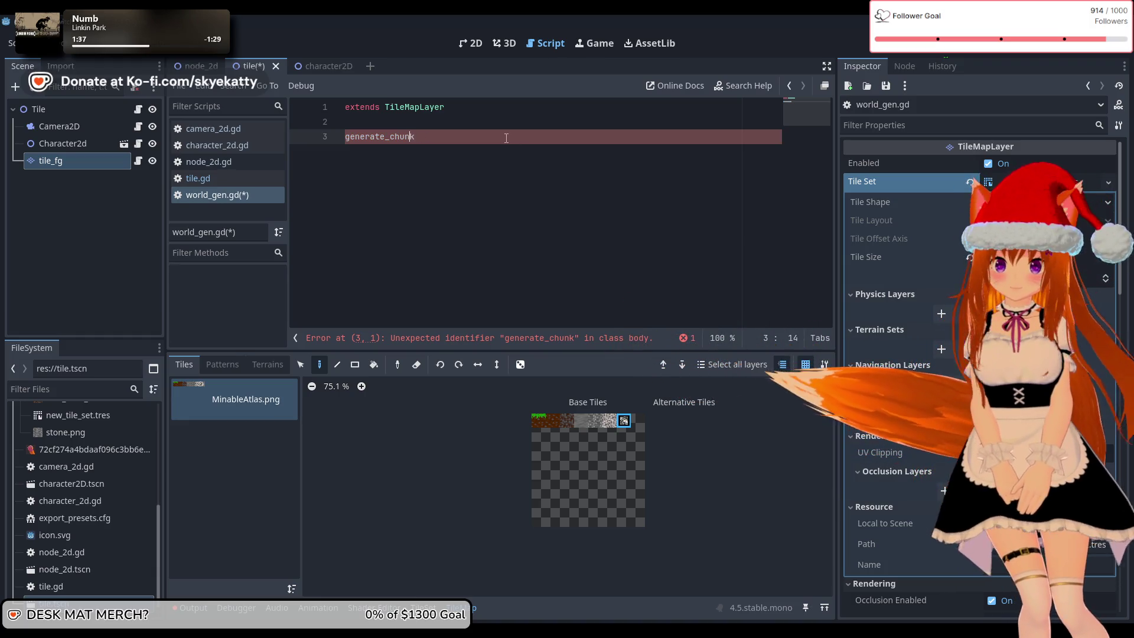
pyautogui.press('Home')
pyautogui.write('func ')
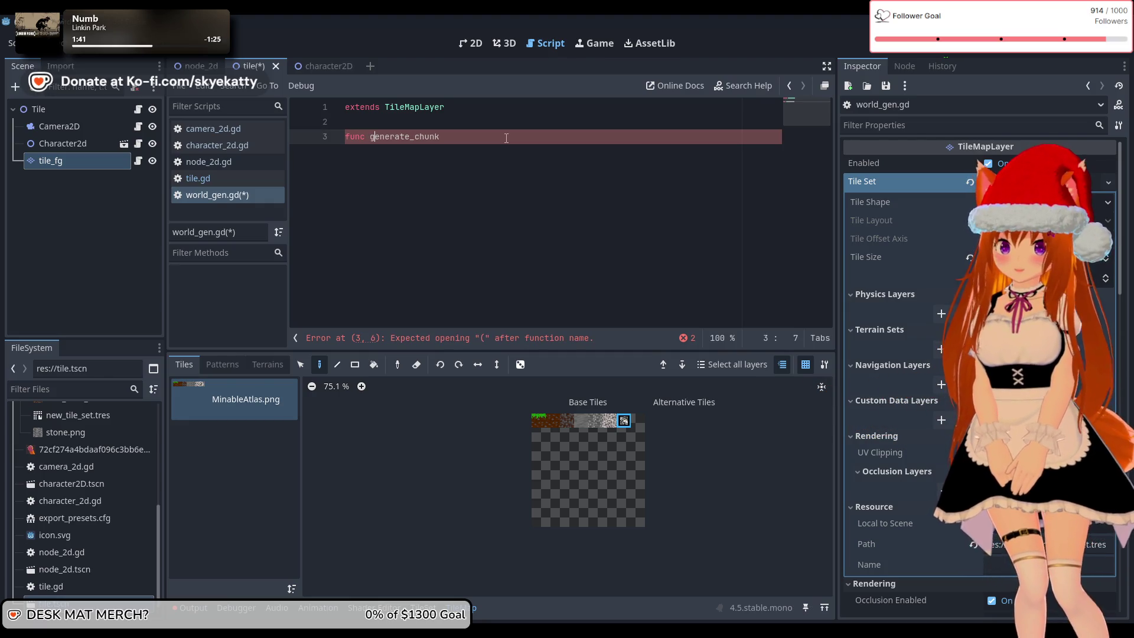
pyautogui.write('(i')
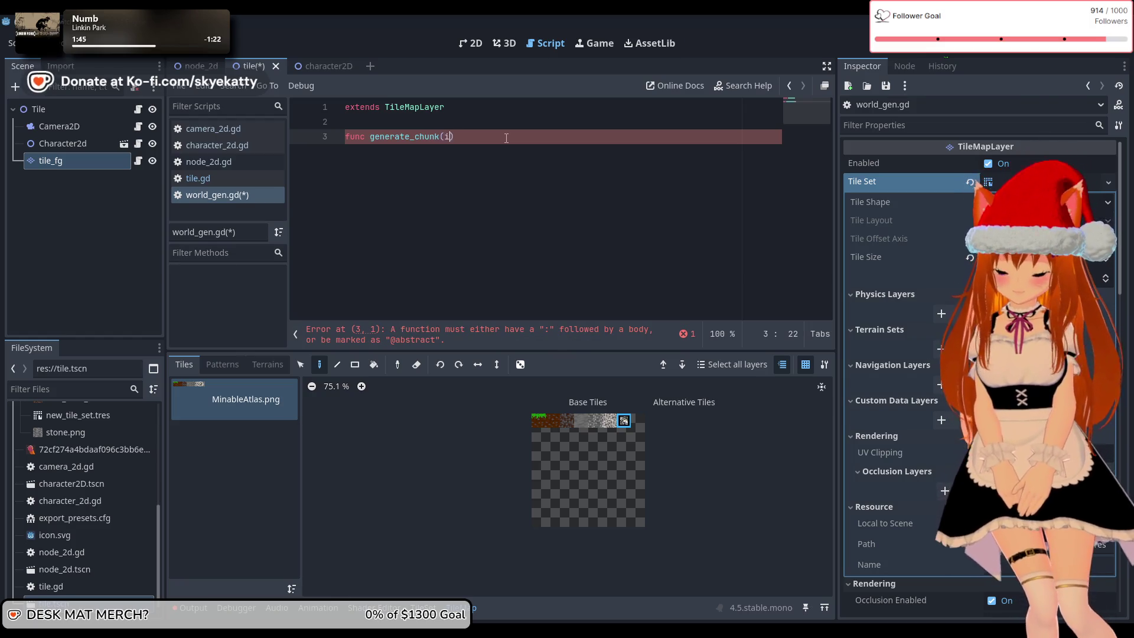